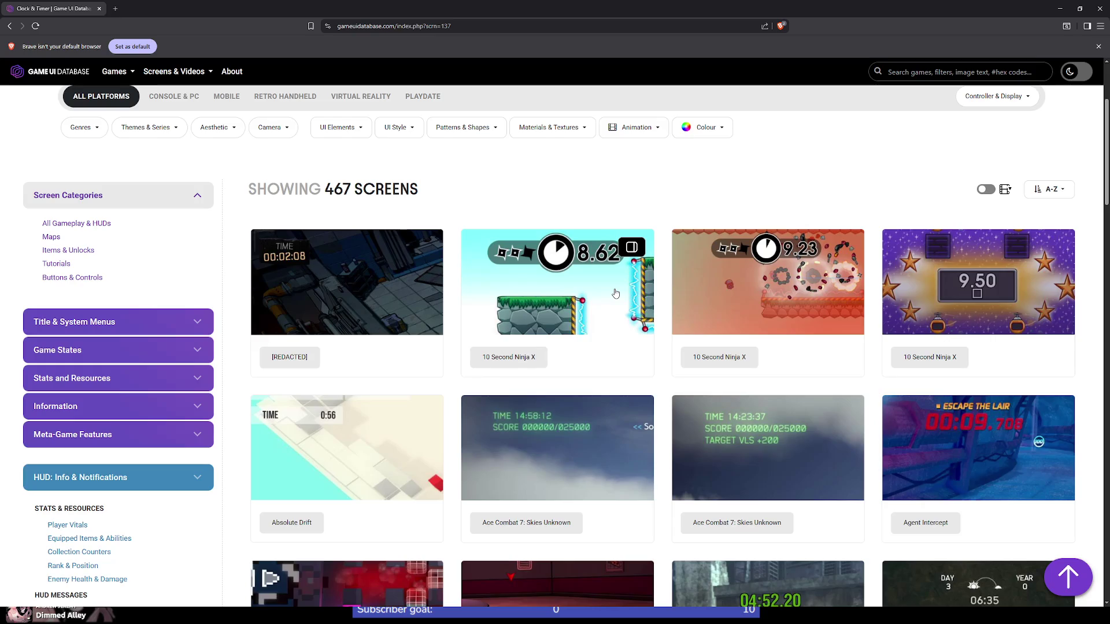
# Step: Scroll up and down through the open page to read its content
pyautogui.scroll(-3, 557, 348)
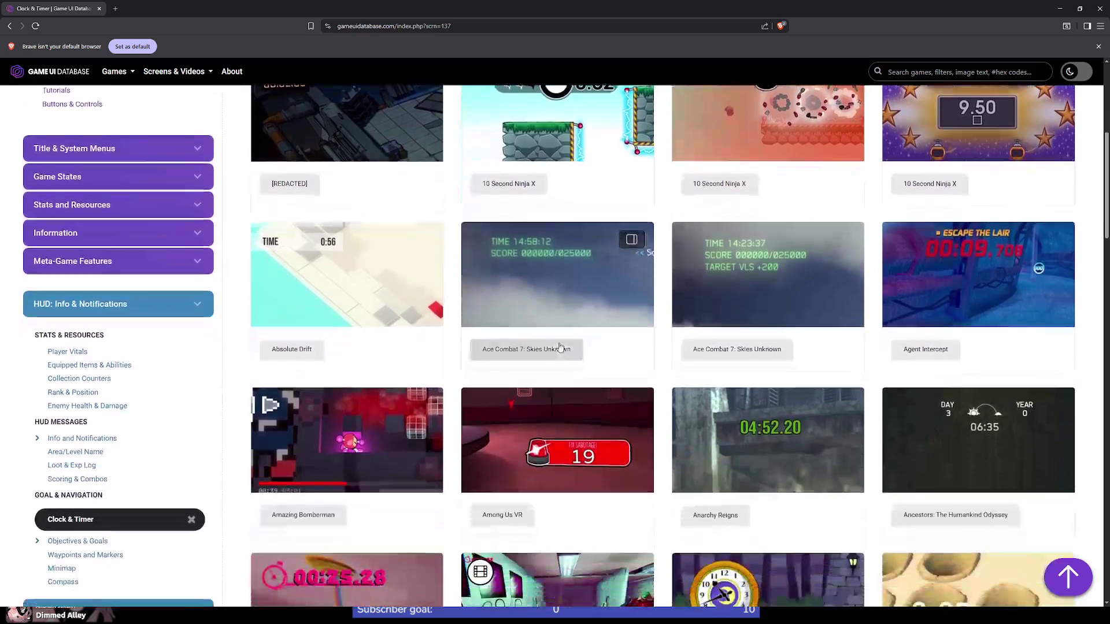
pyautogui.scroll(1, 560, 347)
pyautogui.scroll(-4, 836, 347)
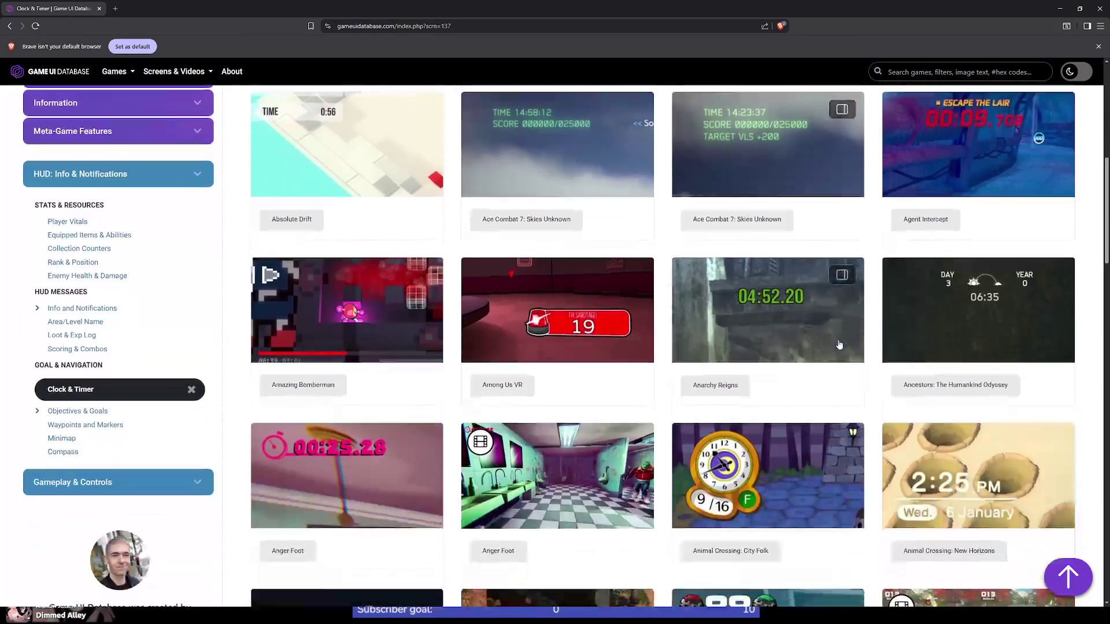
pyautogui.scroll(-1, 835, 347)
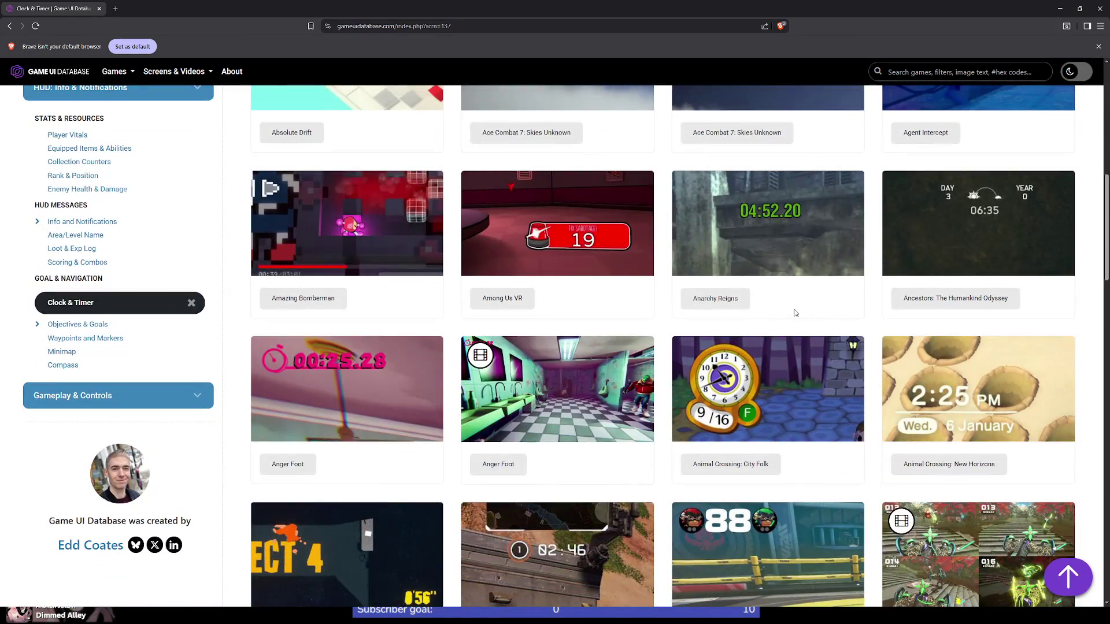
pyautogui.scroll(-1, 463, 321)
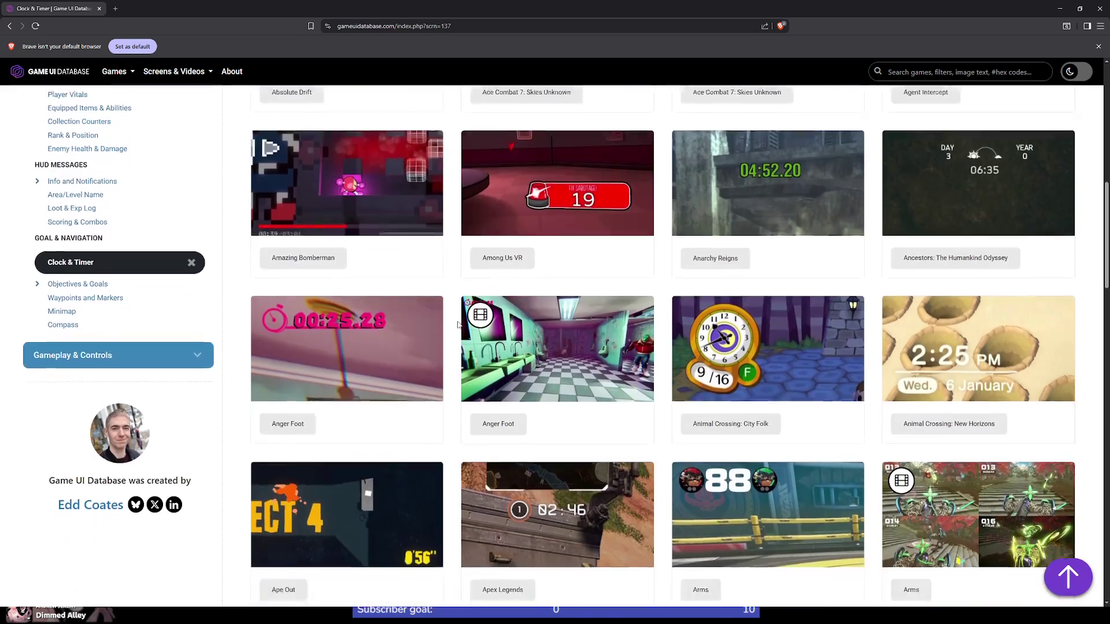
pyautogui.scroll(-2, 458, 325)
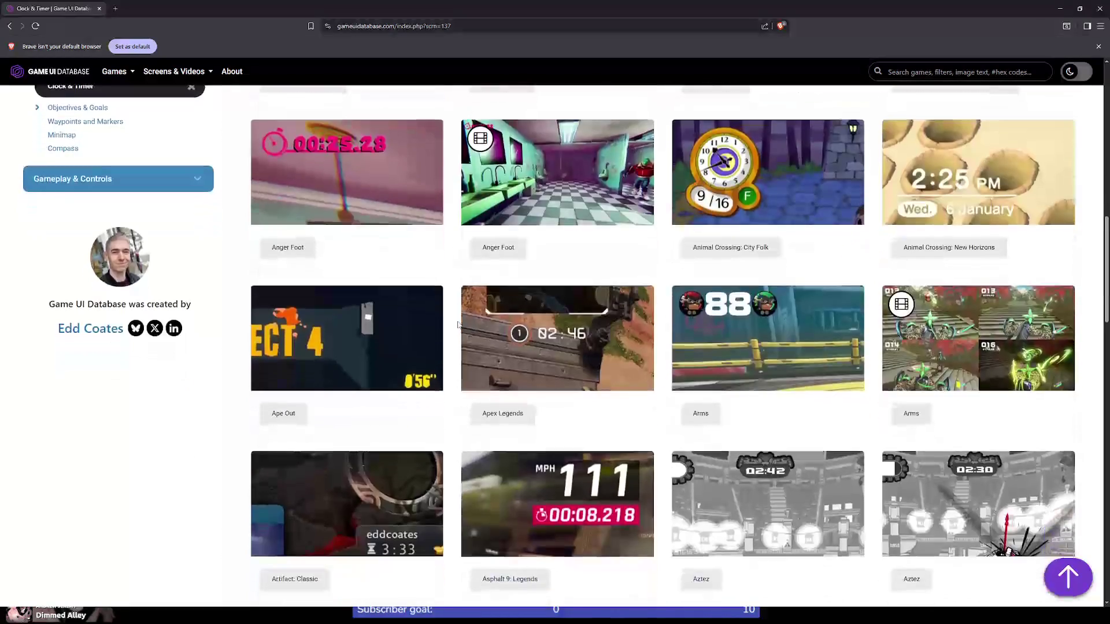
pyautogui.scroll(1, 457, 325)
pyautogui.scroll(-1, 458, 325)
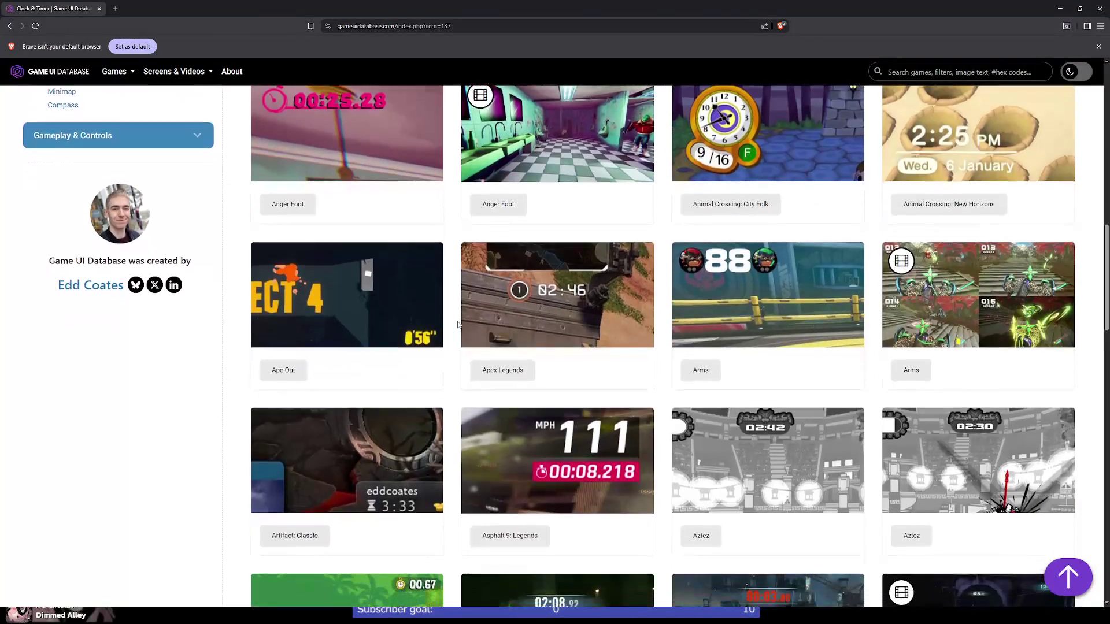
pyautogui.scroll(-1, 458, 325)
pyautogui.scroll(-1, 457, 325)
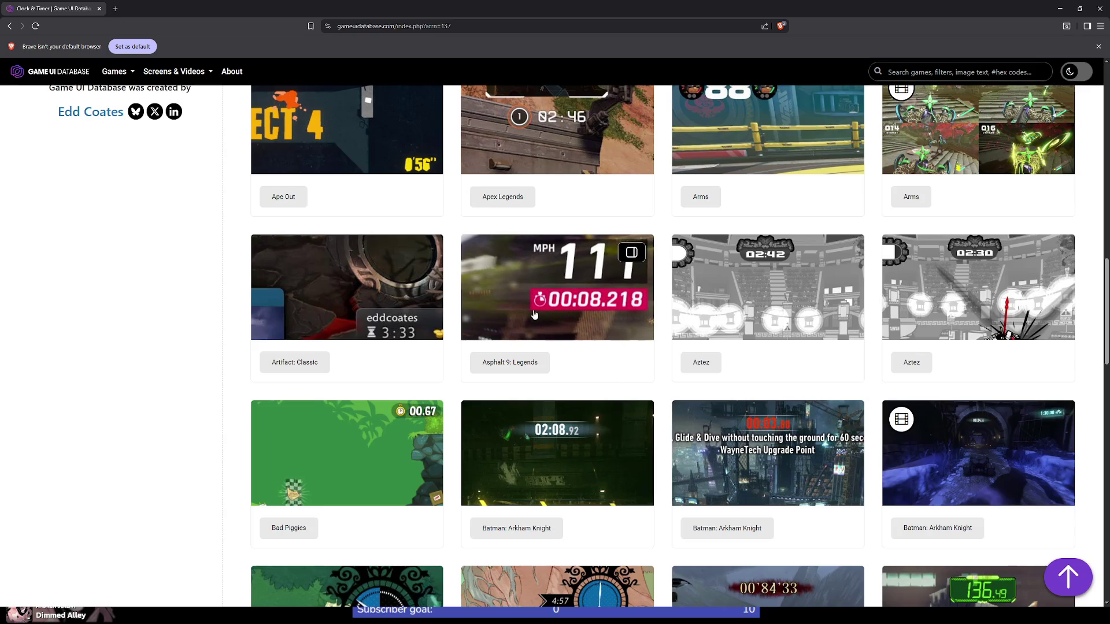
pyautogui.scroll(5, 427, 276)
pyautogui.scroll(-5, 427, 276)
pyautogui.scroll(-5, 599, 345)
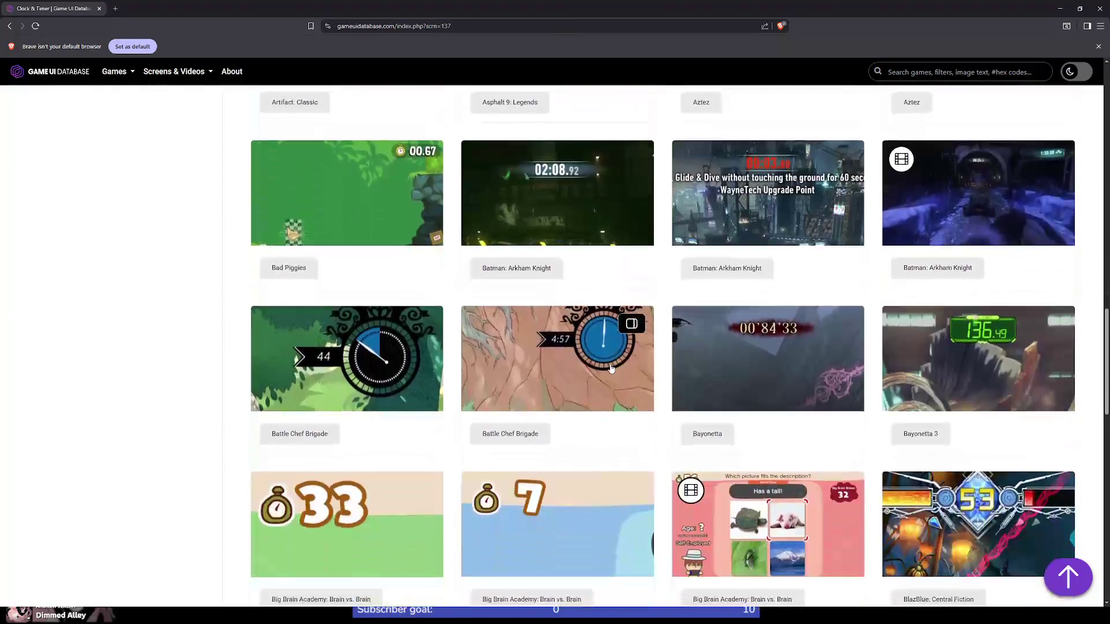
pyautogui.scroll(-2, 469, 388)
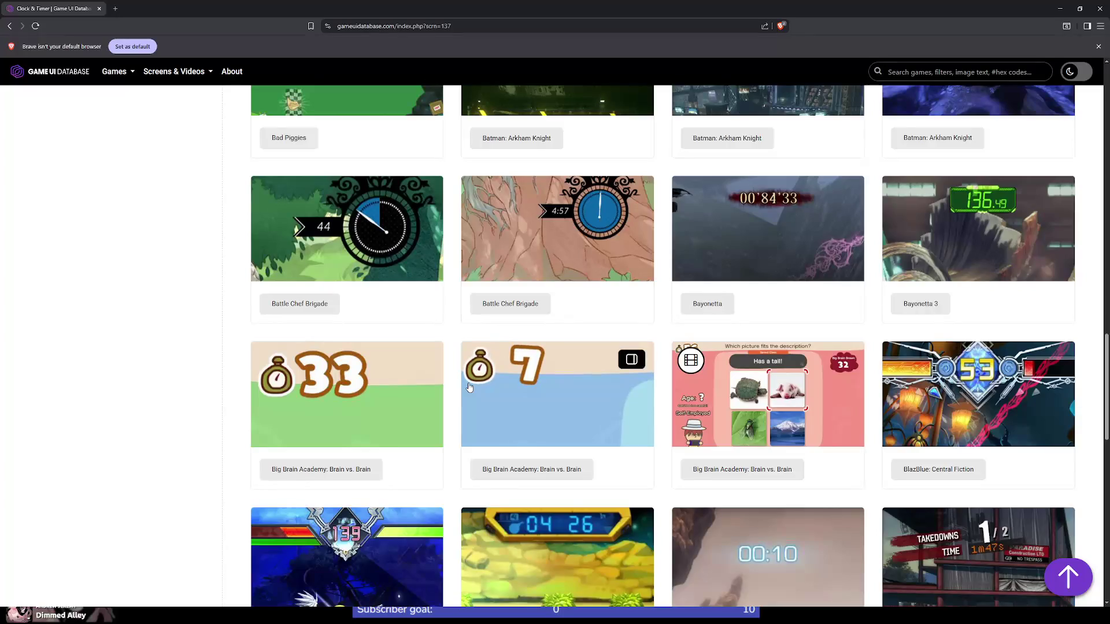
pyautogui.scroll(-5, 439, 441)
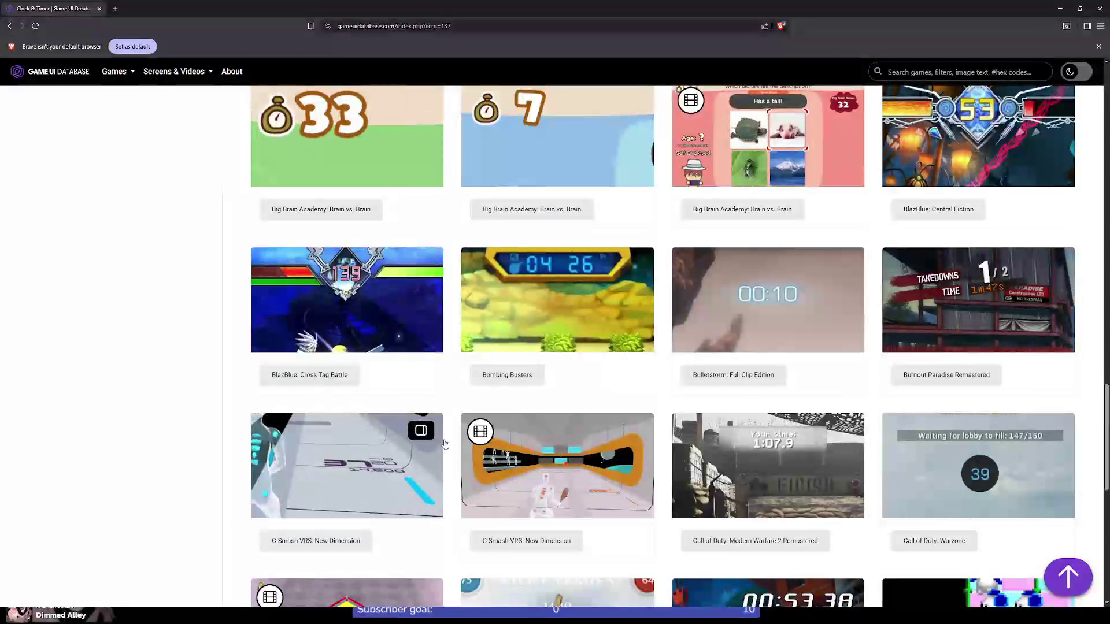
pyautogui.scroll(-4, 448, 441)
pyautogui.scroll(-5, 452, 440)
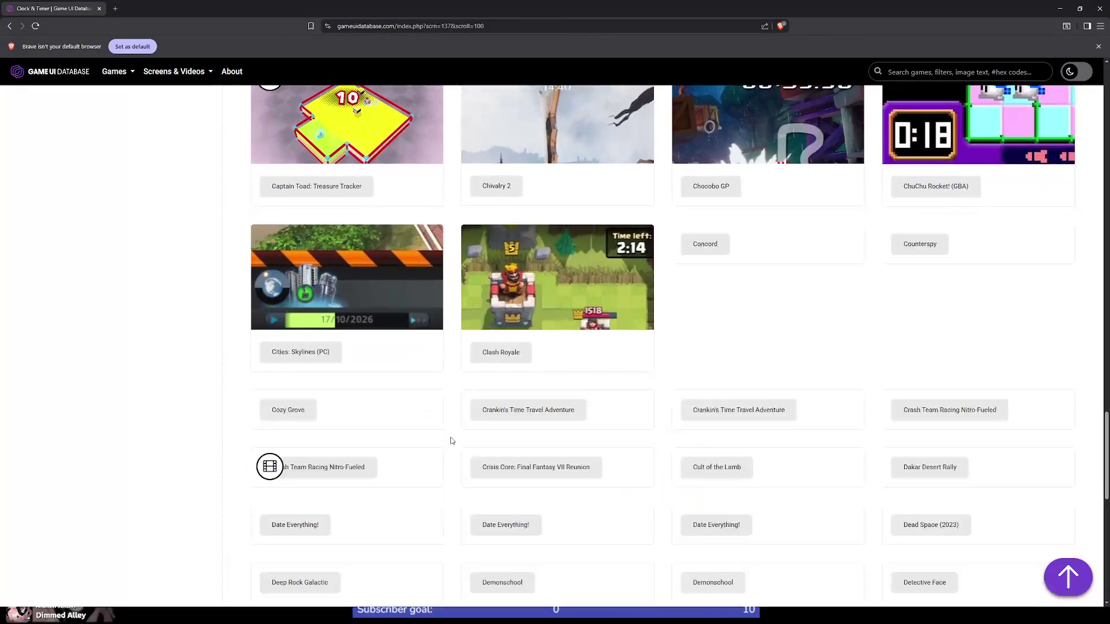
pyautogui.scroll(15, 451, 440)
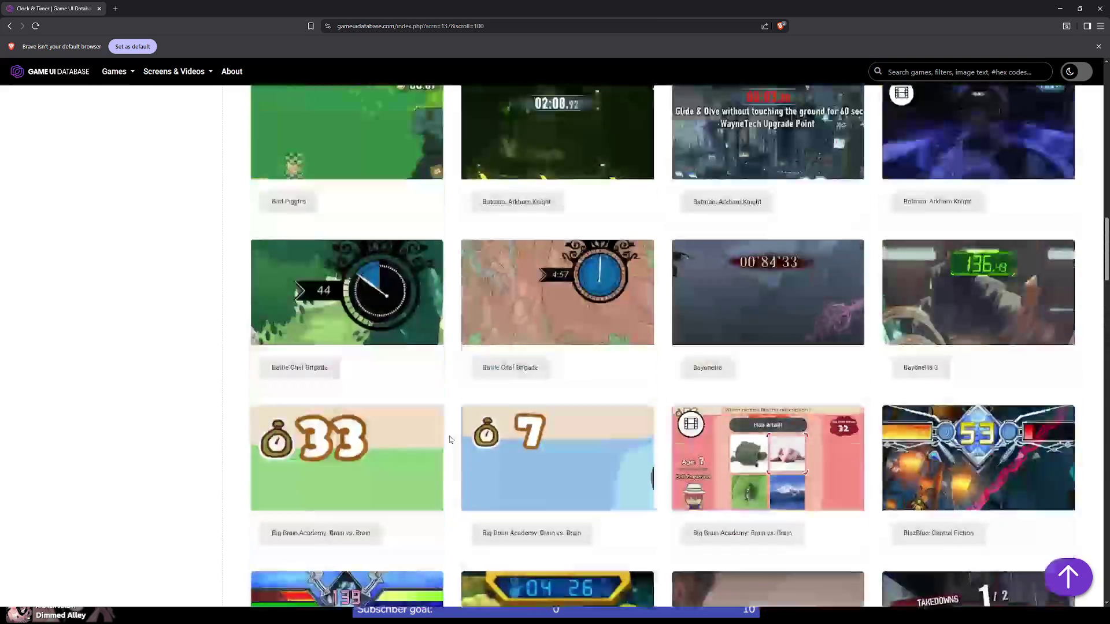
pyautogui.scroll(-1, 450, 440)
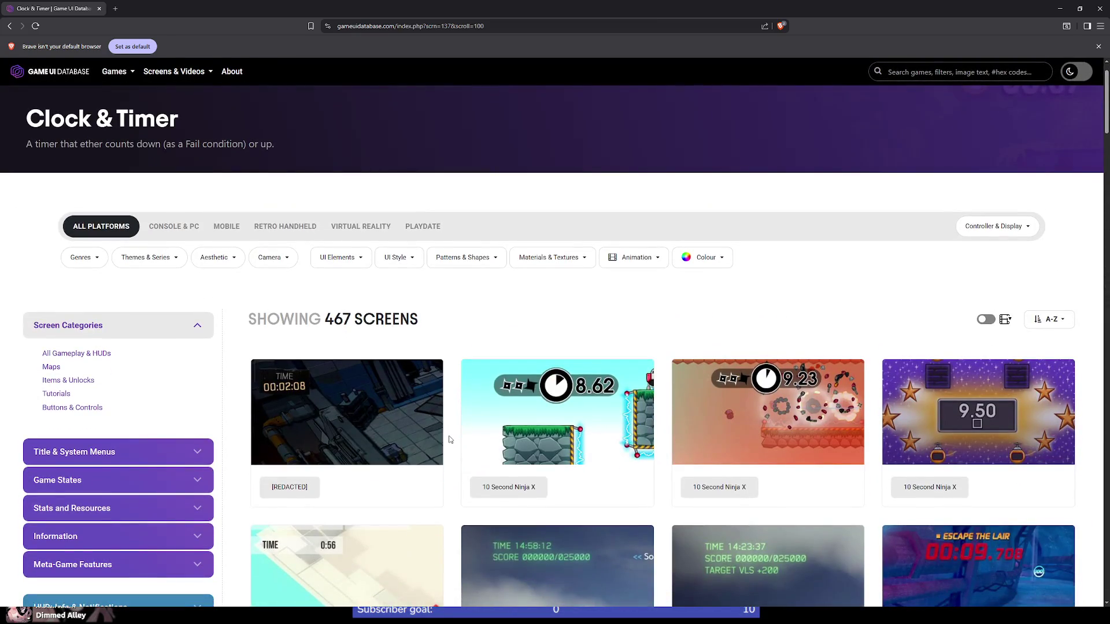
pyautogui.scroll(-5, 450, 440)
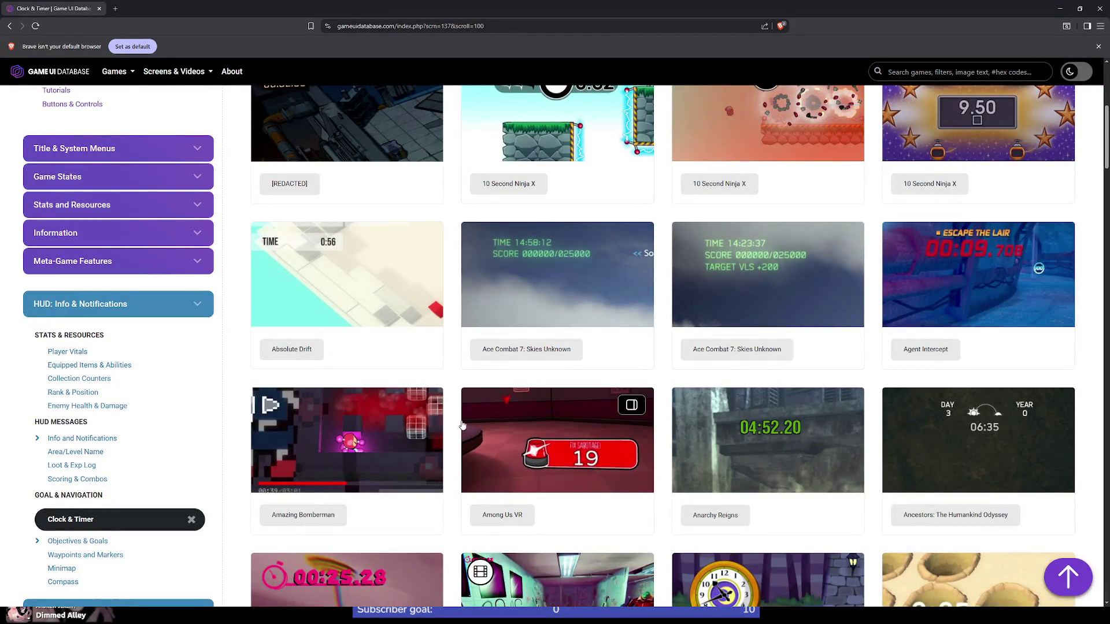
pyautogui.scroll(-4, 449, 438)
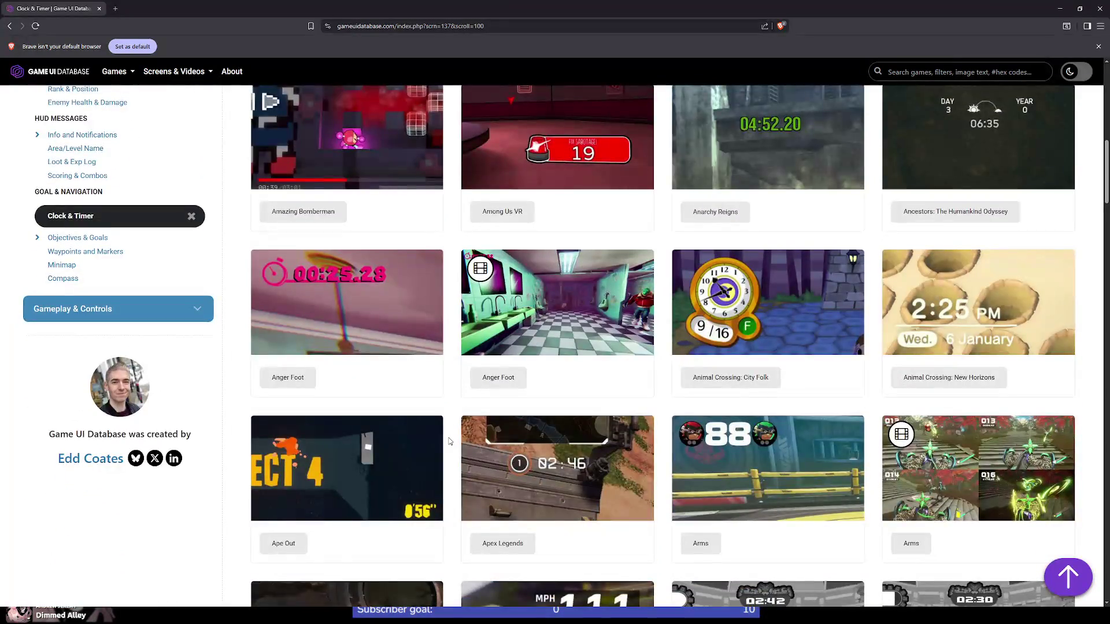
pyautogui.scroll(3, 448, 439)
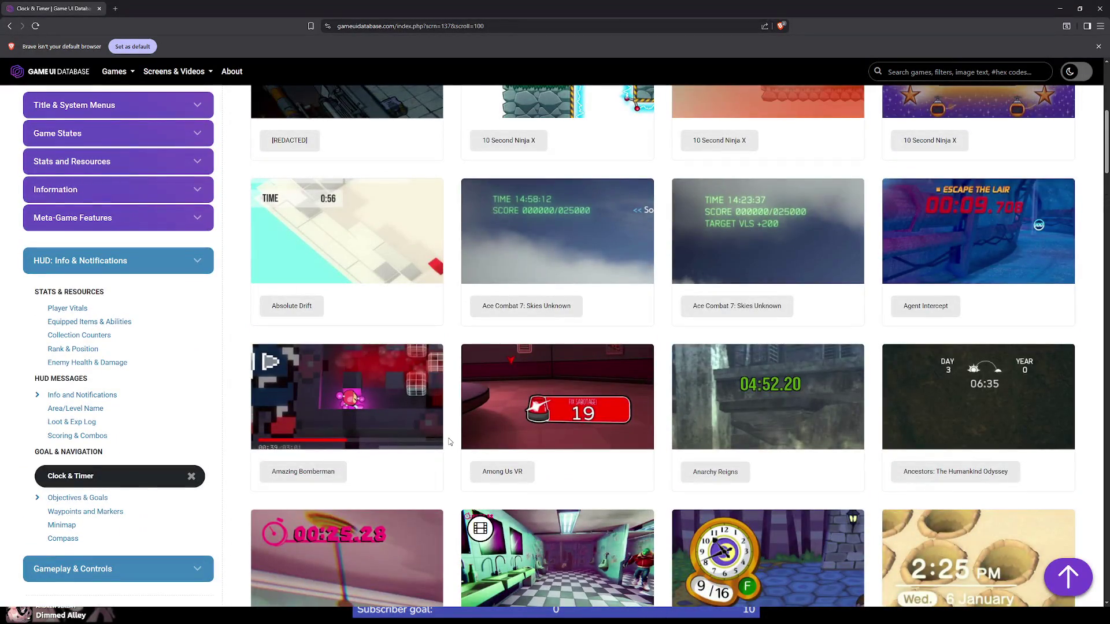
pyautogui.scroll(-6, 451, 440)
pyautogui.scroll(-3, 455, 431)
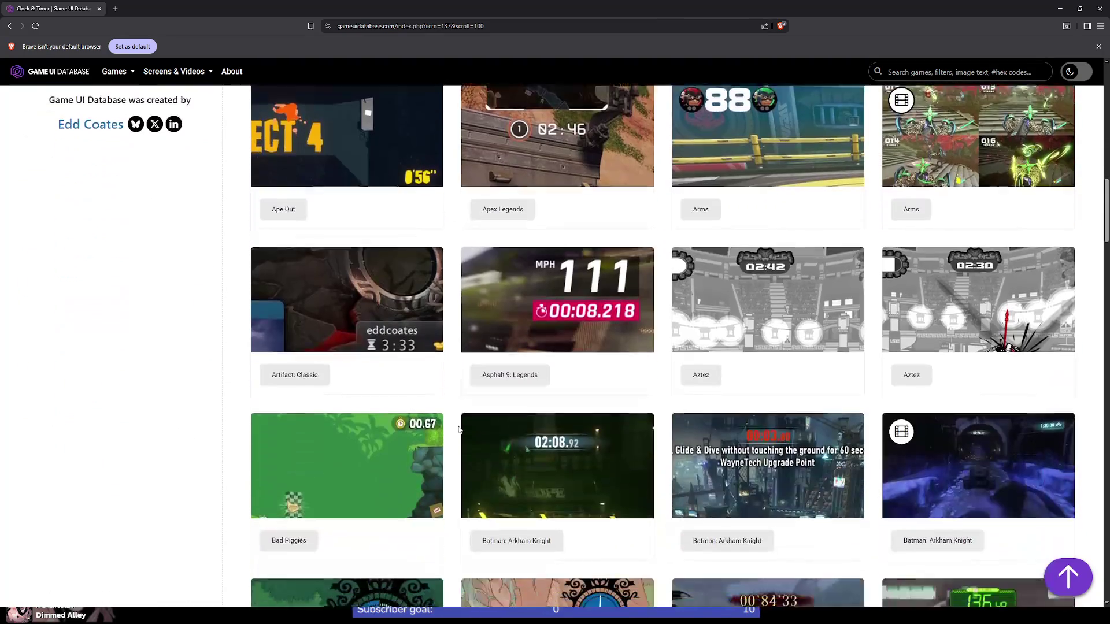
pyautogui.scroll(-4, 459, 430)
pyautogui.scroll(2, 459, 426)
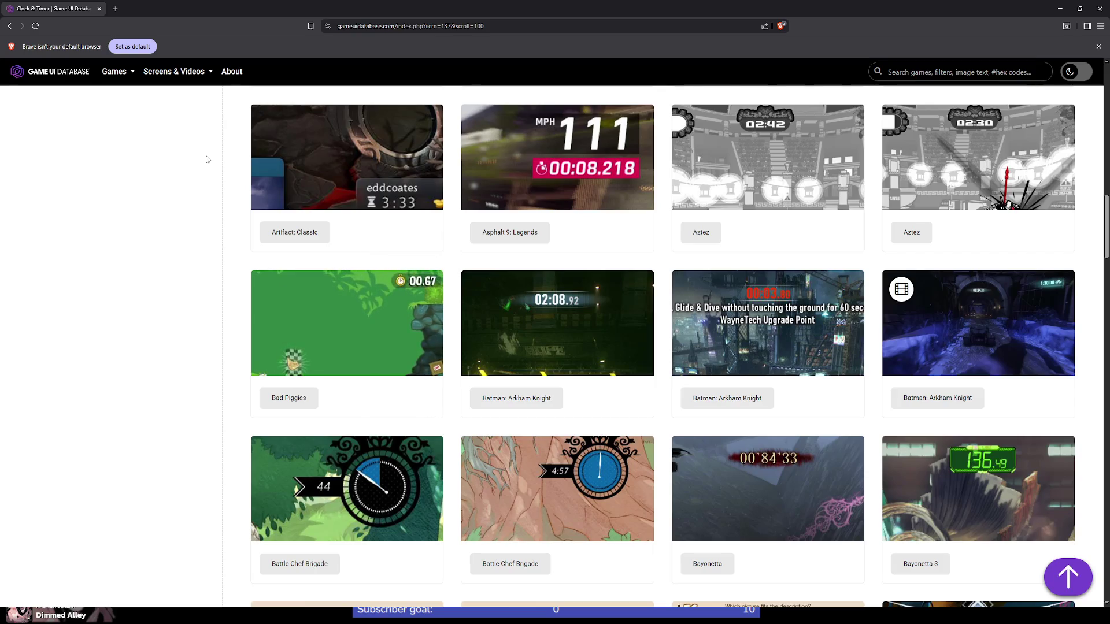
# Step: In a new tab, search Google for 'microsoft font ligatures' and browse the results
pyautogui.click(117, 9)
pyautogui.click(397, 24)
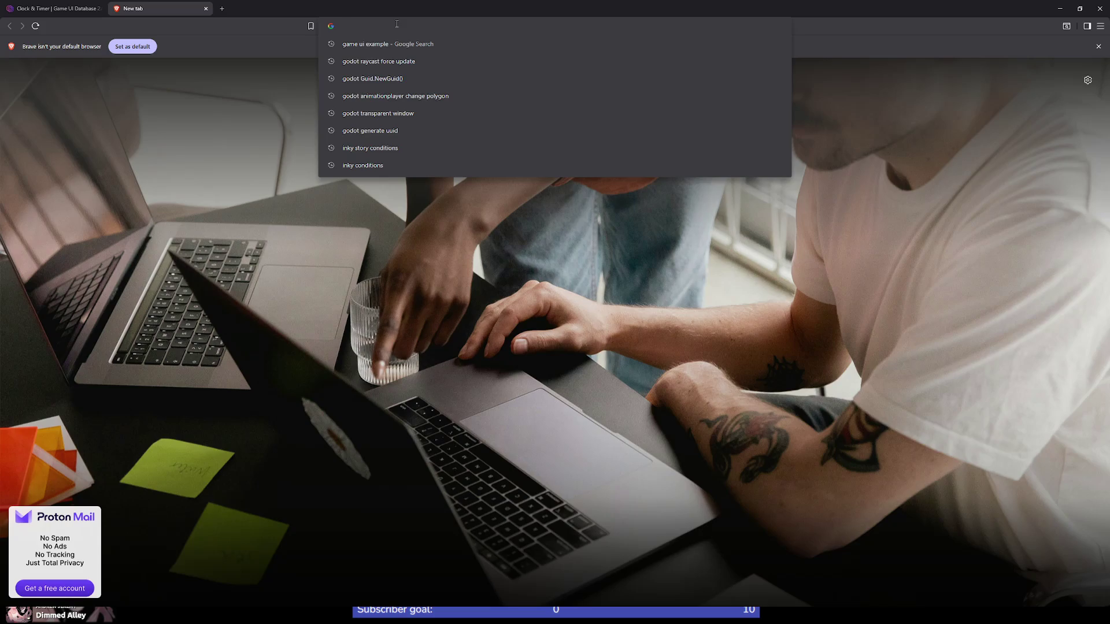
pyautogui.write('microsoft ')
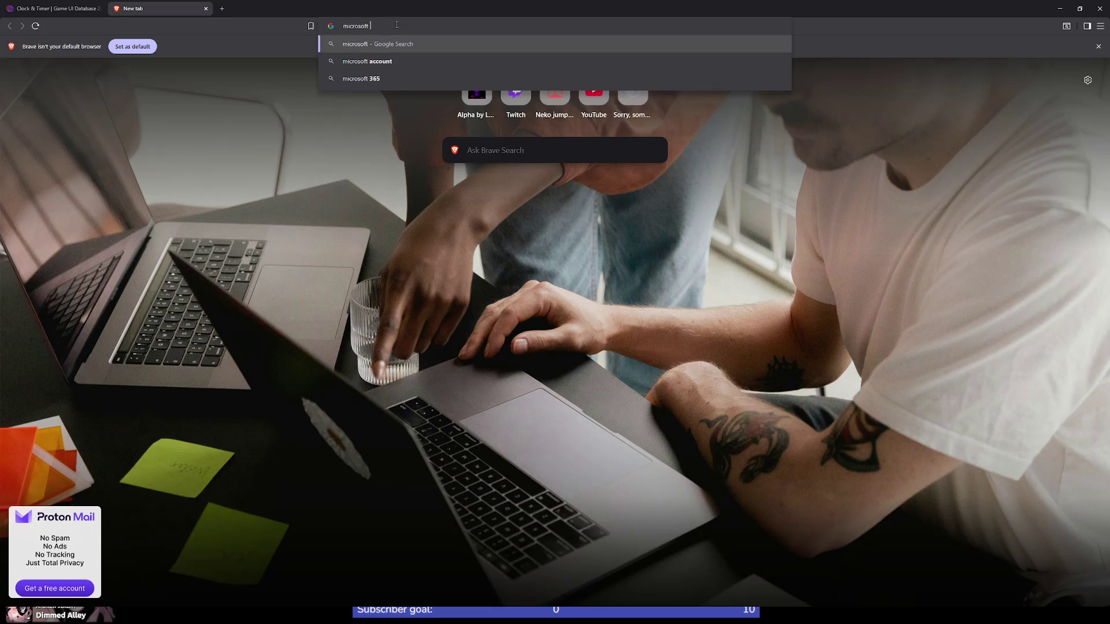
pyautogui.write('f')
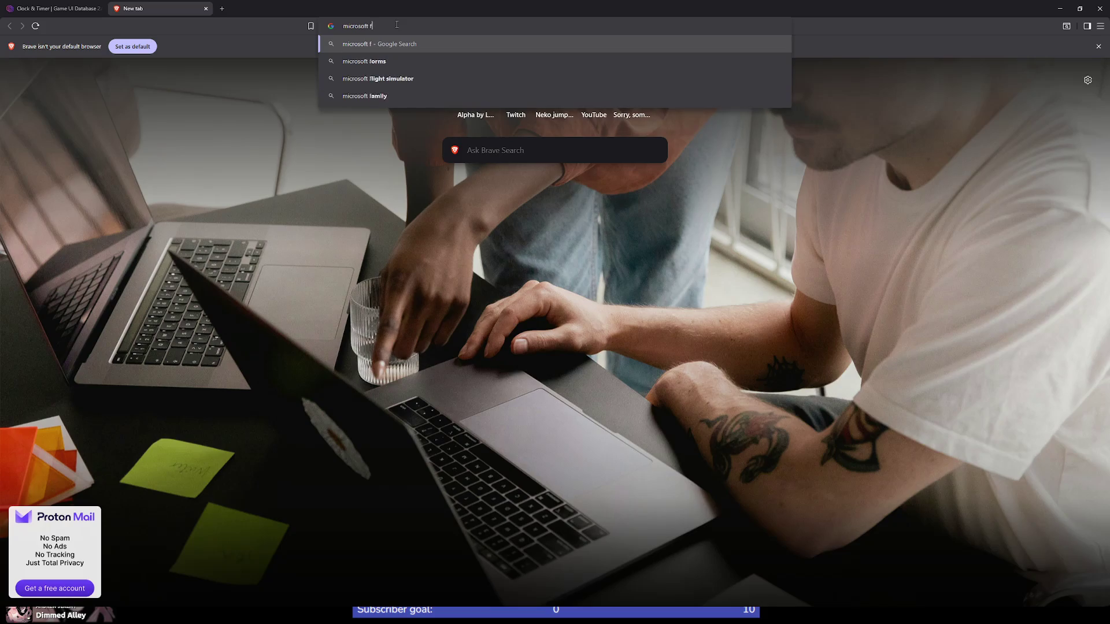
pyautogui.write('ont ligatures')
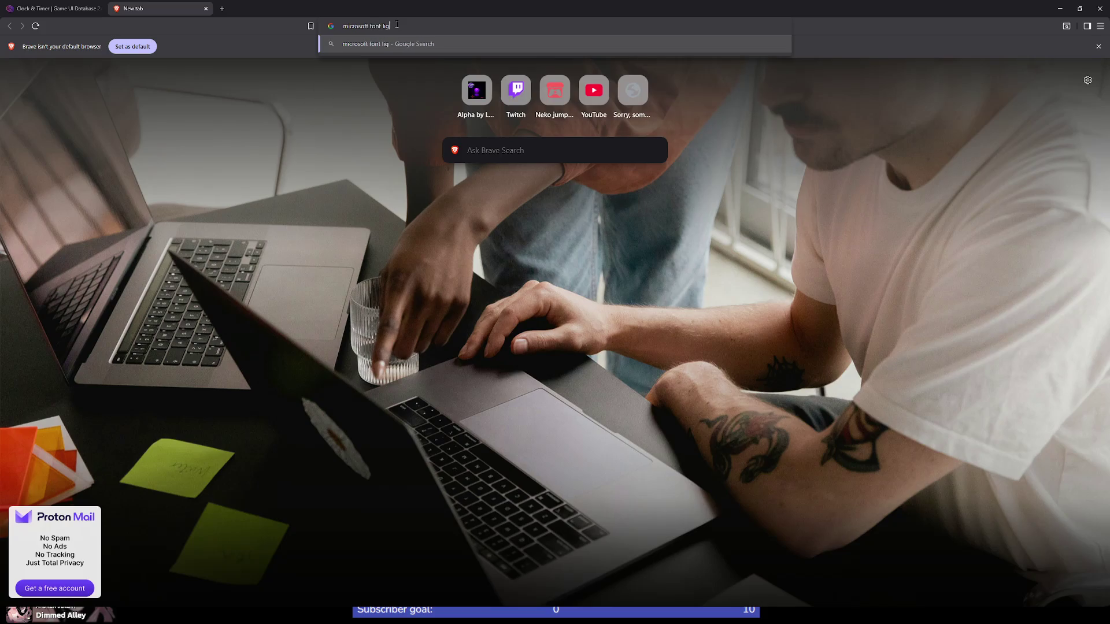
pyautogui.press('Return')
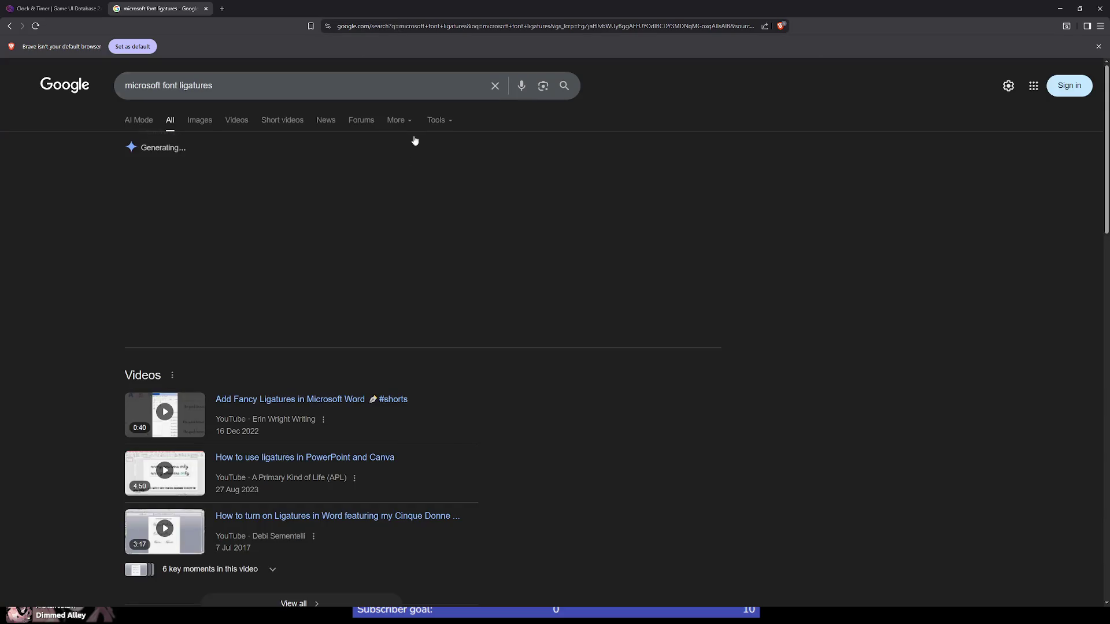
pyautogui.scroll(-3, 667, 337)
pyautogui.scroll(-2, 659, 337)
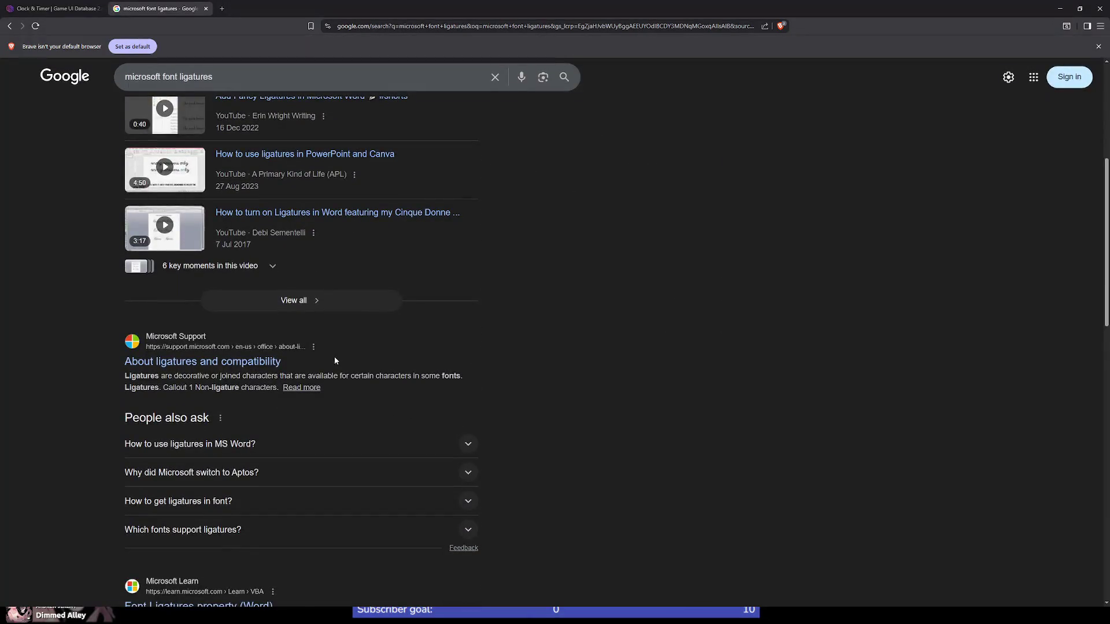
pyautogui.scroll(4, 353, 364)
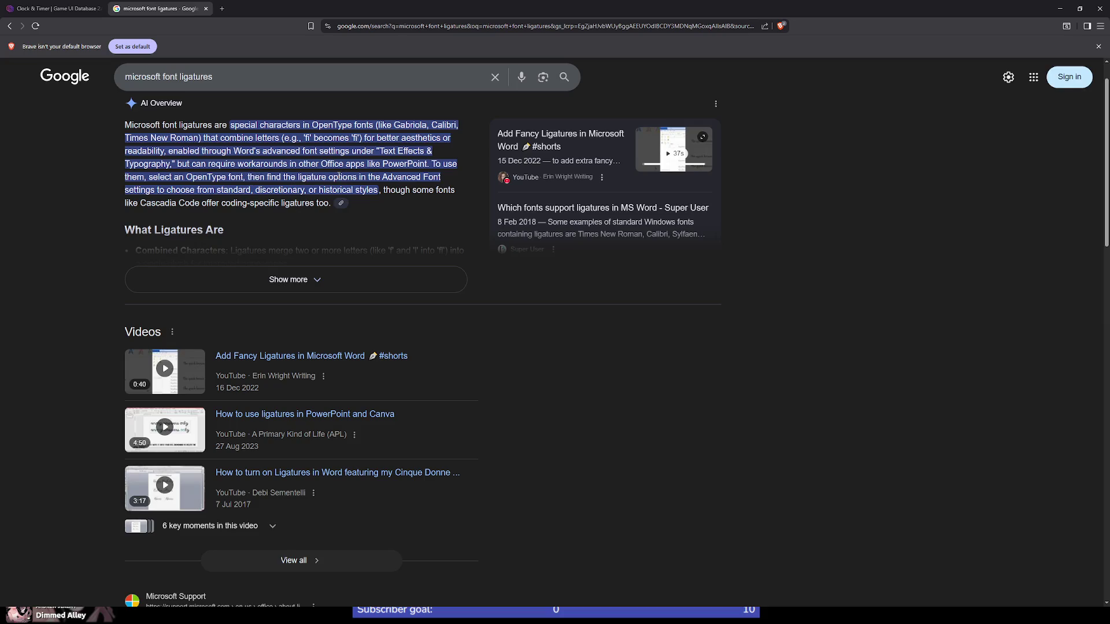
pyautogui.scroll(-6, 396, 236)
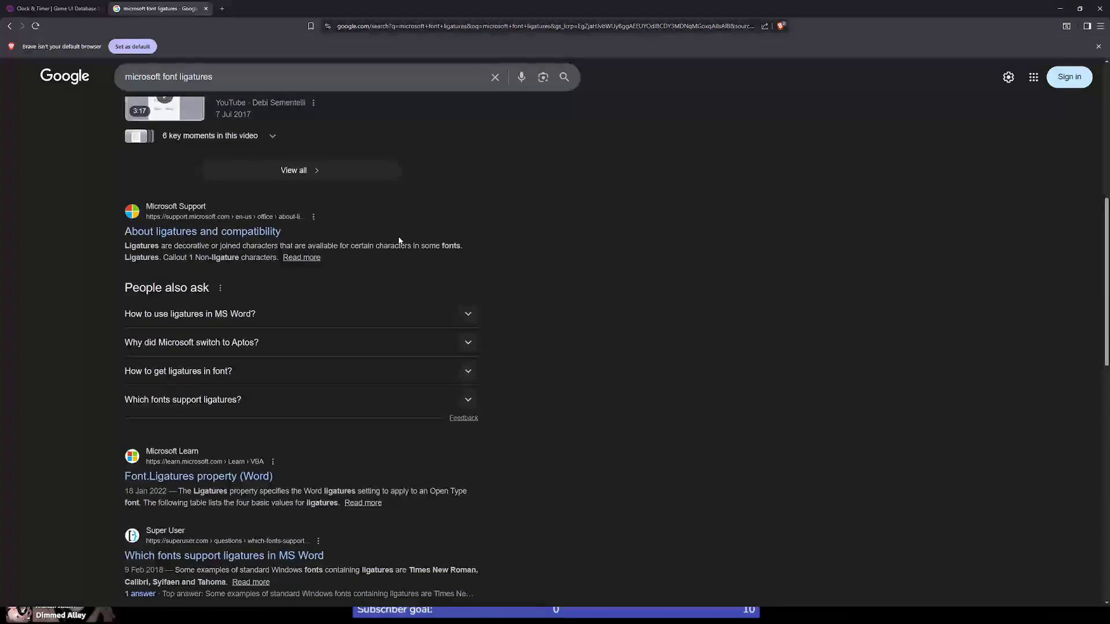
pyautogui.scroll(-3, 399, 238)
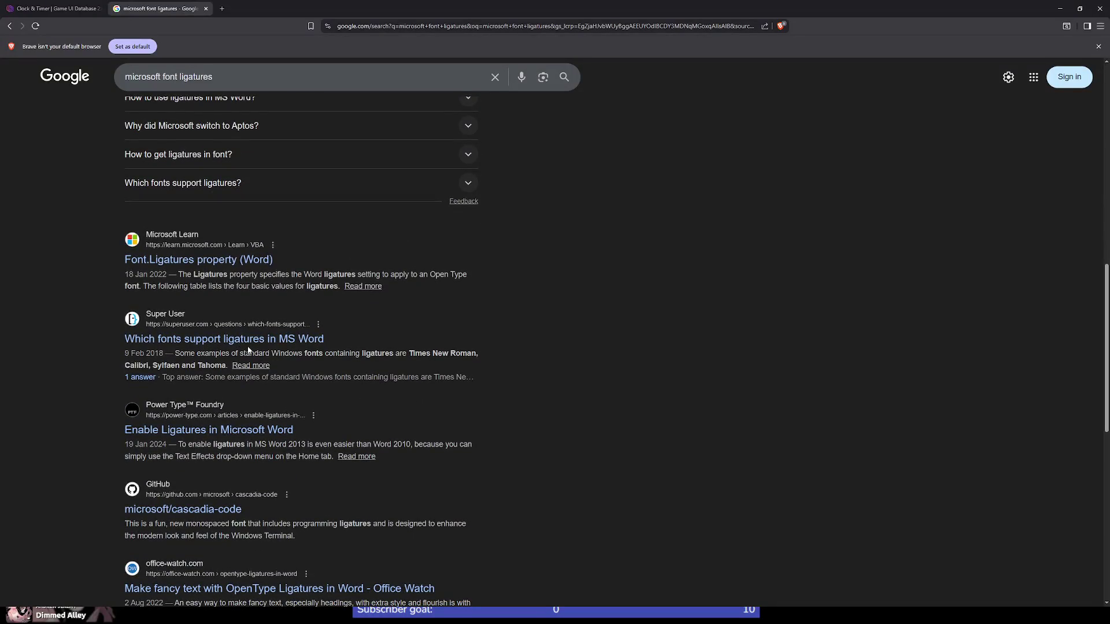
pyautogui.scroll(-2, 259, 418)
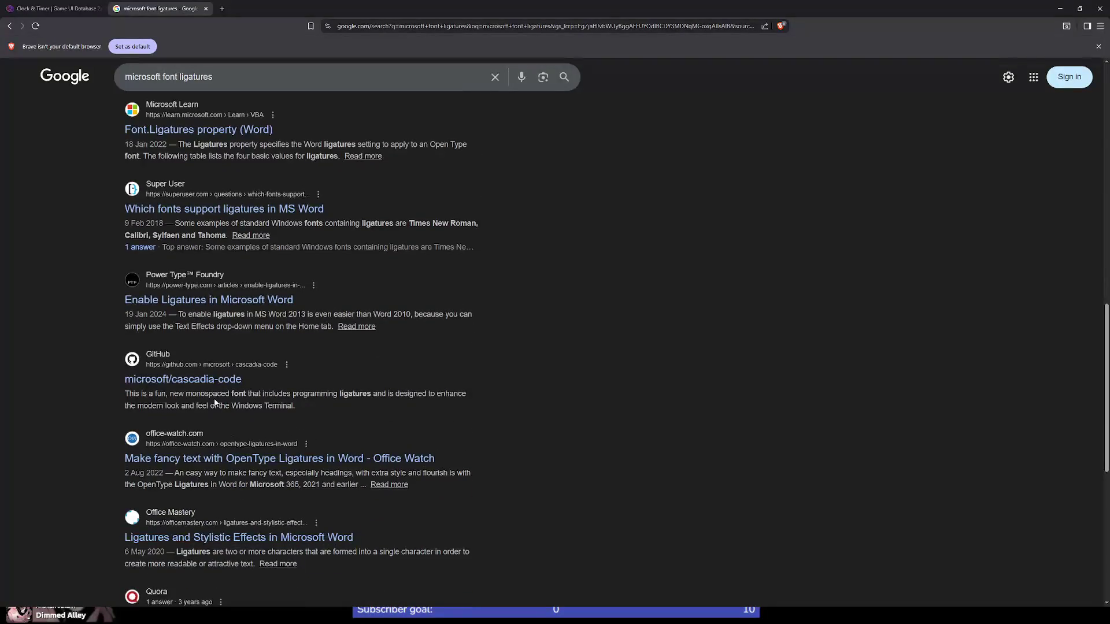
# Step: Open the microsoft/cascadia-code repository's latest release and download CascadiaCode-2407.24.zip
pyautogui.click(230, 383)
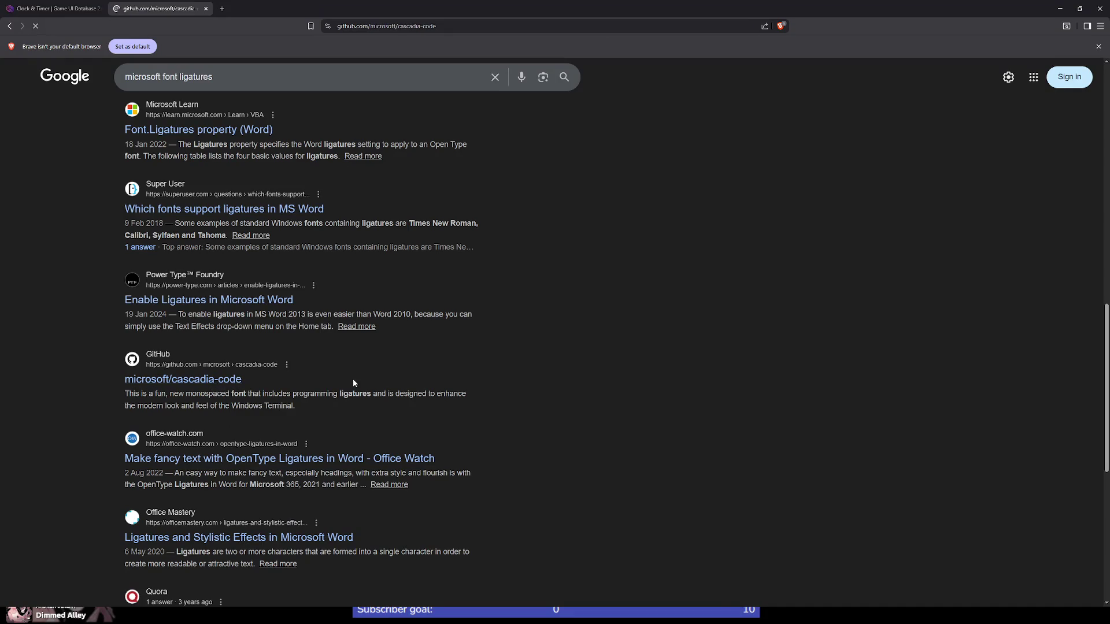
pyautogui.scroll(-4, 168, 307)
pyautogui.scroll(4, 168, 307)
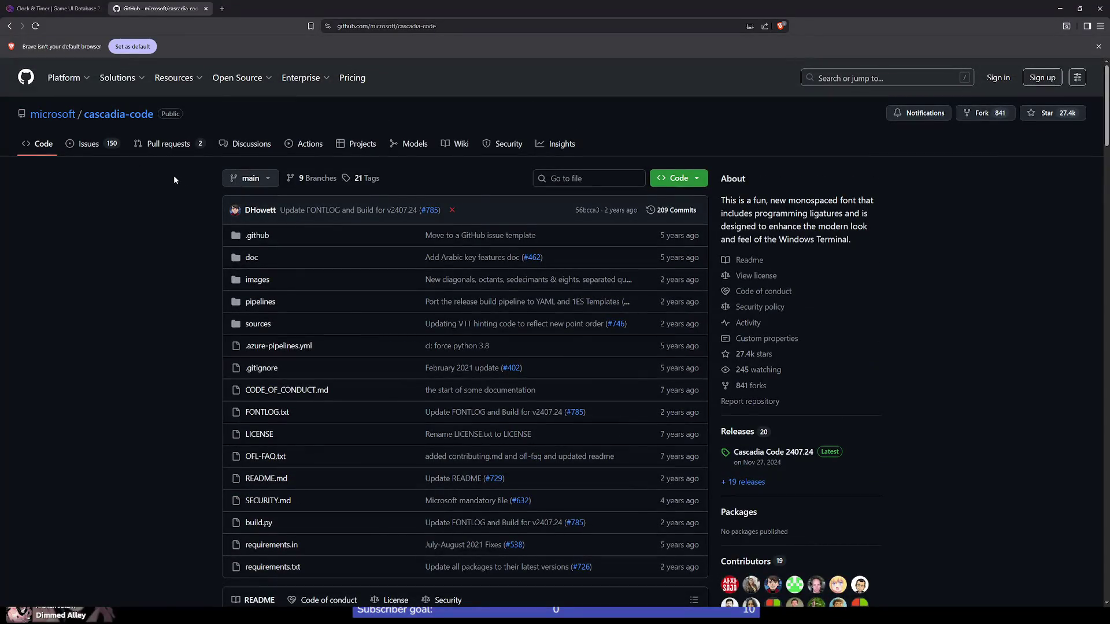
pyautogui.click(769, 452)
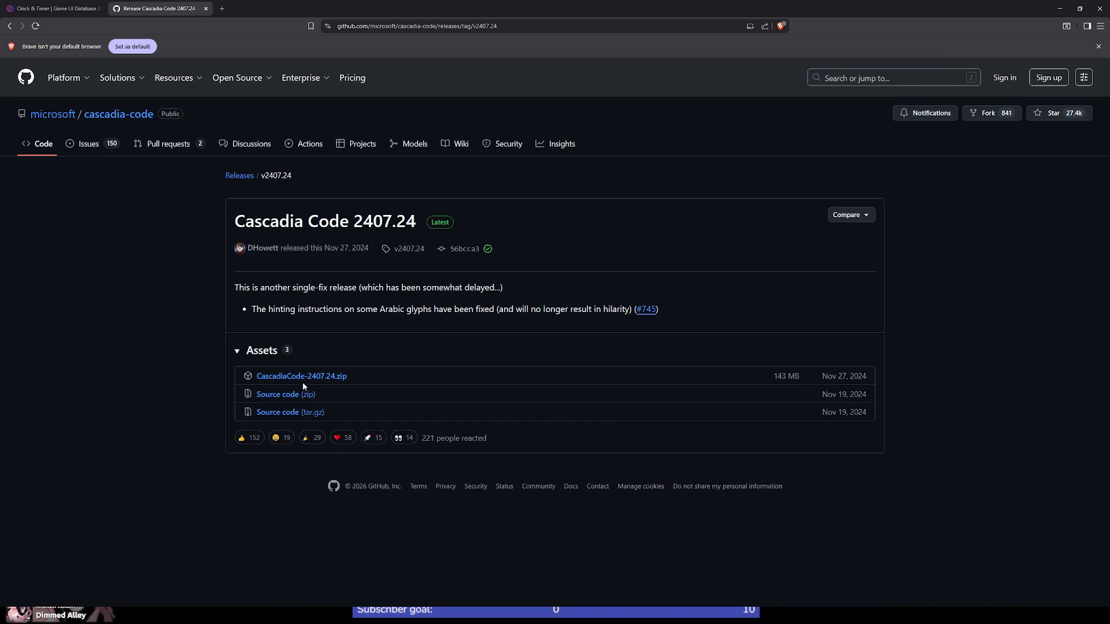
pyautogui.click(311, 377)
# Step: Back in Godot, collapse the image and audio folders in the FileSystem dock
pyautogui.hotkey('alt', 'Tab')
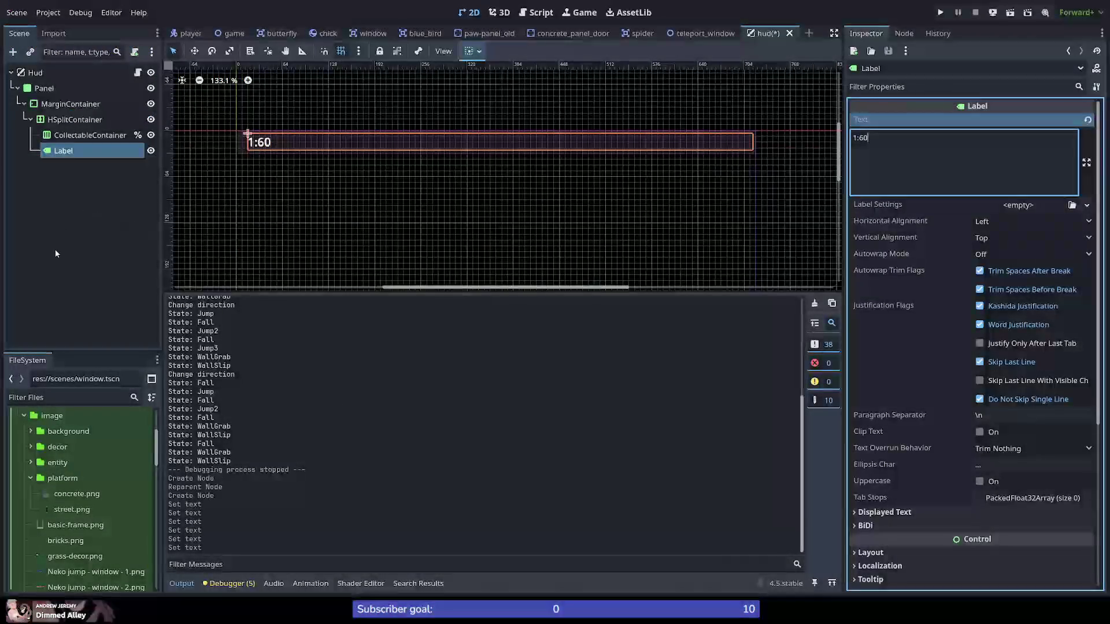
pyautogui.click(24, 415)
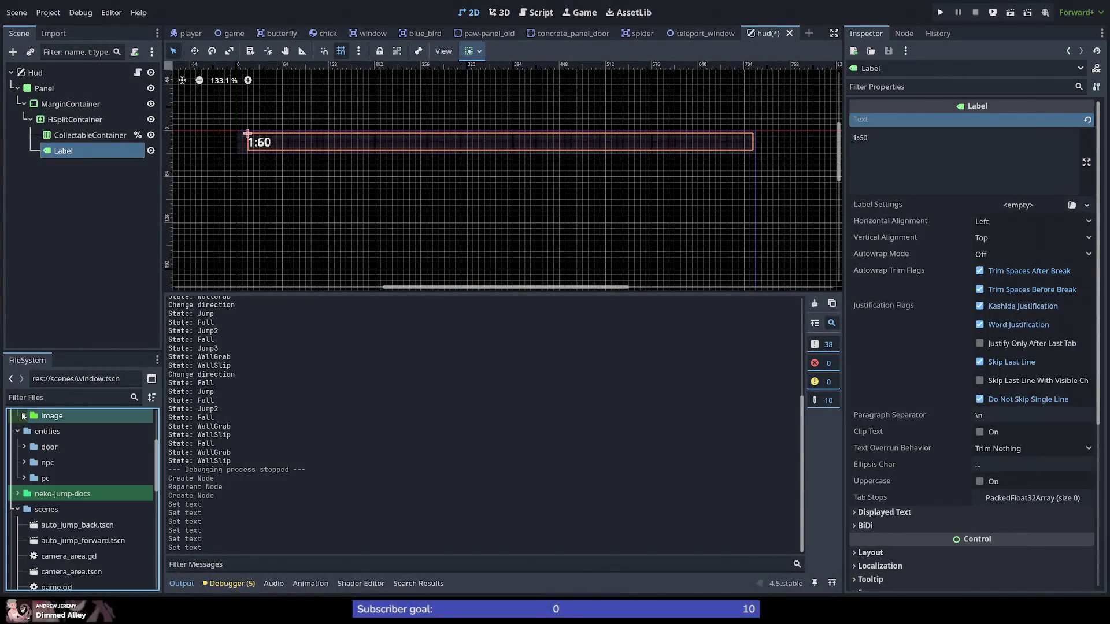
pyautogui.scroll(3, 33, 453)
pyautogui.scroll(4, 32, 454)
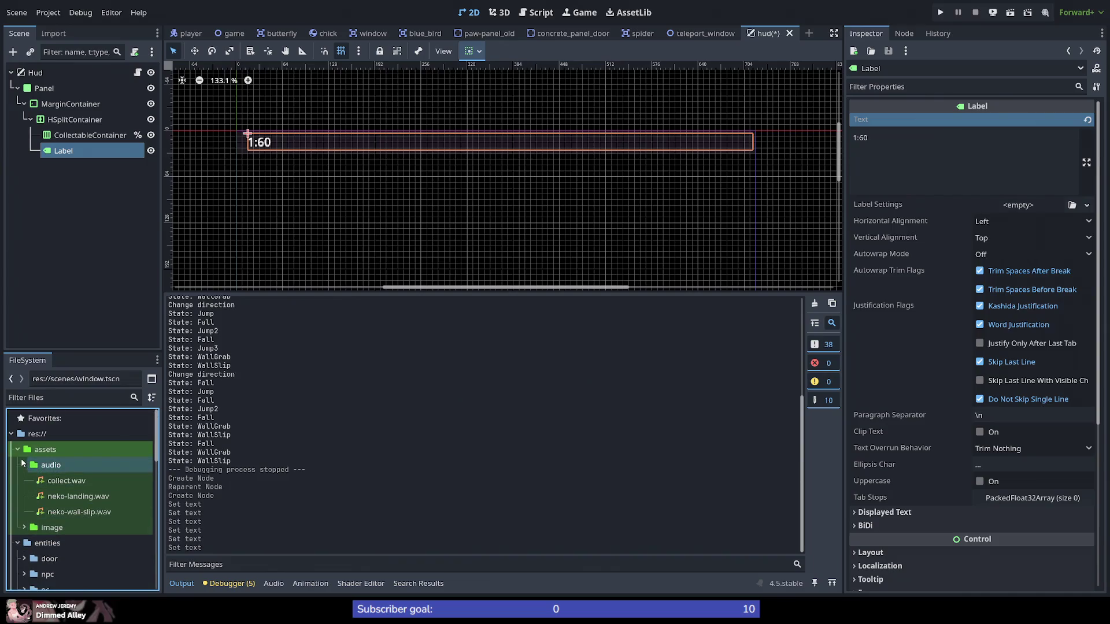
pyautogui.click(25, 465)
# Step: Create a new folder named 'fonts' inside assets
pyautogui.rightClick(58, 452)
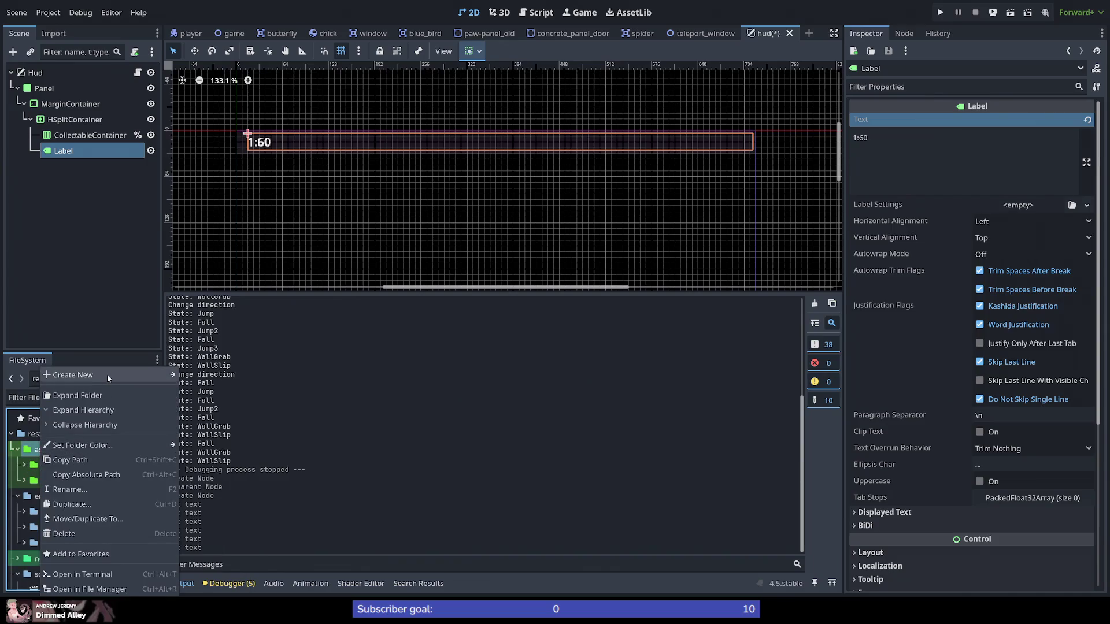
pyautogui.moveTo(117, 376)
pyautogui.click(220, 375)
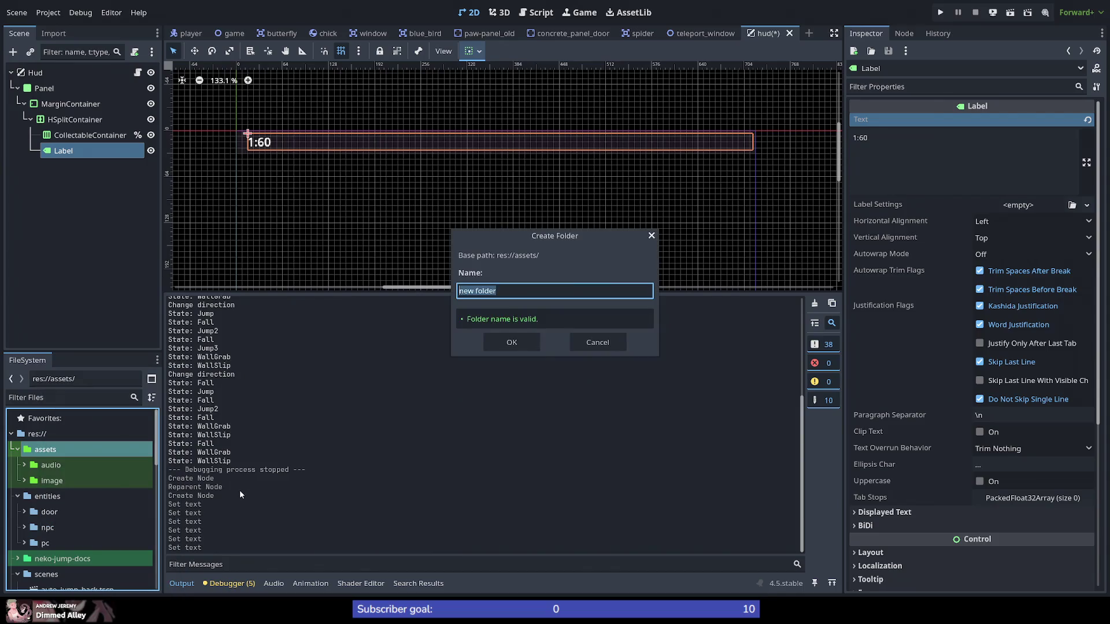
pyautogui.write('fonts')
pyautogui.press('Return')
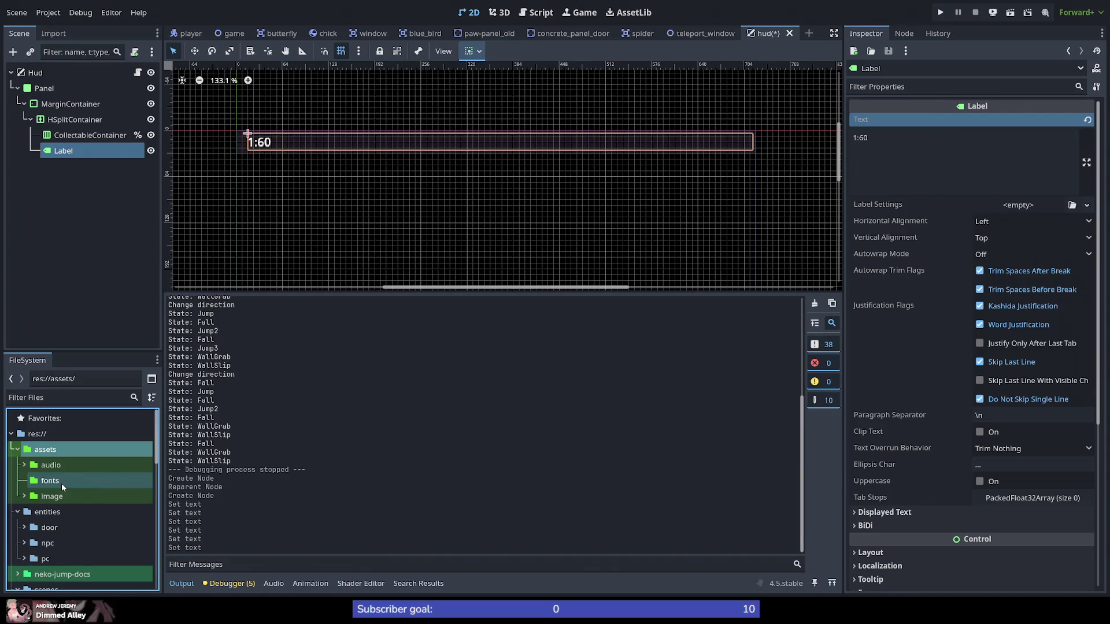
# Step: Rename the folder to 'font' and expand it to reveal CascadiaCodeNF.ttf
pyautogui.click(61, 482)
pyautogui.press('F2')
pyautogui.click(92, 485)
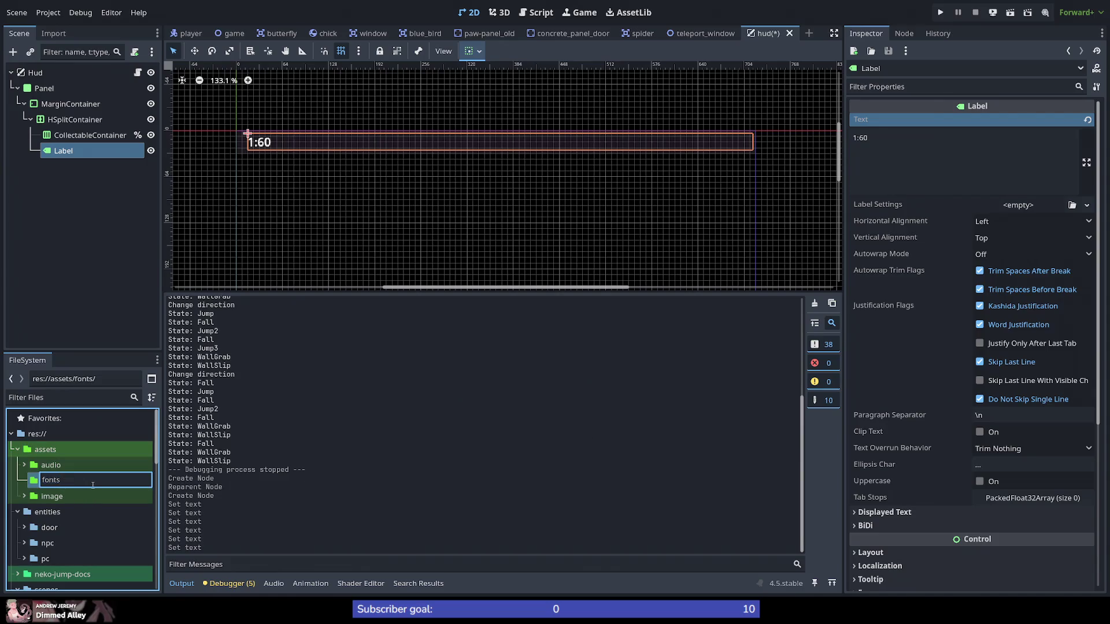
pyautogui.press('Return')
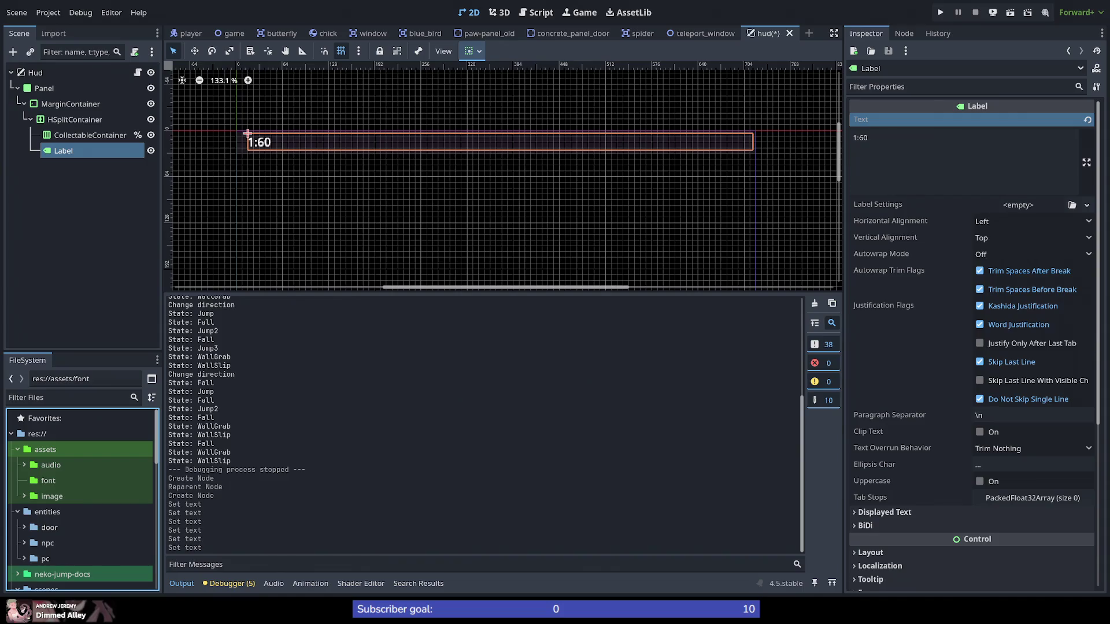
pyautogui.click(49, 483)
pyautogui.click(24, 481)
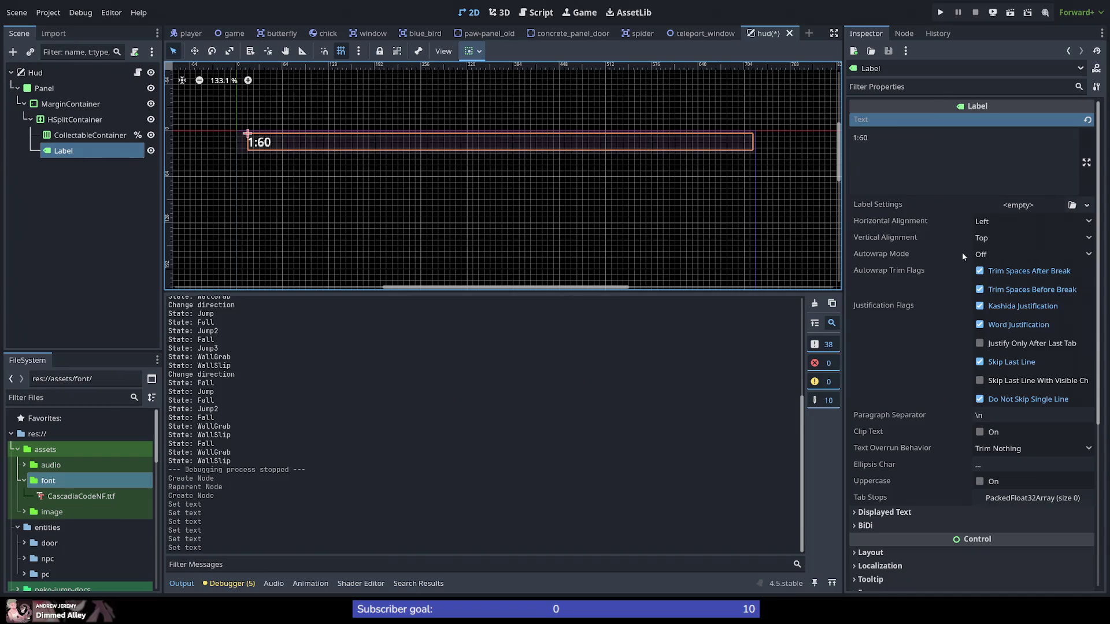
# Step: Browse the Label's Inspector, toggling the Theme Overrides and Displayed Text sections
pyautogui.scroll(-5, 976, 390)
pyautogui.scroll(-2, 976, 389)
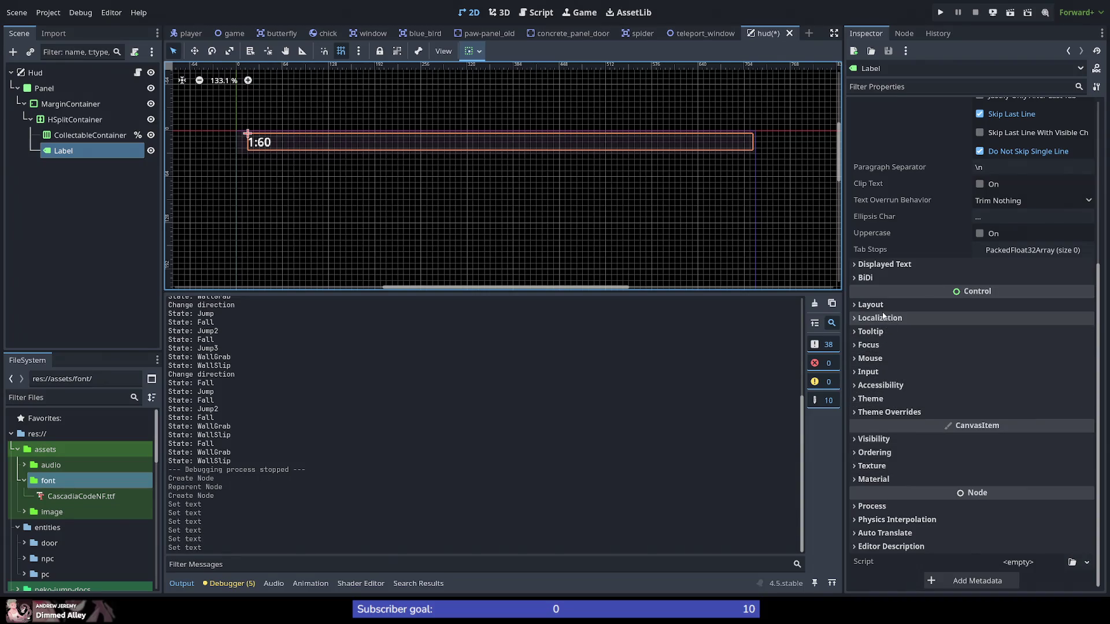
pyautogui.click(881, 414)
pyautogui.click(881, 414)
pyautogui.click(878, 400)
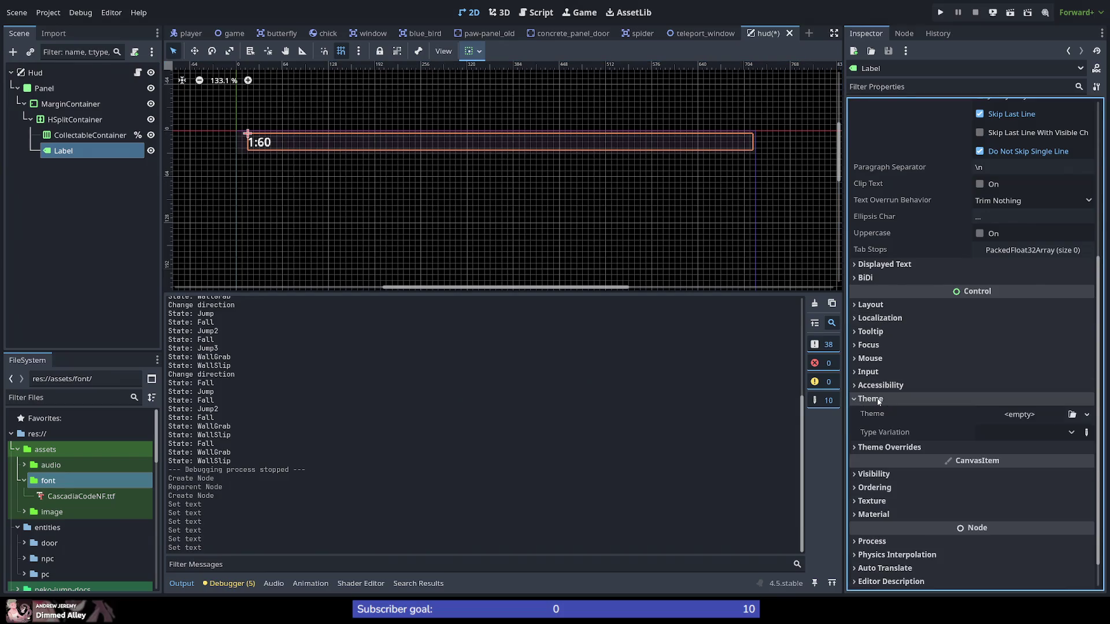
pyautogui.click(878, 400)
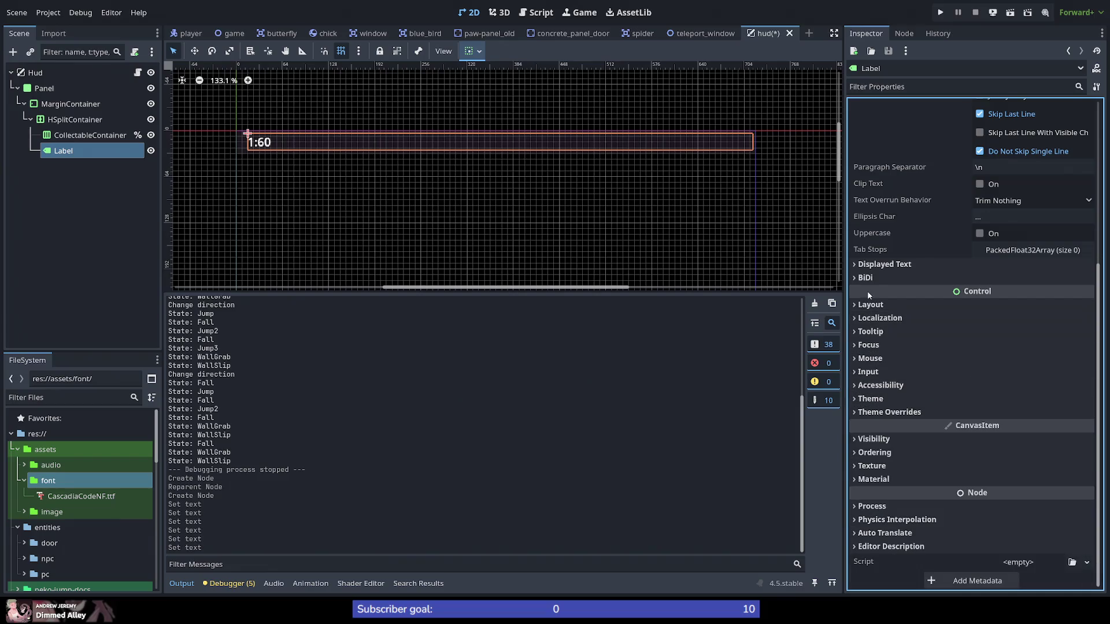
pyautogui.click(880, 265)
pyautogui.click(879, 265)
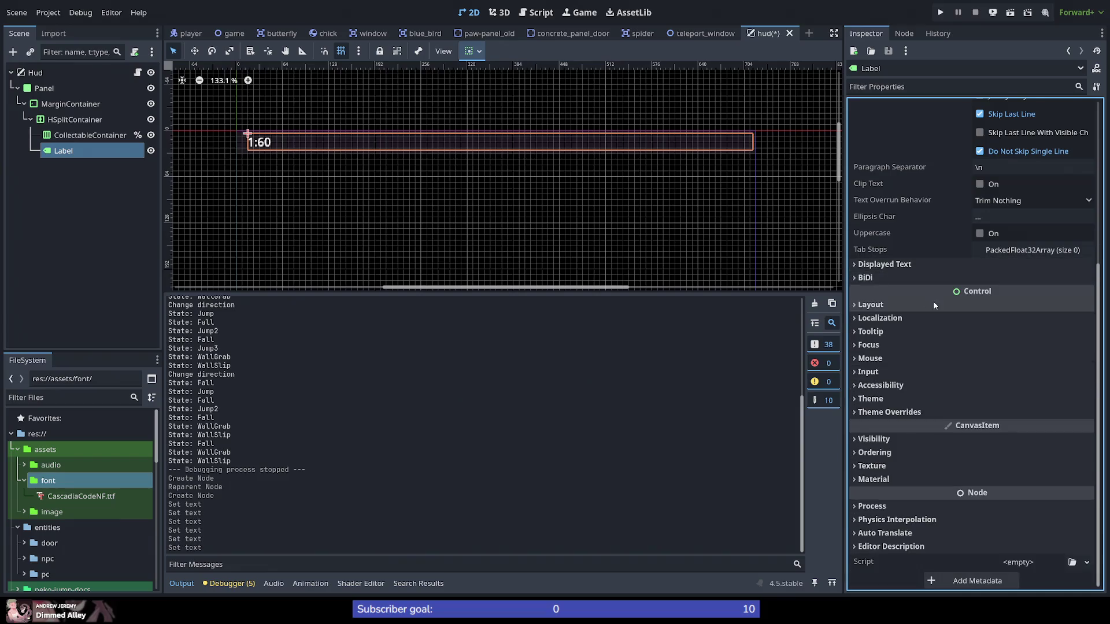
pyautogui.scroll(5, 936, 298)
pyautogui.scroll(-5, 934, 305)
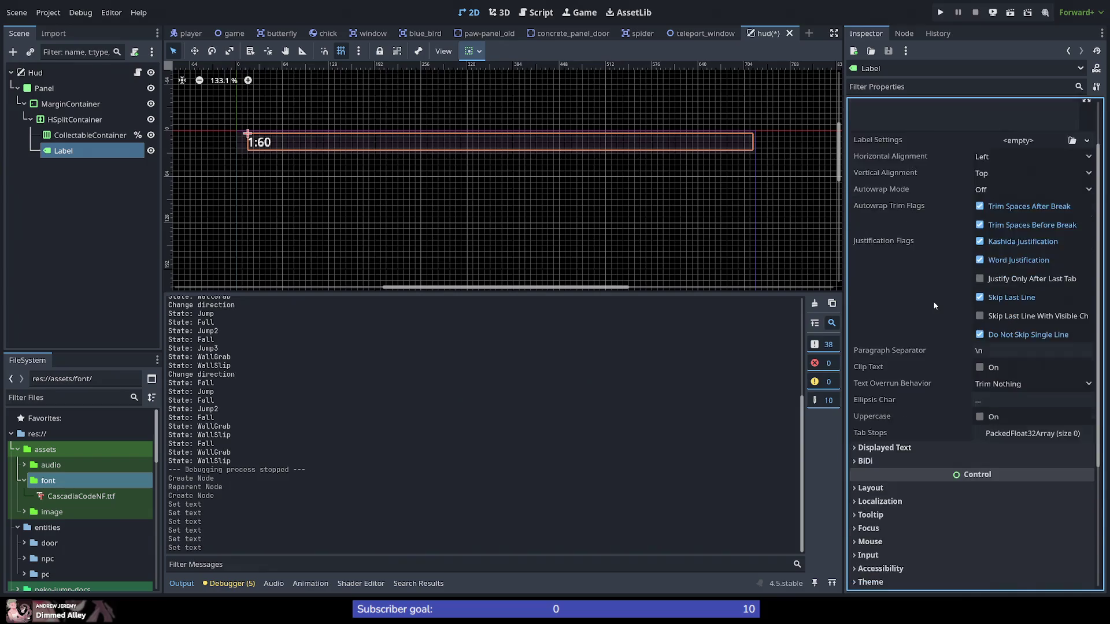
# Step: Drag CascadiaCodeNF.ttf into the Label's Theme Overrides > Fonts > Font slot
pyautogui.click(874, 412)
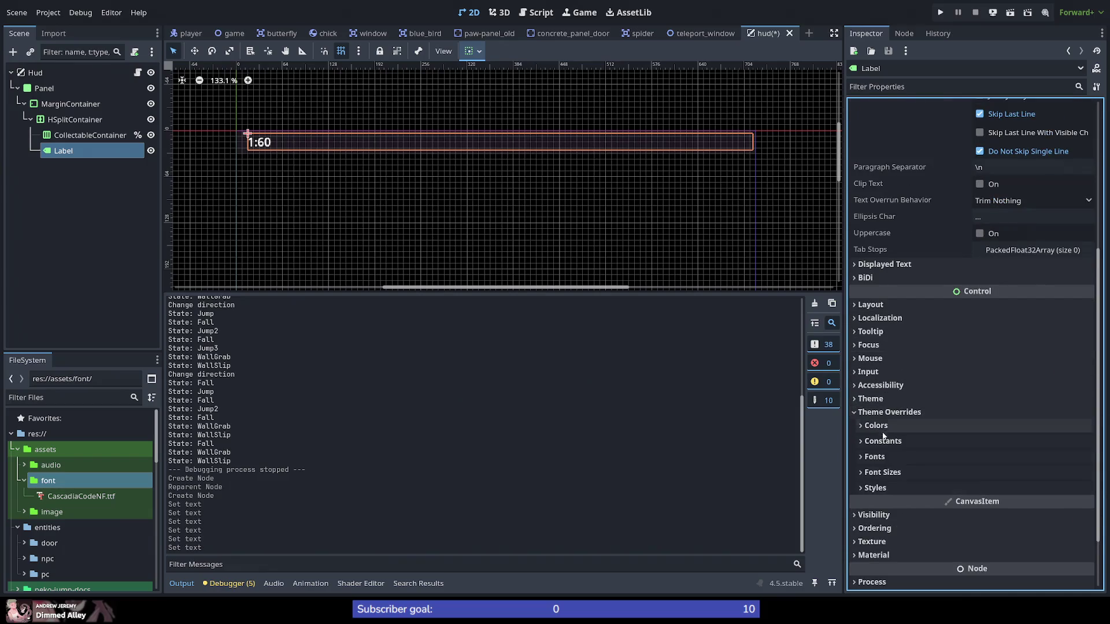
pyautogui.click(874, 456)
pyautogui.moveTo(64, 497); pyautogui.dragTo(1033, 478)
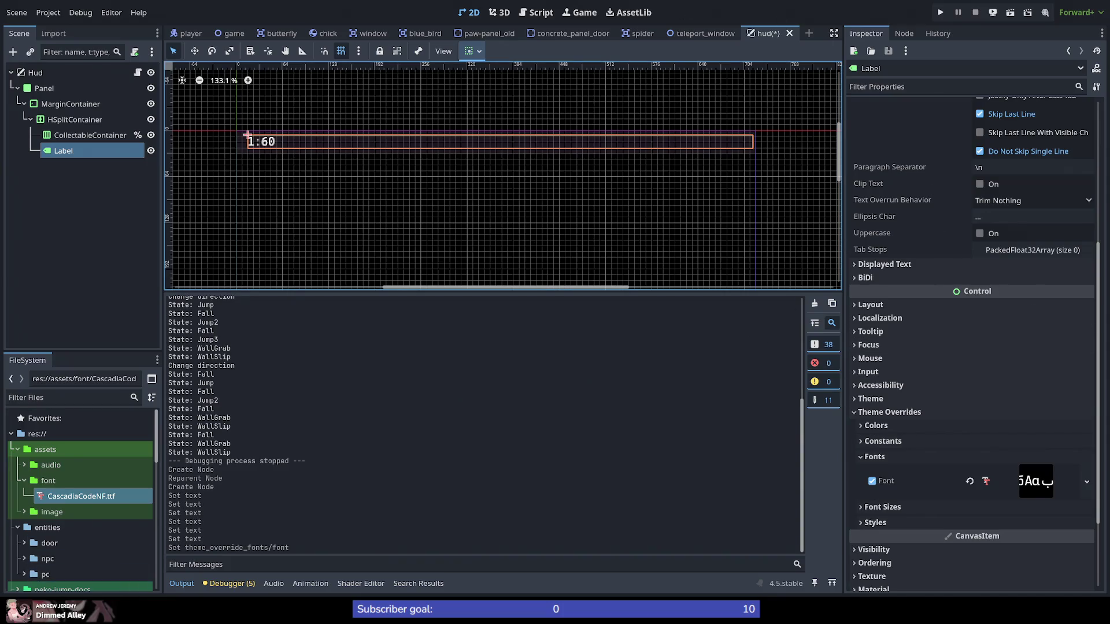
pyautogui.hotkey('alt', 'Tab')
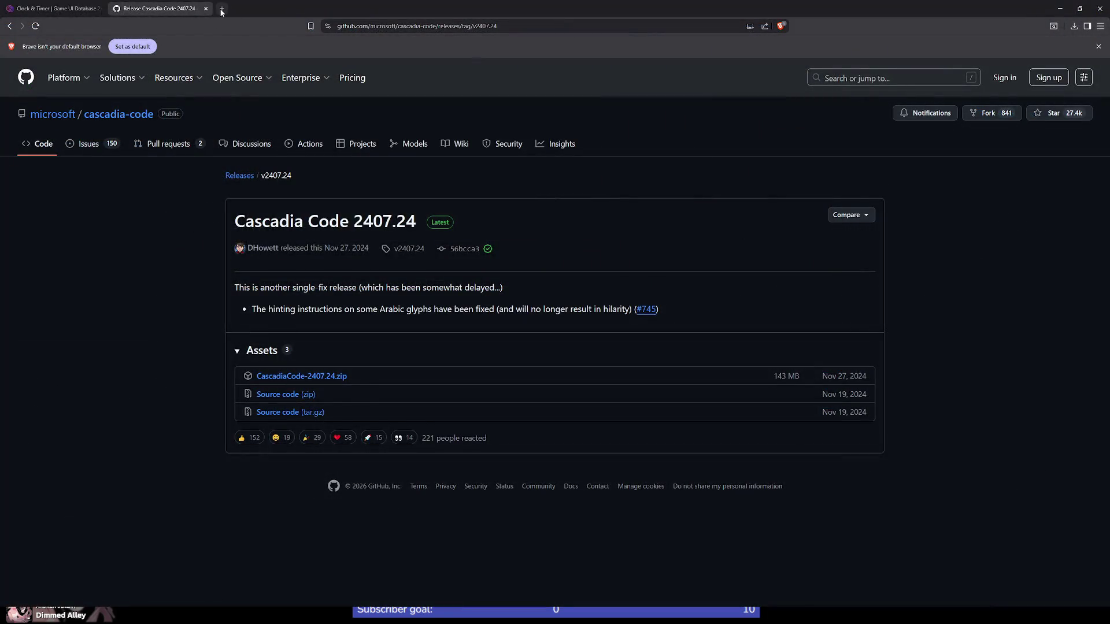
# Step: Search 'nerdfont ligatures' and open the Nerd Fonts website's cheat sheet
pyautogui.click(221, 9)
pyautogui.write('nerdfont')
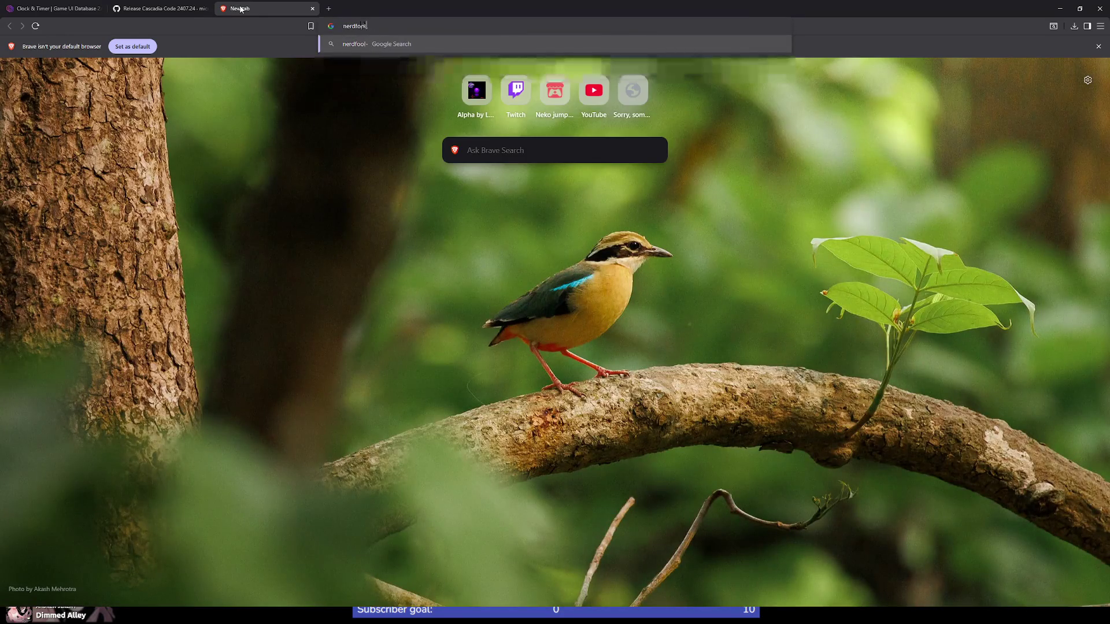
pyautogui.write(' ligatures')
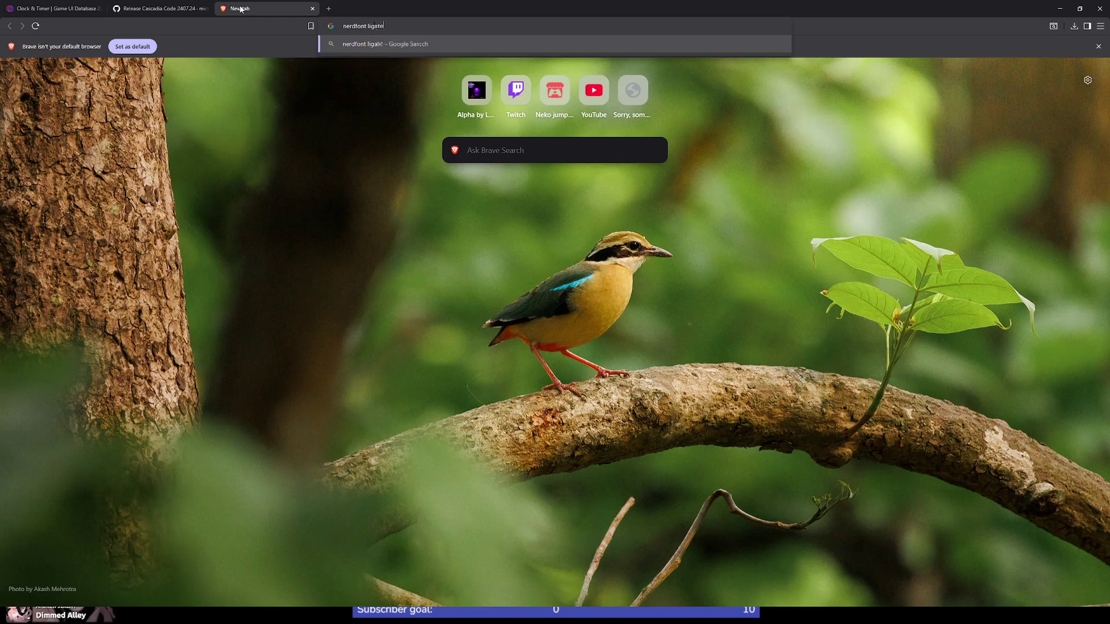
pyautogui.press('Return')
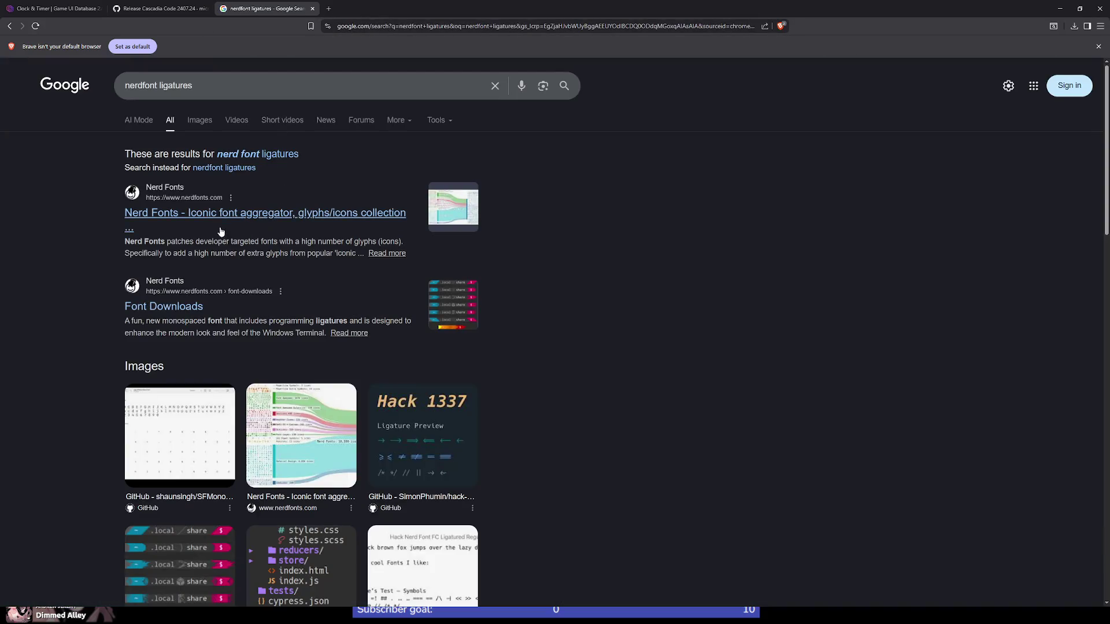
pyautogui.click(228, 217)
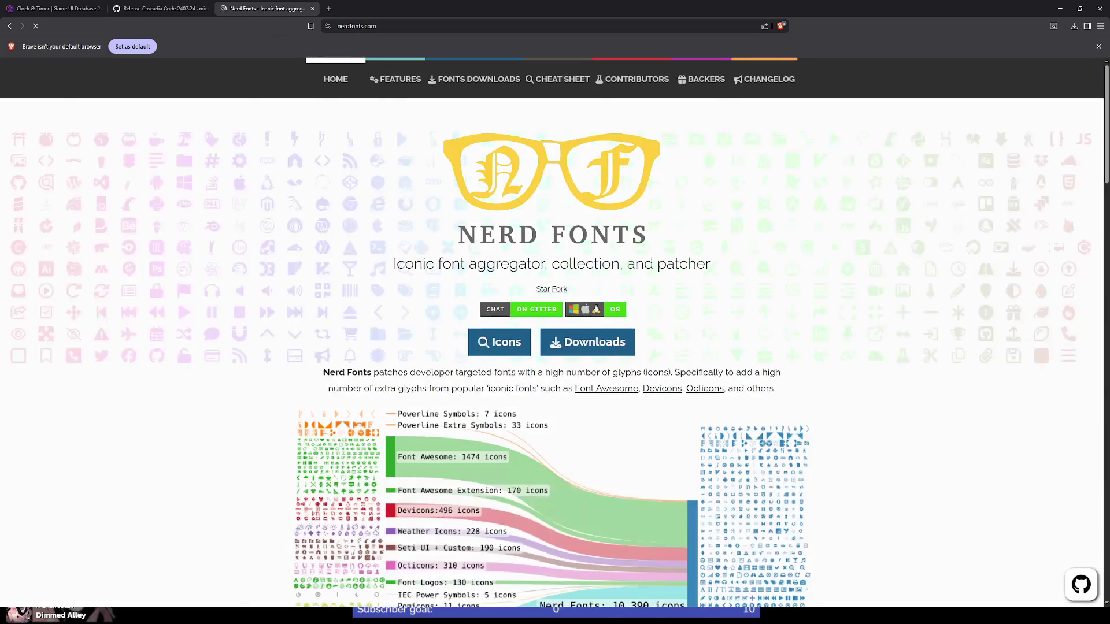
pyautogui.click(555, 79)
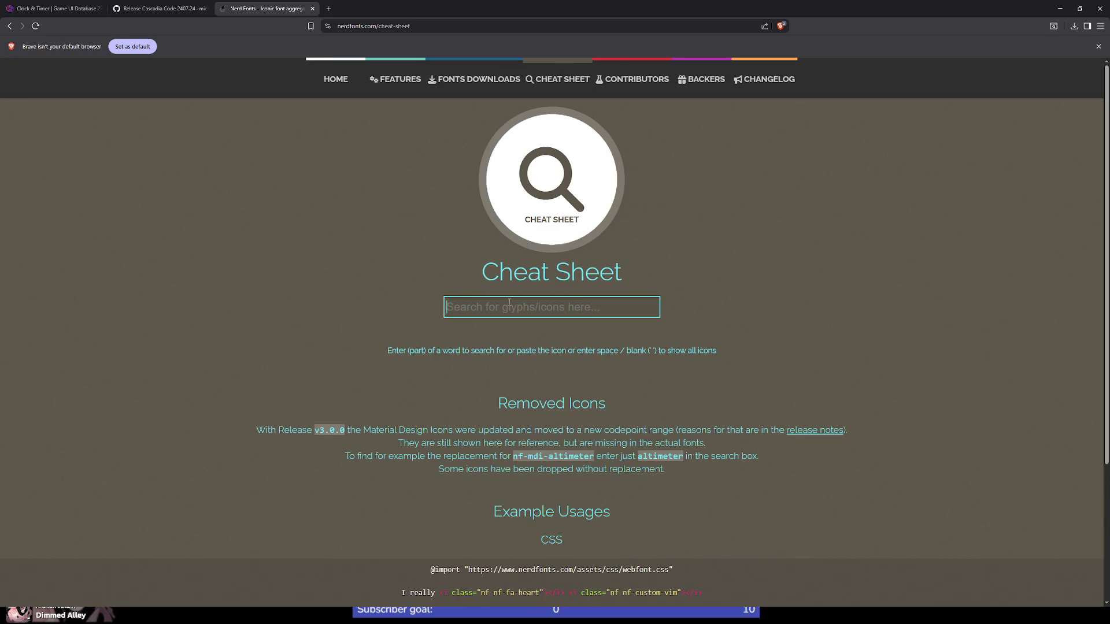
# Step: Search the cheat sheet for stopwatch icons and copy the nf-oct-stopwatch glyph
pyautogui.write('stopwatch')
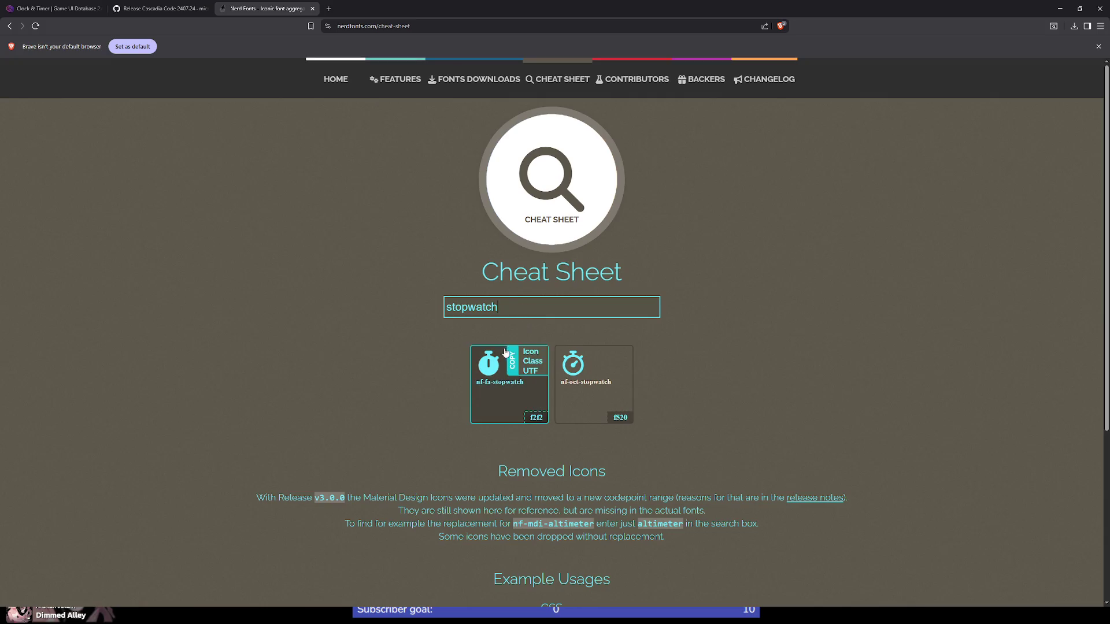
pyautogui.hotkey('ctrl', 'a')
pyautogui.write('watch')
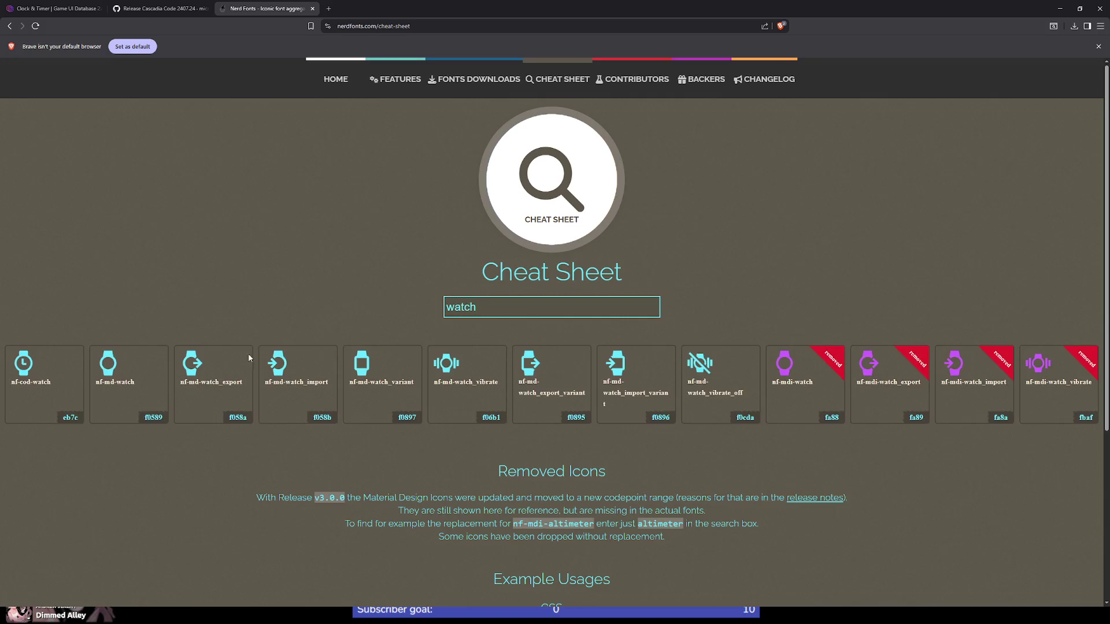
pyautogui.moveTo(47, 383)
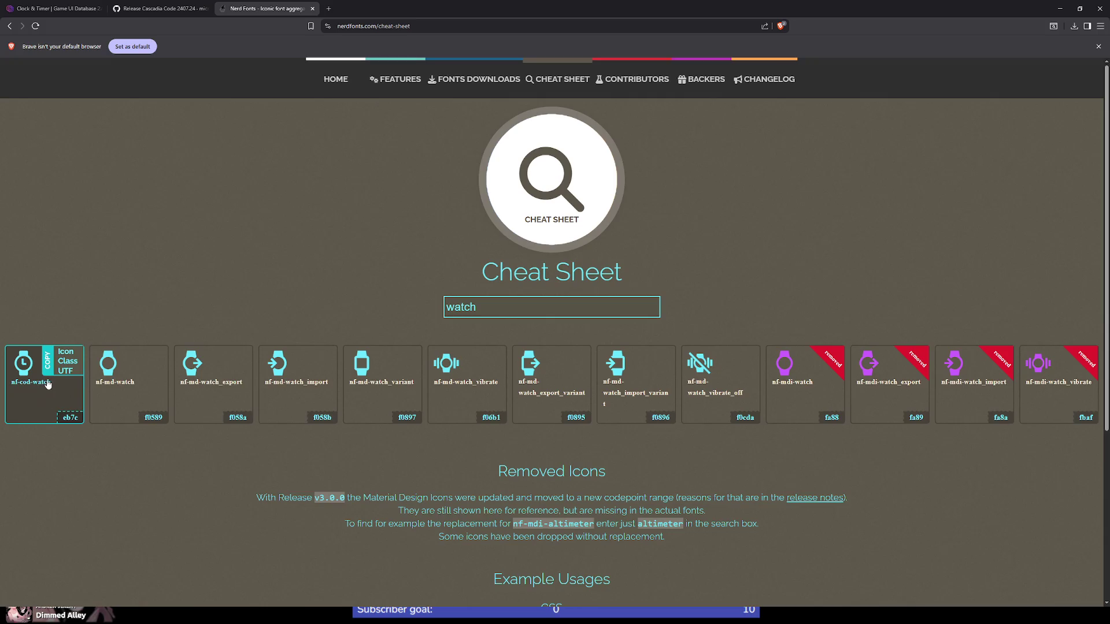
pyautogui.hotkey('ctrl', 'a')
pyautogui.write('stopper')
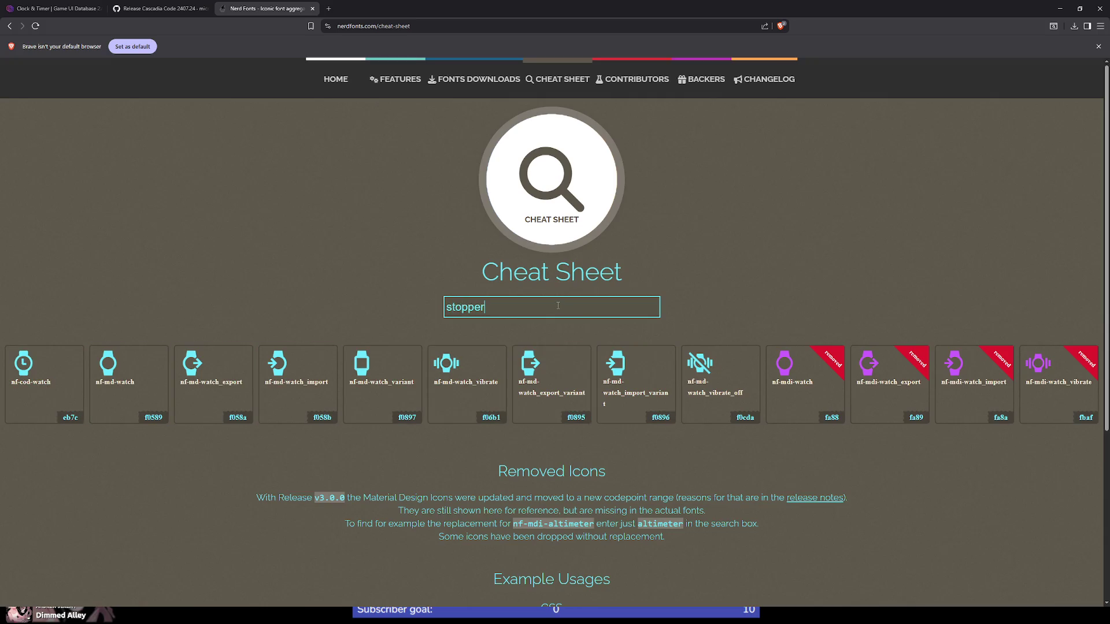
pyautogui.hotkey('ctrl', 'a')
pyautogui.write('stopwatch')
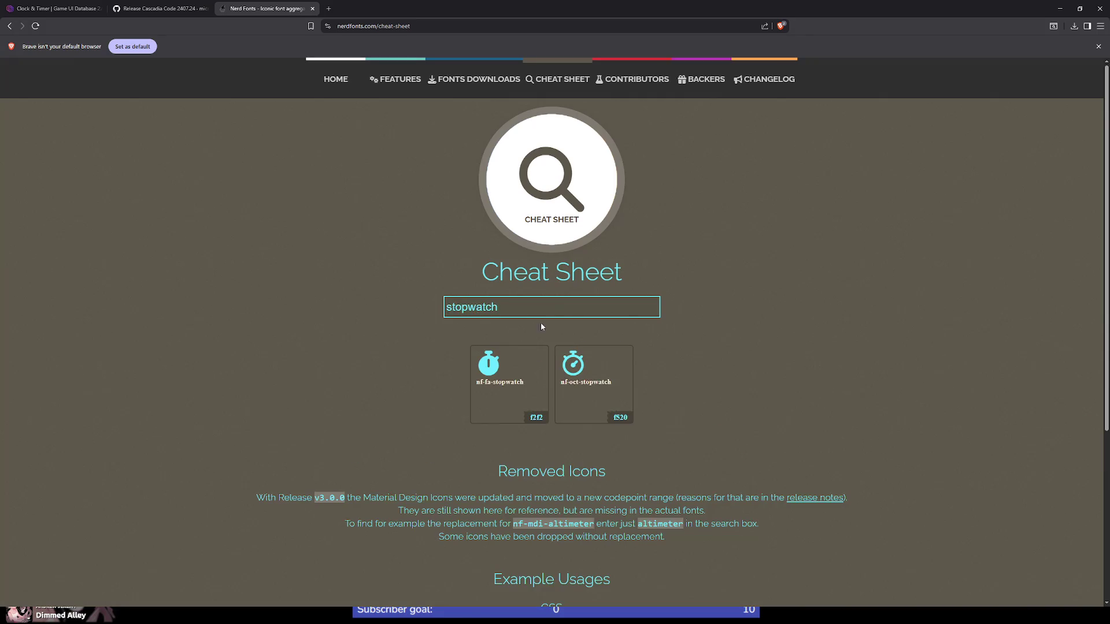
pyautogui.moveTo(509, 387)
pyautogui.moveTo(587, 367)
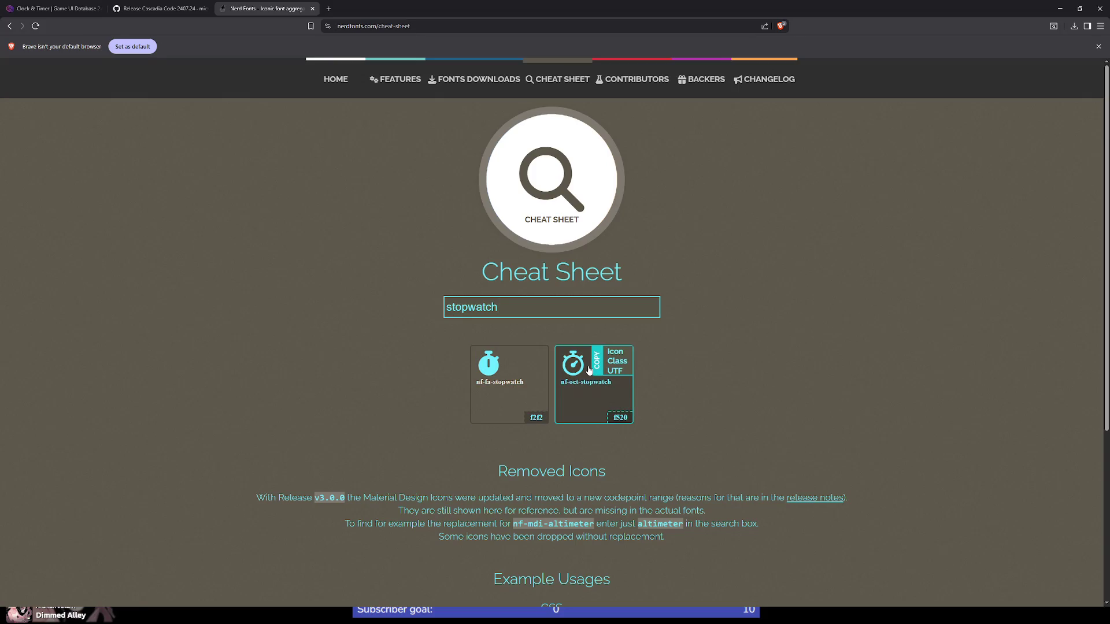
pyautogui.click(615, 354)
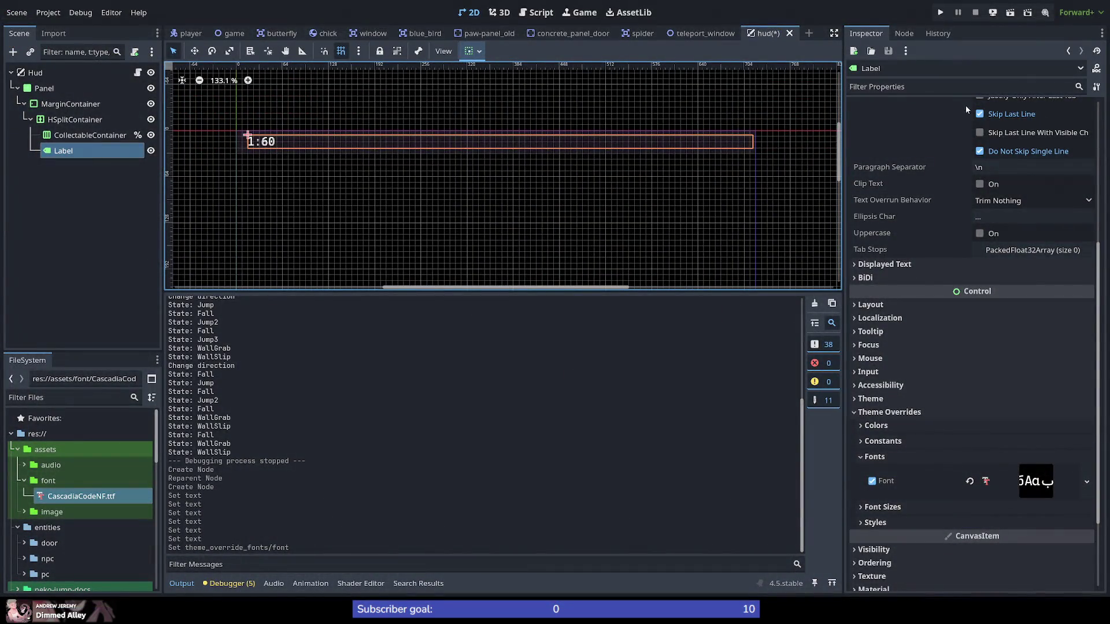
# Step: Set the Label's text to the pasted stopwatch icon followed by 01:60.345
pyautogui.scroll(5, 931, 196)
pyautogui.click(890, 152)
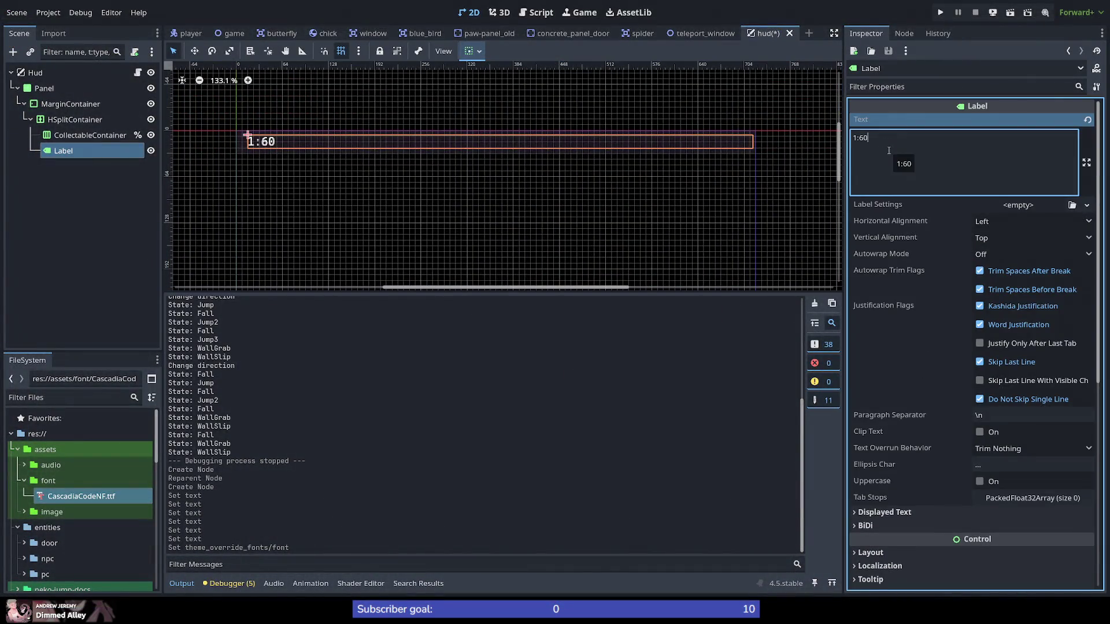
pyautogui.hotkey('ctrl', 'v')
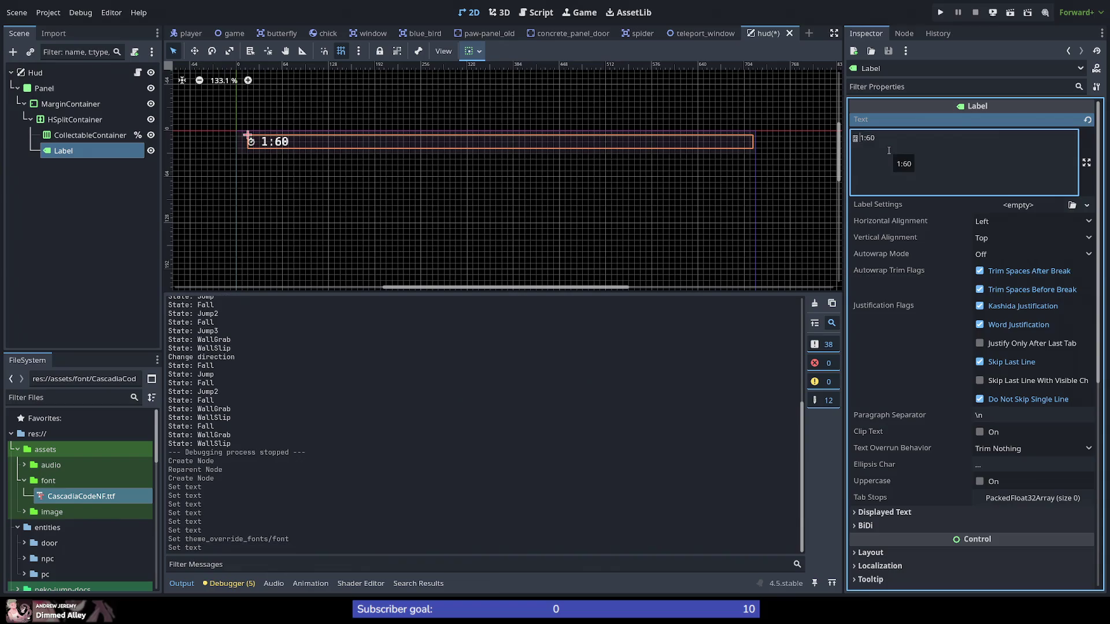
pyautogui.write('0.')
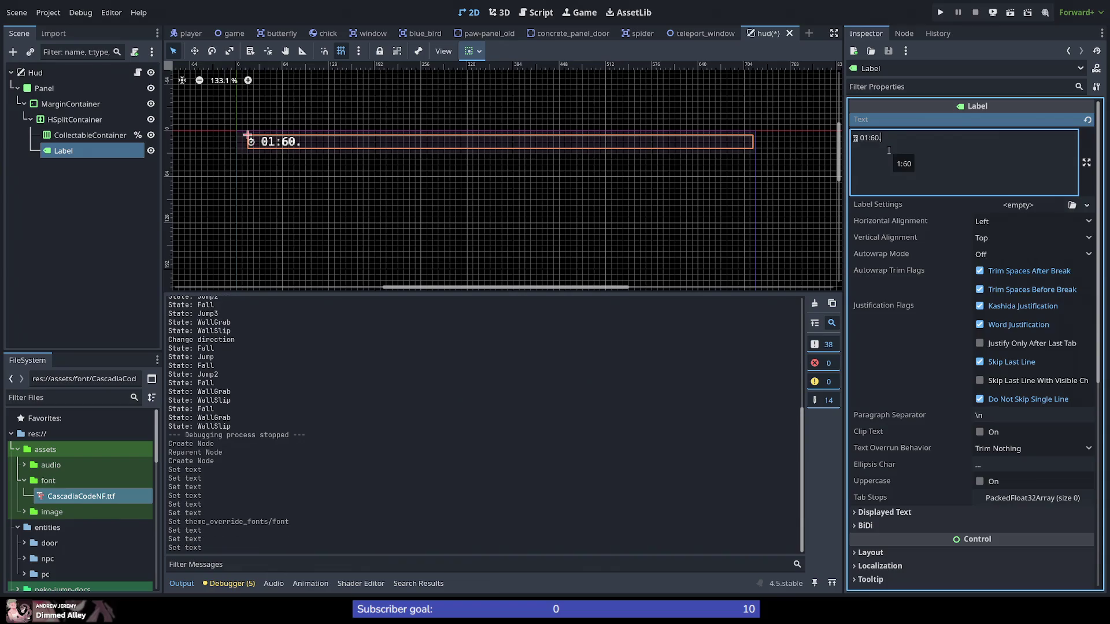
pyautogui.write('30')
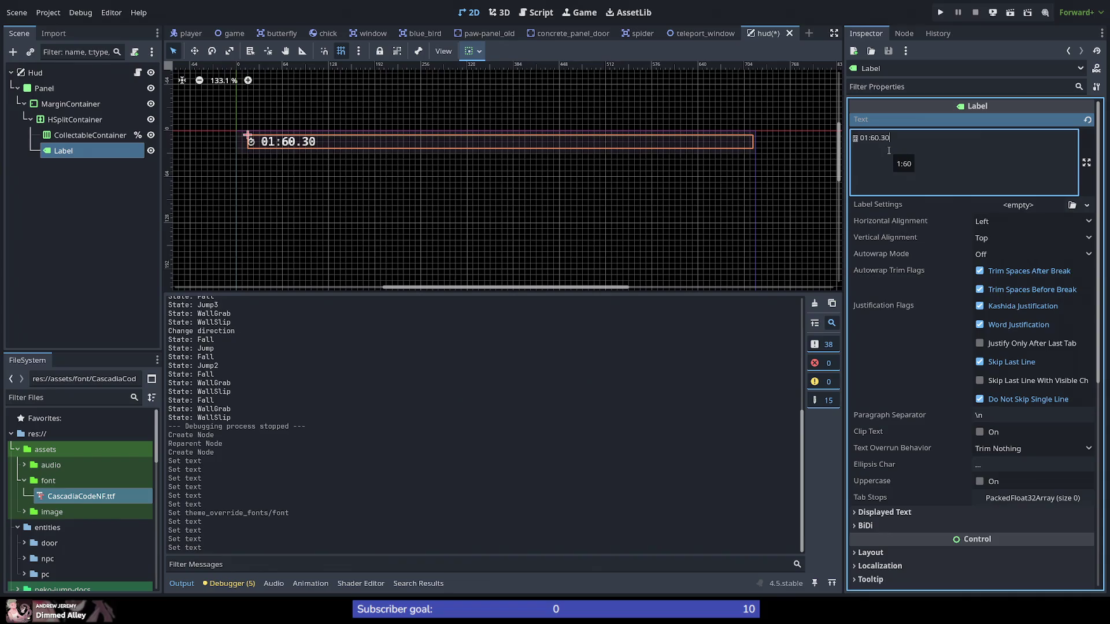
pyautogui.write('0')
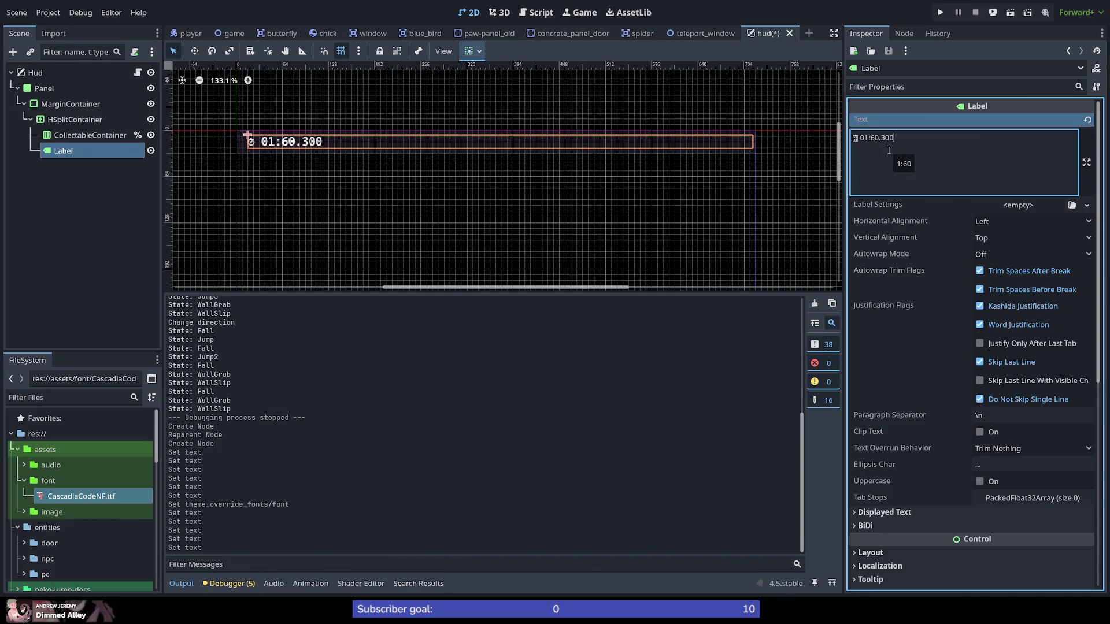
pyautogui.press('BackSpace')
pyautogui.press('BackSpace')
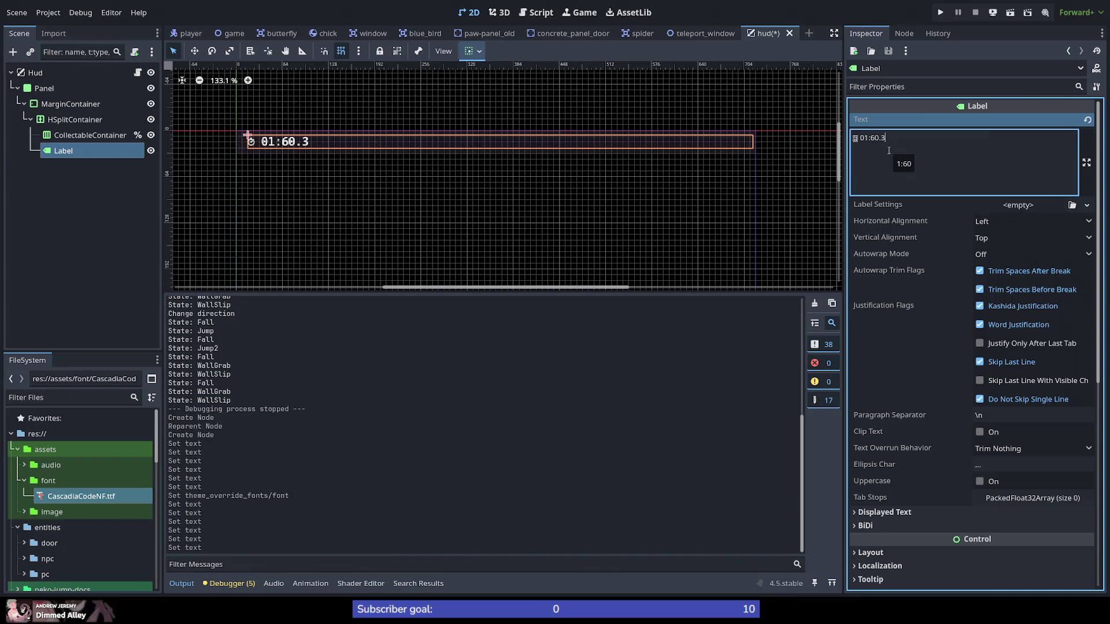
pyautogui.write('45')
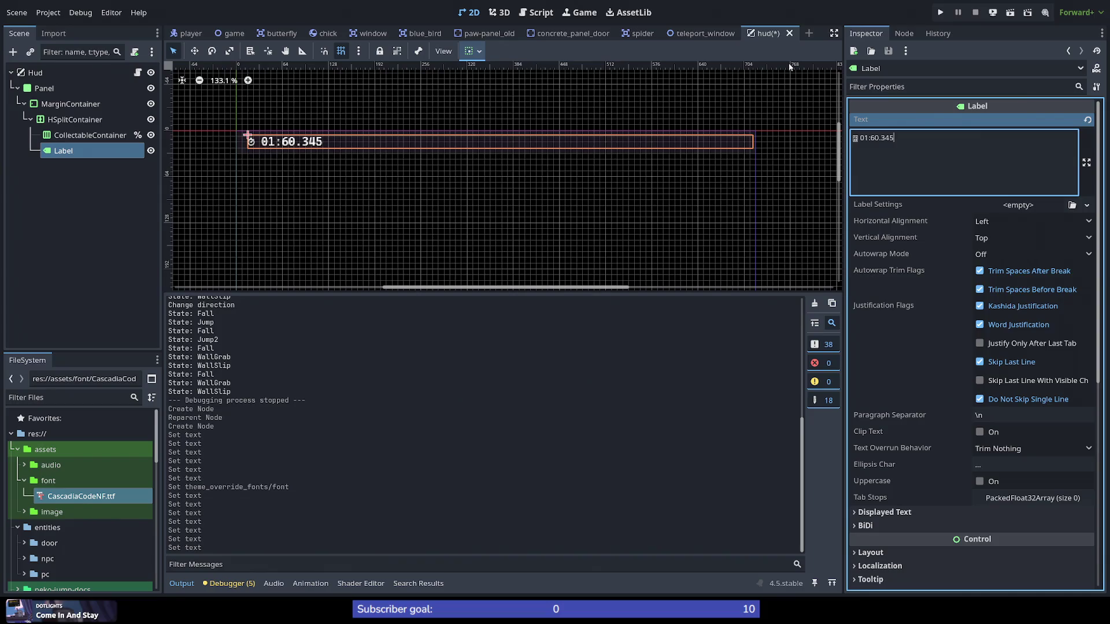
pyautogui.click(938, 13)
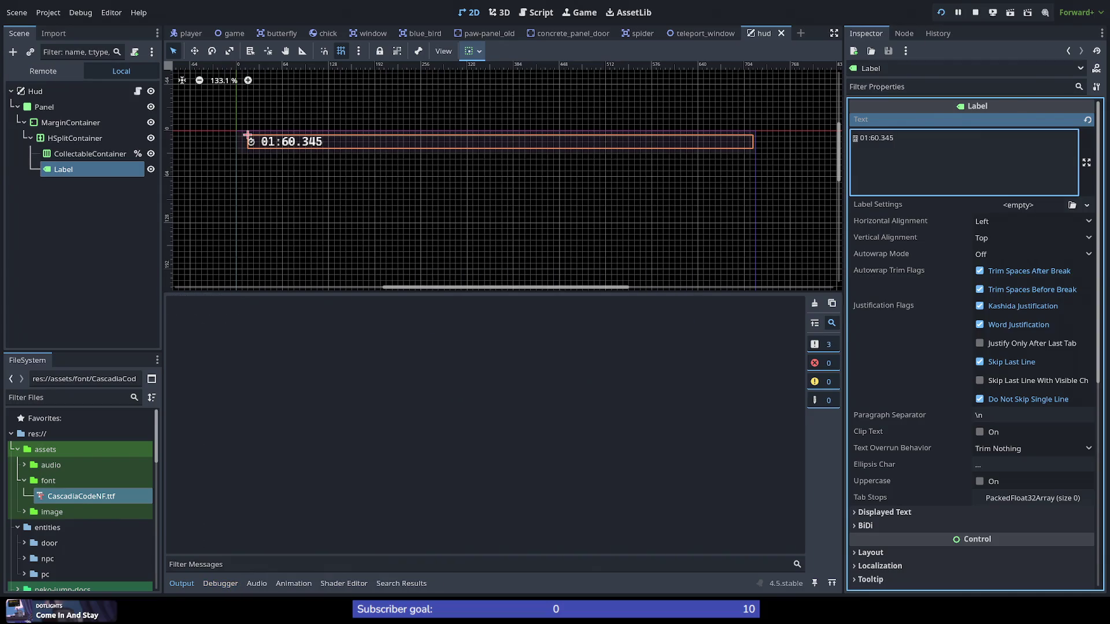
# Step: Jump the cat through the level to view the stopwatch HUD, then stop the game
pyautogui.press('space')
pyautogui.press('space')
pyautogui.press('space')
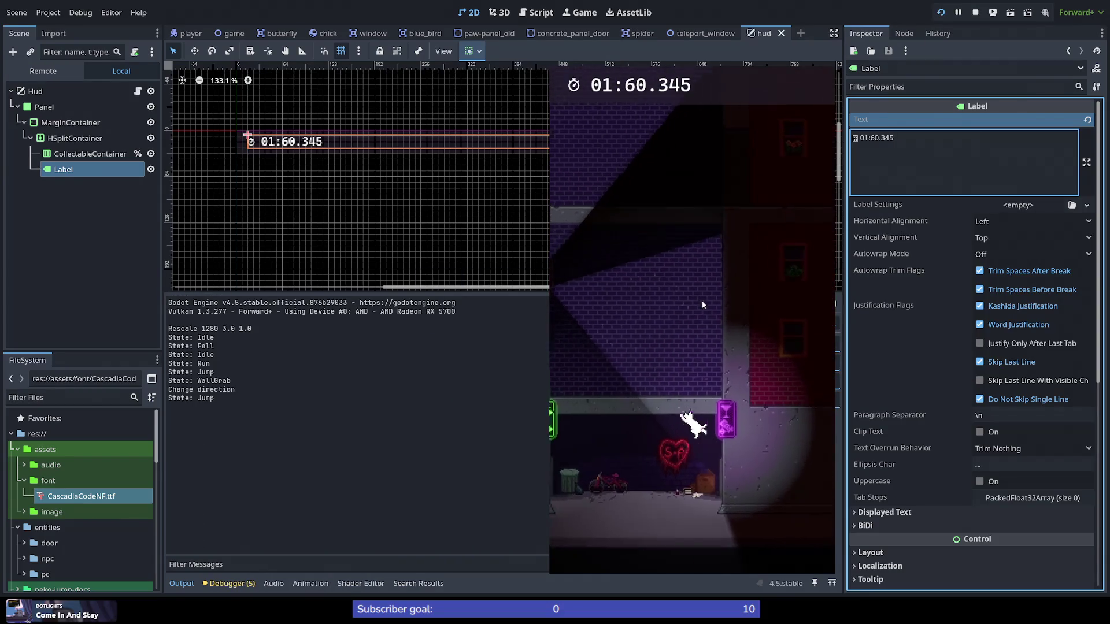
pyautogui.press('space')
pyautogui.press('space')
pyautogui.press('space')
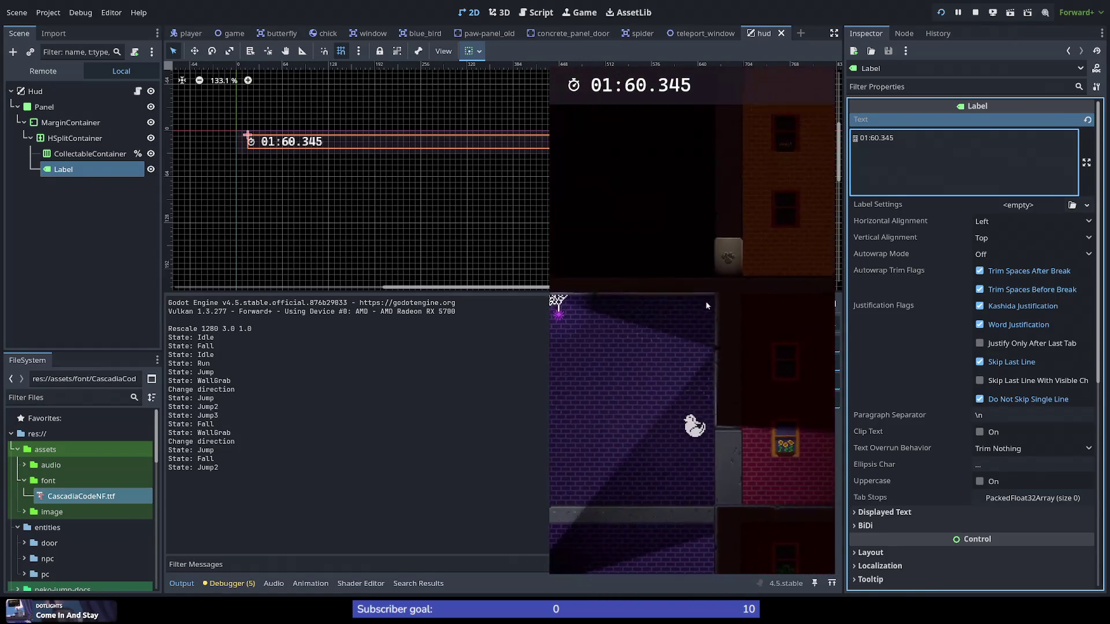
pyautogui.press('space')
pyautogui.press('space')
pyautogui.press('space')
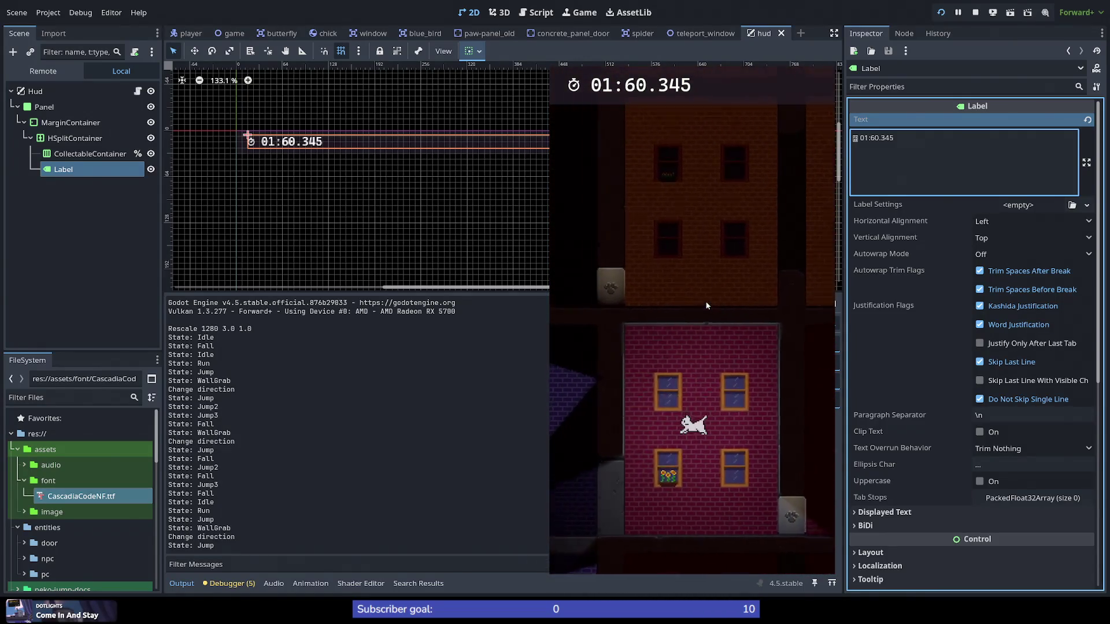
pyautogui.press('space')
pyautogui.press('space')
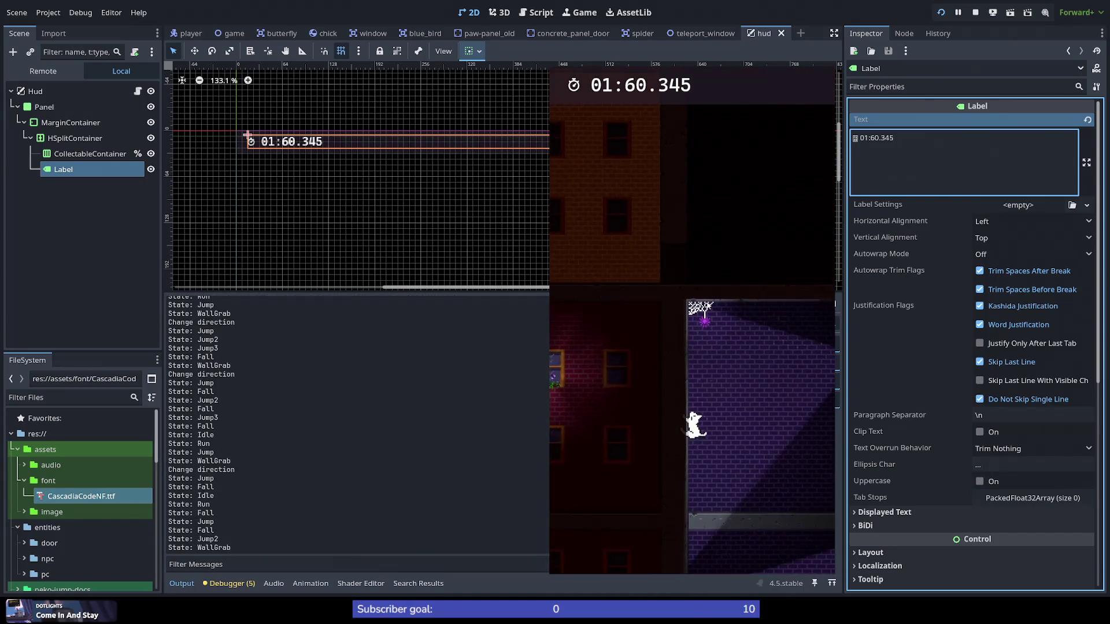
pyautogui.press('space')
pyautogui.press('space')
pyautogui.press('space')
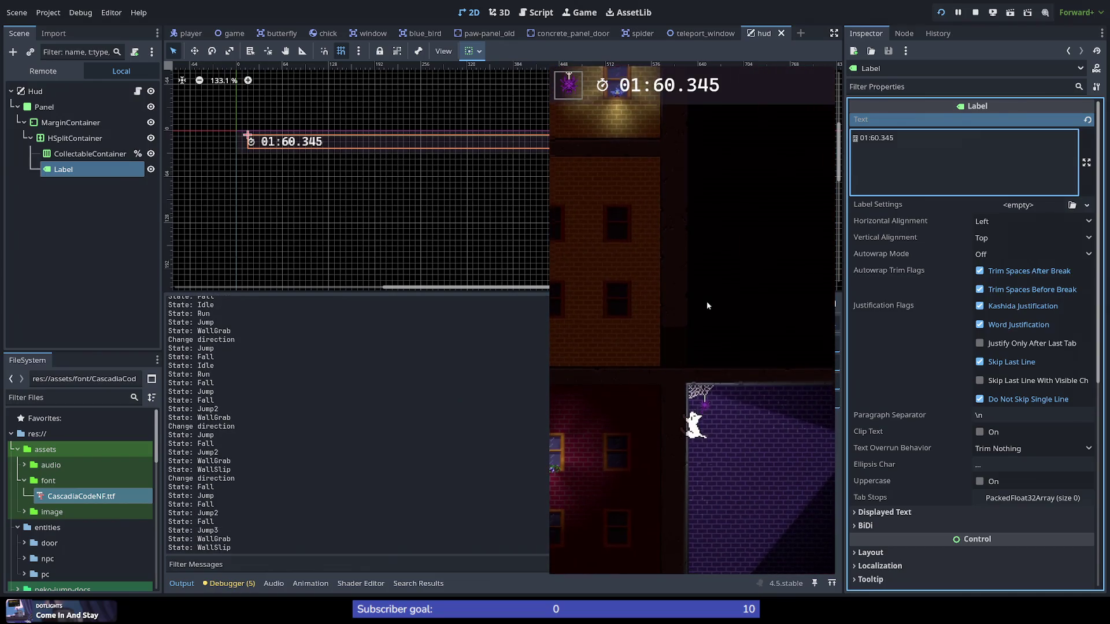
pyautogui.press('space')
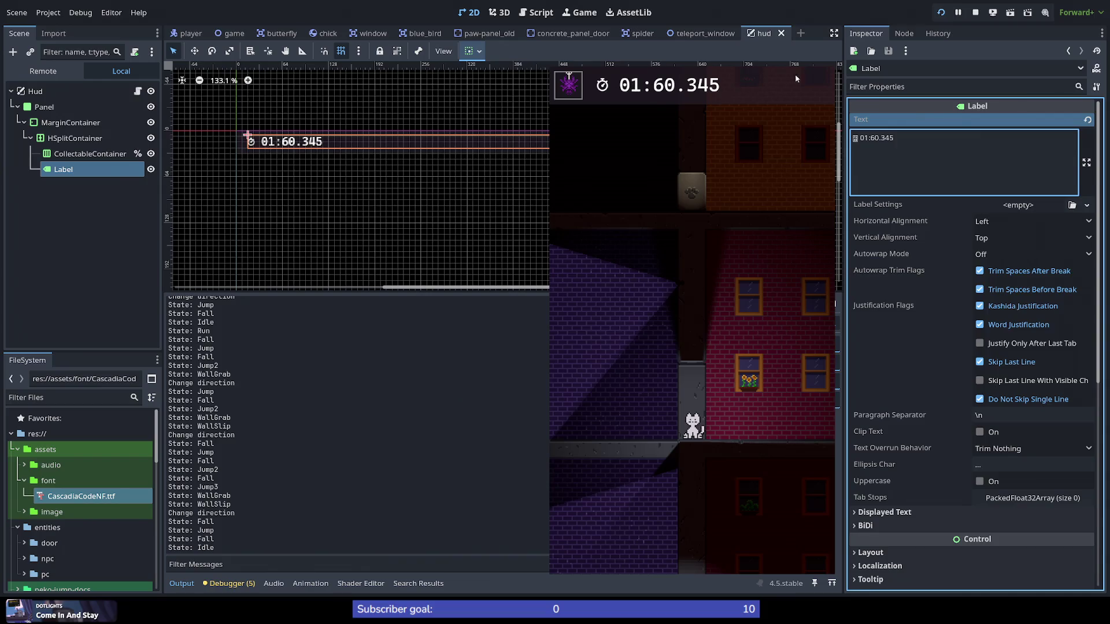
pyautogui.press('F8')
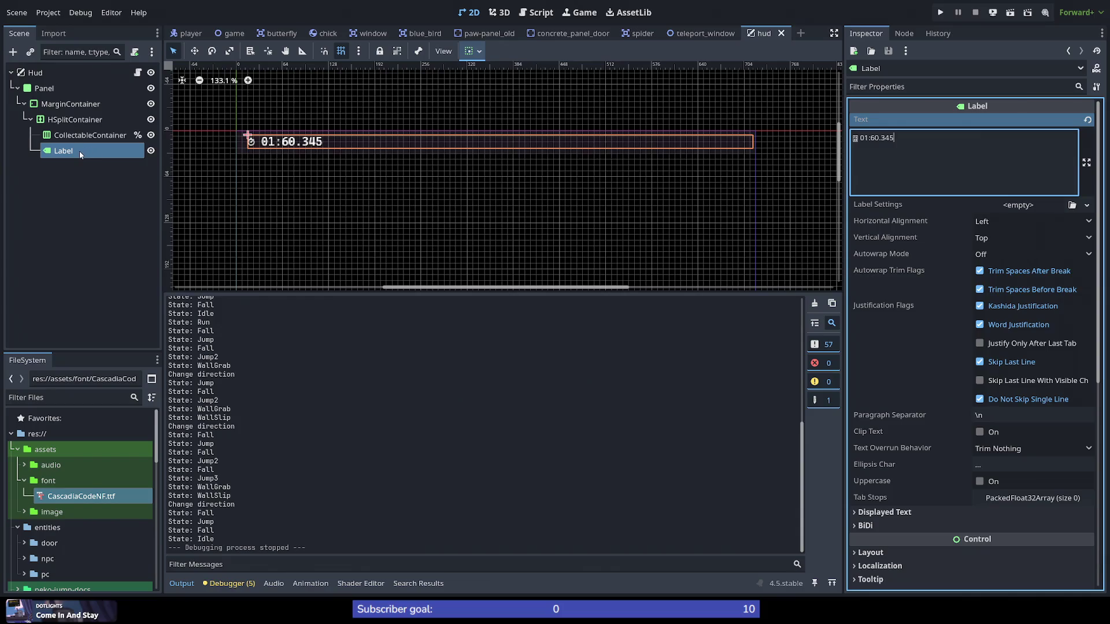
# Step: Rename the Label node to 'Stopwatch'
pyautogui.rightClick(79, 151)
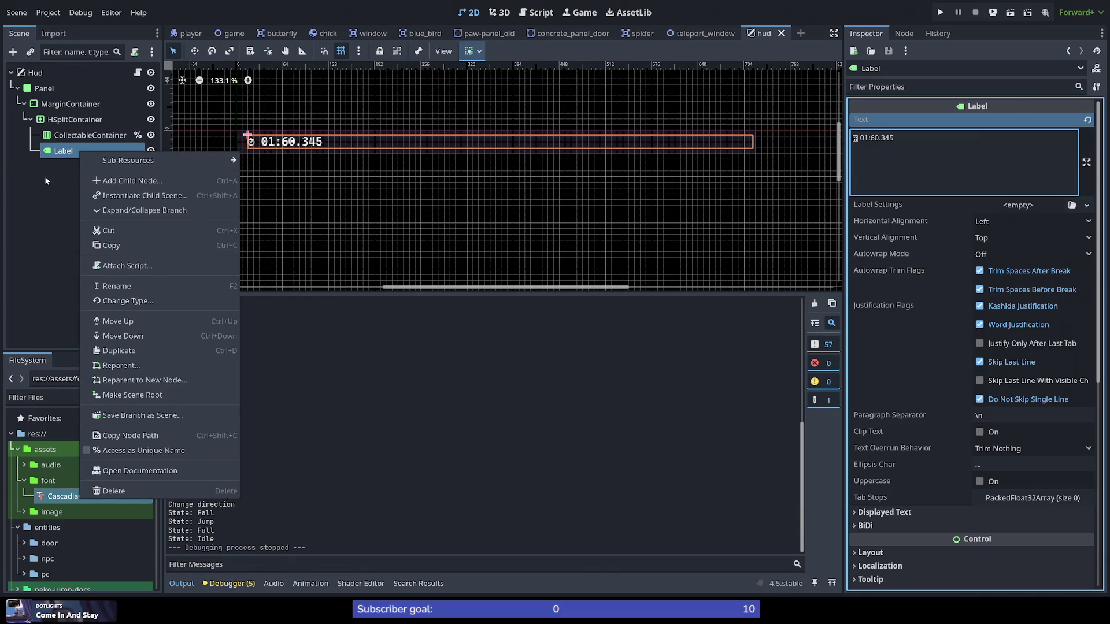
pyautogui.click(51, 193)
pyautogui.rightClick(71, 154)
pyautogui.press('F2')
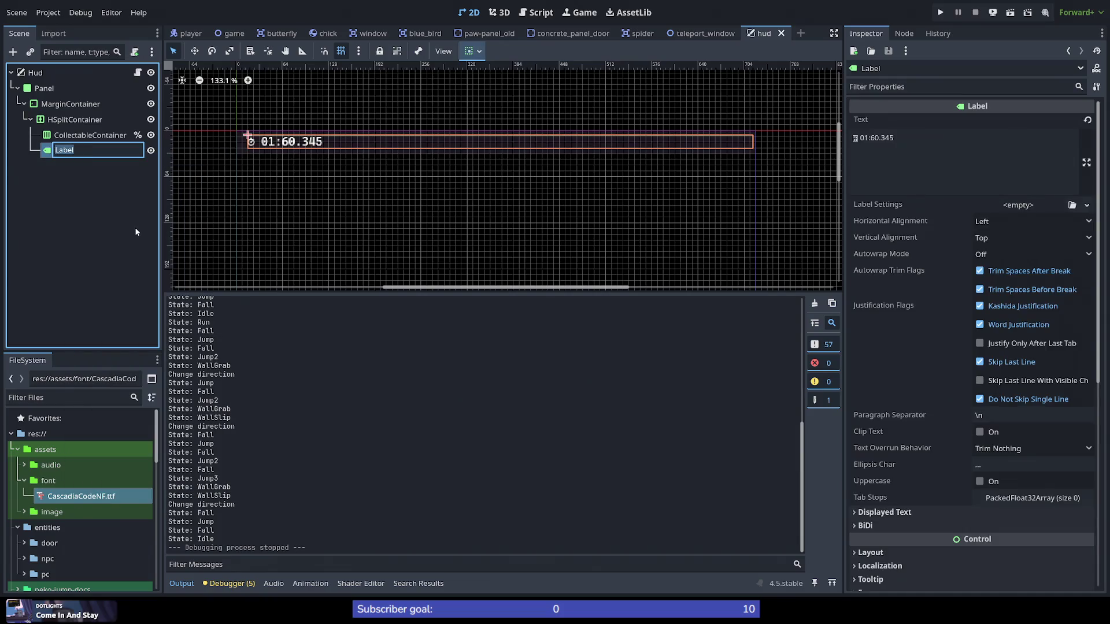
pyautogui.write('Stop')
pyautogui.write('watch')
pyautogui.press('Return')
# Step: Select the HSplitContainer node and inspect its properties
pyautogui.rightClick(85, 109)
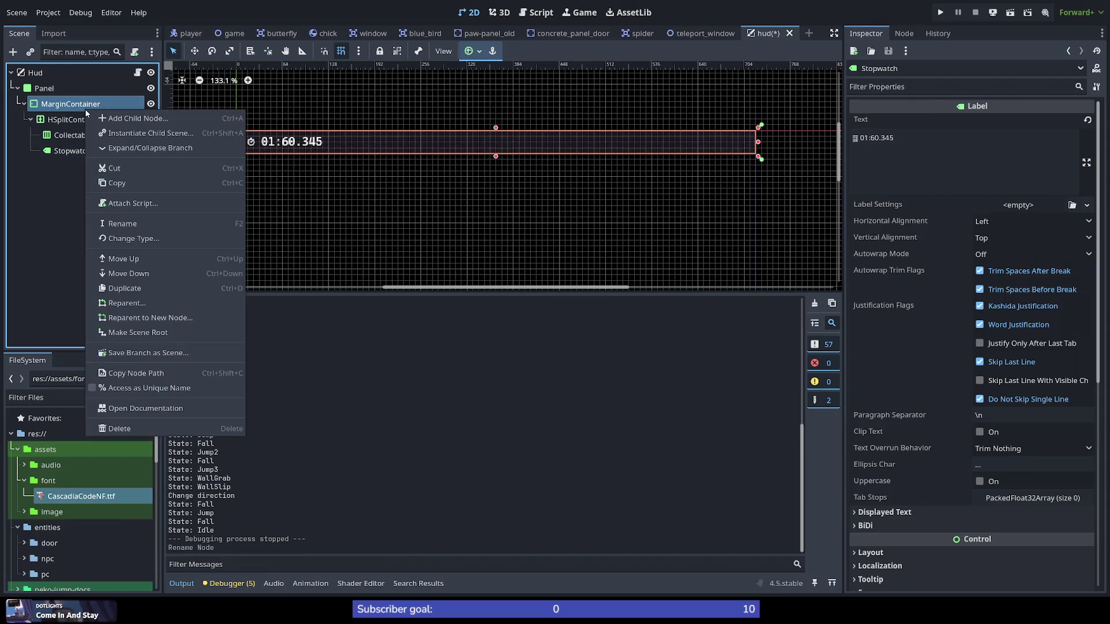
pyautogui.click(66, 152)
pyautogui.click(78, 120)
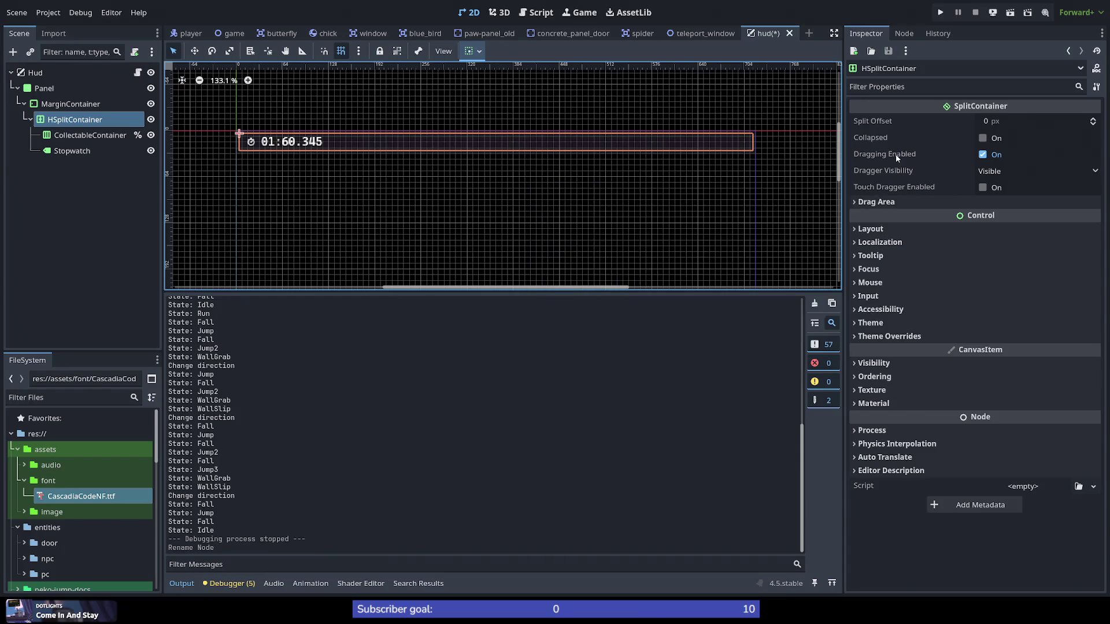
pyautogui.moveTo(902, 175)
pyautogui.rightClick(74, 123)
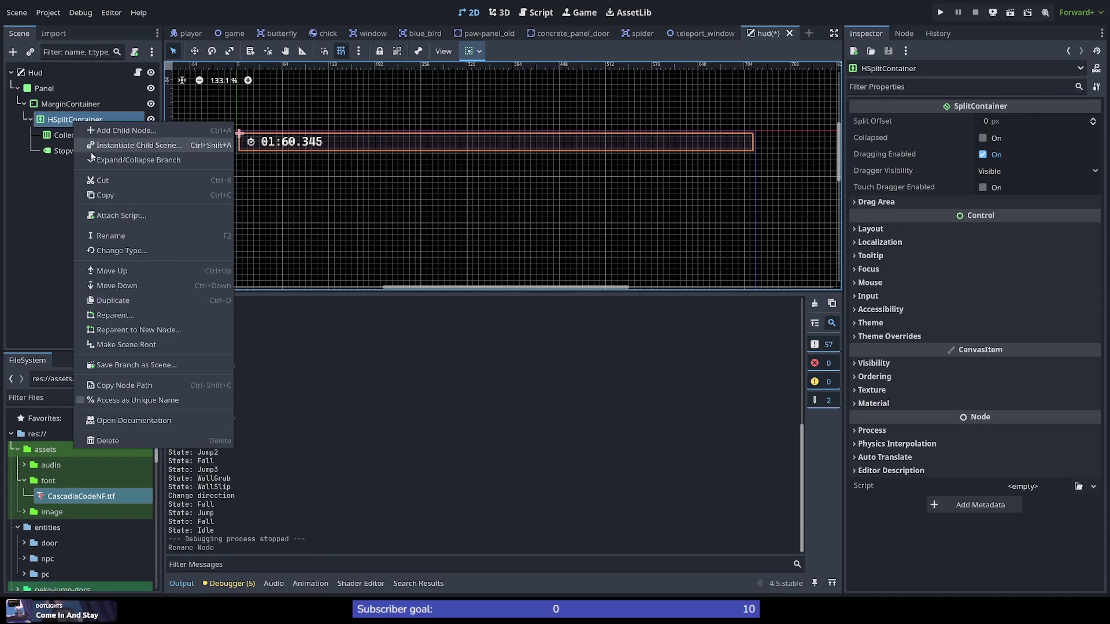
# Step: Begin changing HSplitContainer's type, reading the Container and SplitContainer descriptions
pyautogui.click(106, 254)
pyautogui.click(525, 276)
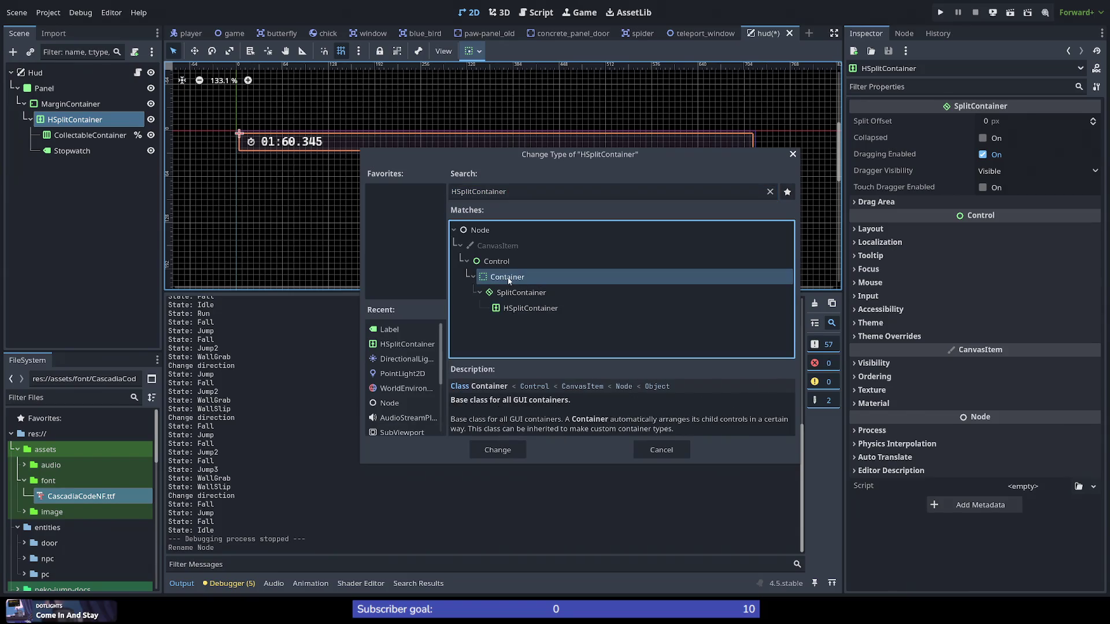
pyautogui.click(487, 188)
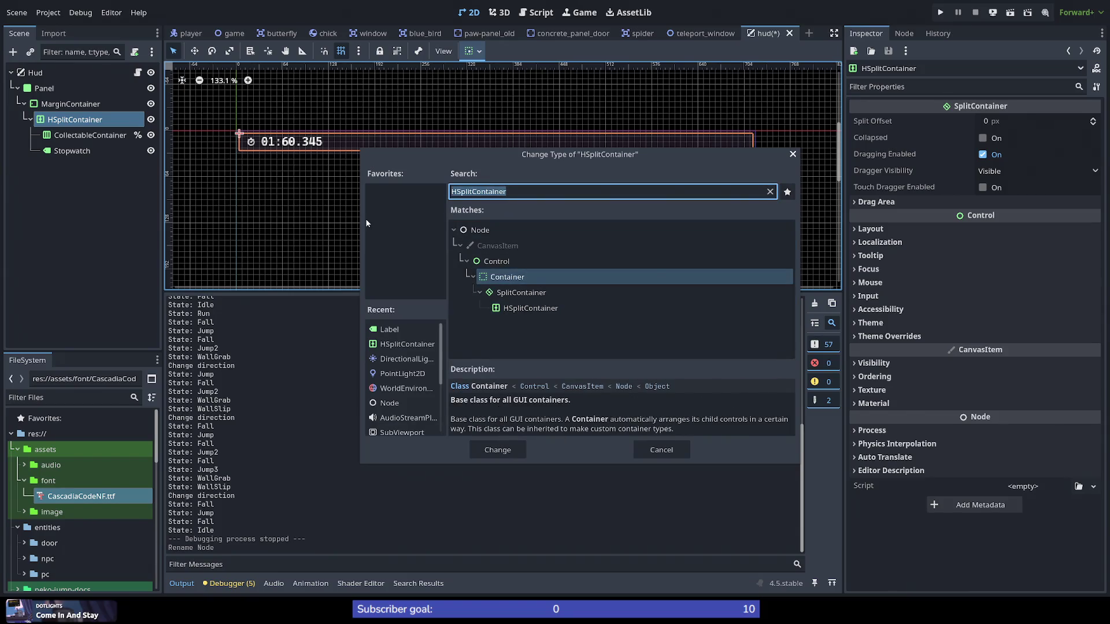
pyautogui.click(558, 293)
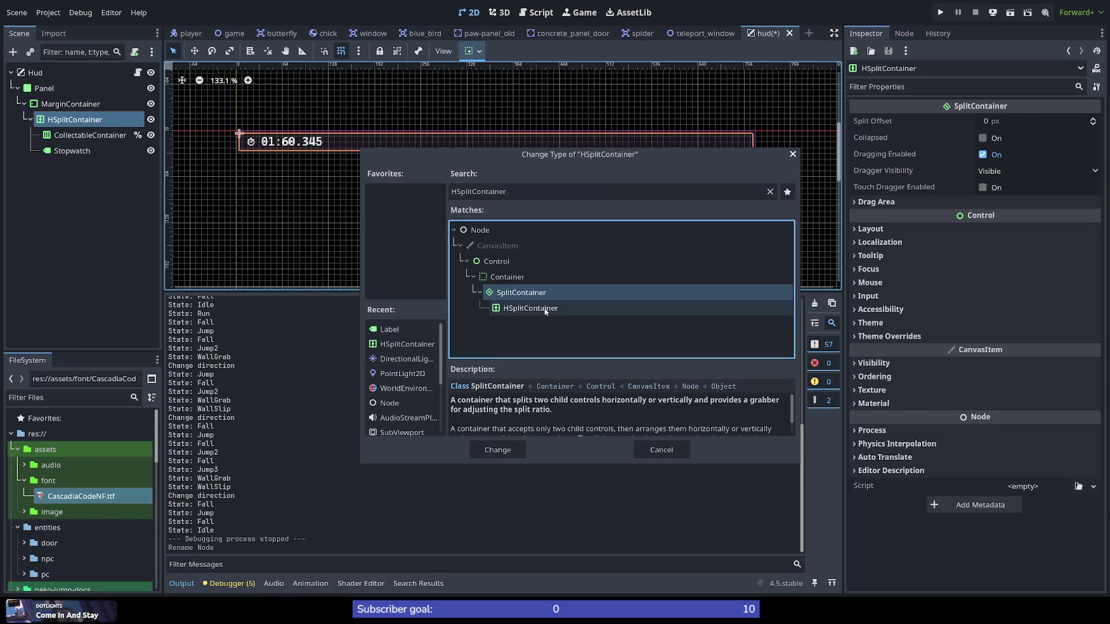
pyautogui.click(545, 309)
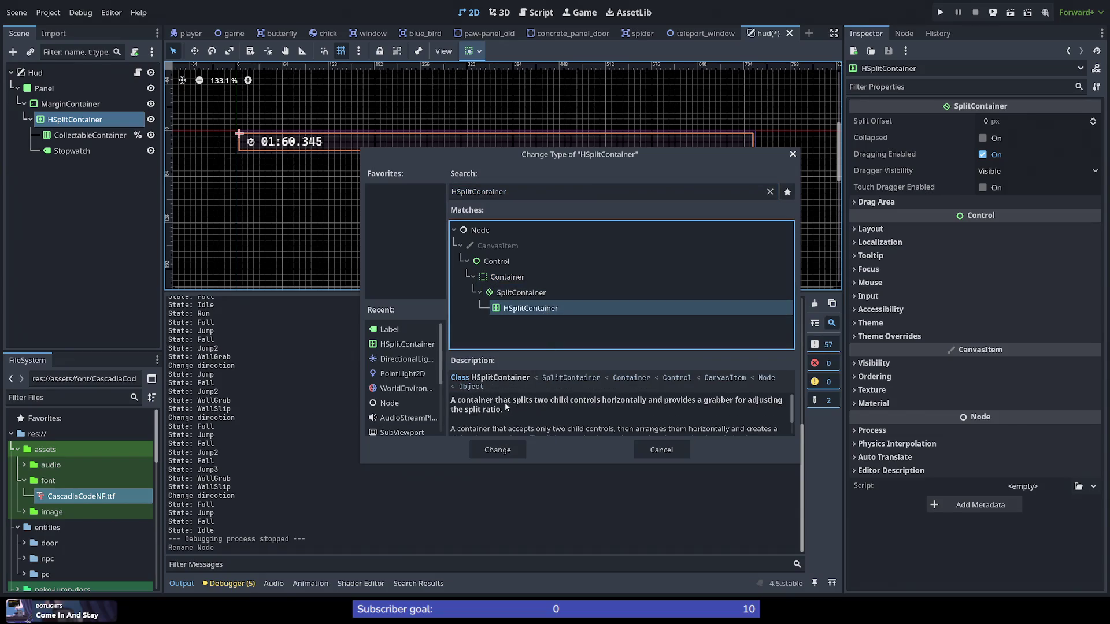
pyautogui.scroll(-1, 538, 409)
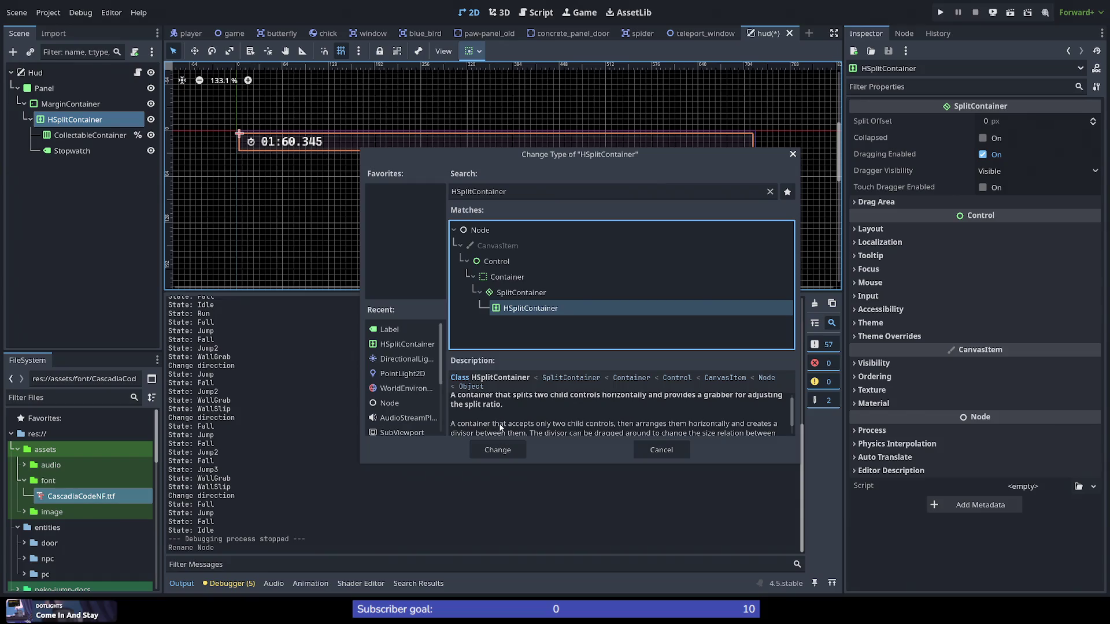
pyautogui.scroll(1, 492, 407)
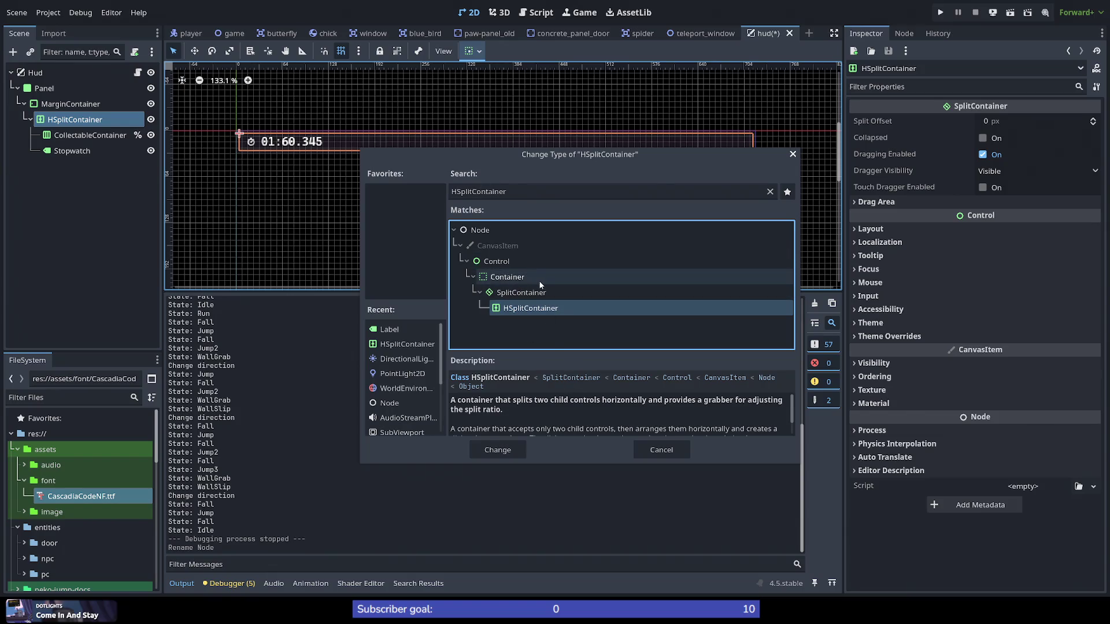
# Step: Clear the type search and change the node to HBoxContainer under Container > BoxContainer
pyautogui.click(502, 187)
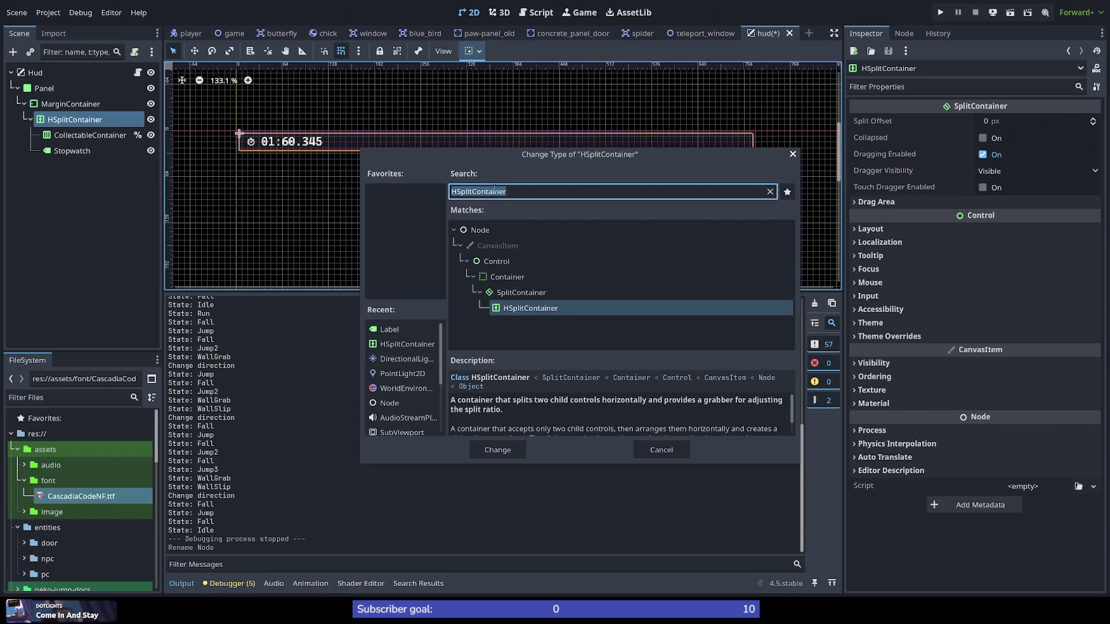
pyautogui.press('BackSpace')
pyautogui.scroll(-3, 515, 294)
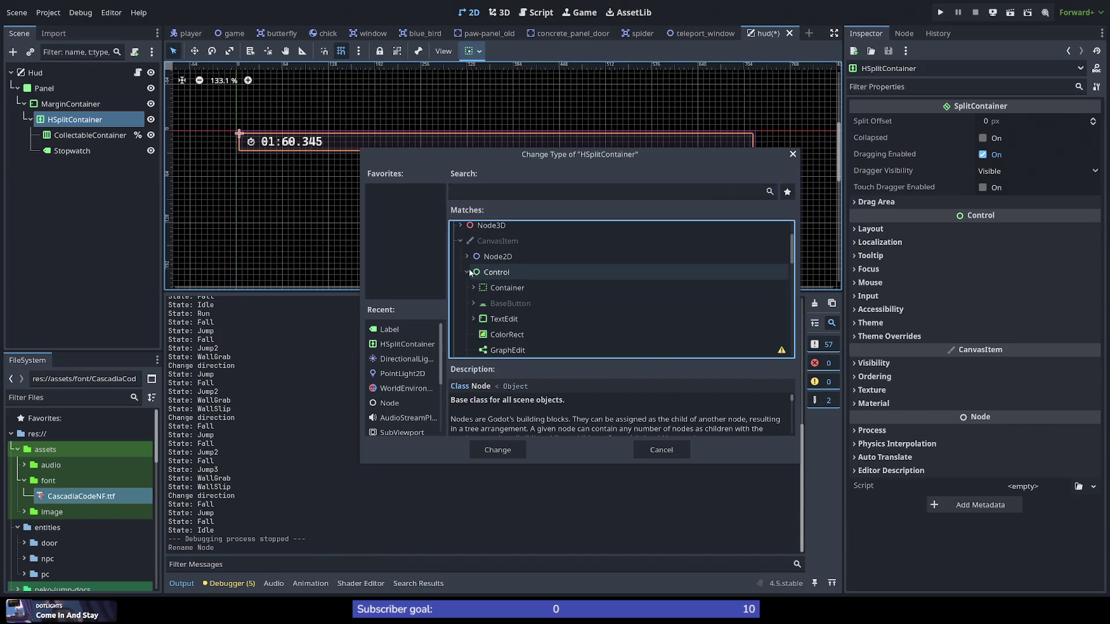
pyautogui.click(474, 288)
pyautogui.scroll(-1, 515, 293)
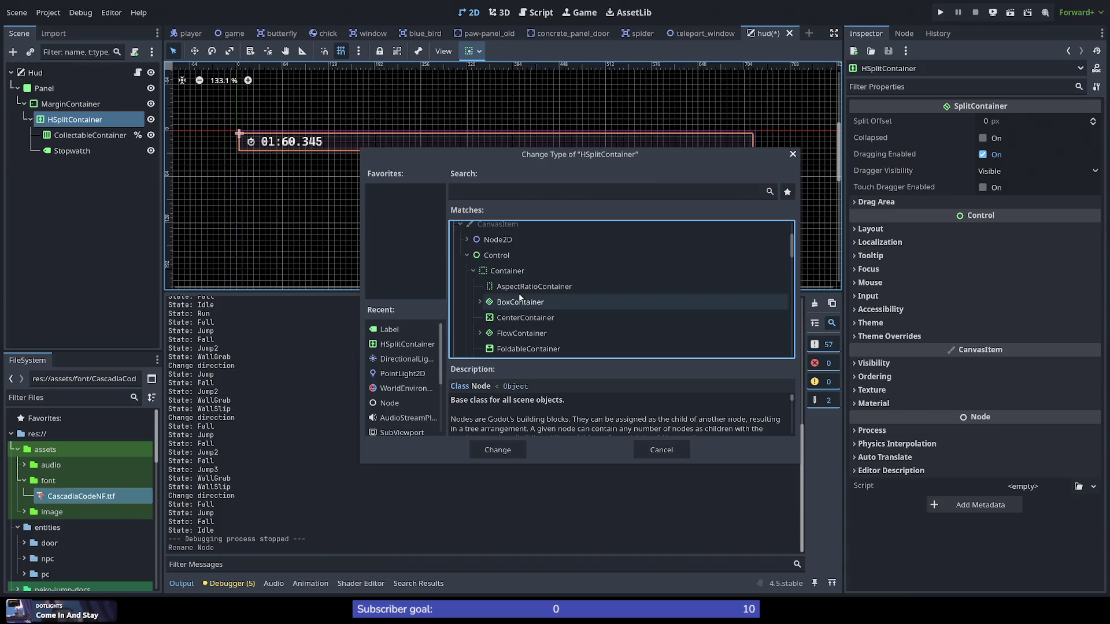
pyautogui.scroll(-1, 538, 324)
pyautogui.scroll(-2, 547, 334)
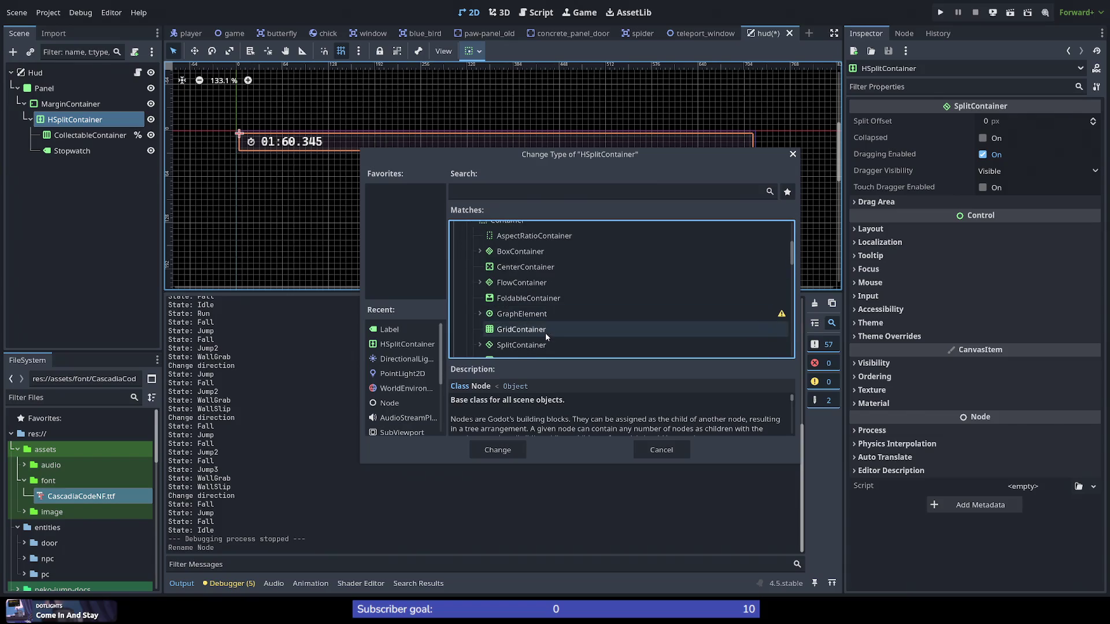
pyautogui.scroll(1, 539, 332)
pyautogui.click(494, 270)
pyautogui.click(482, 270)
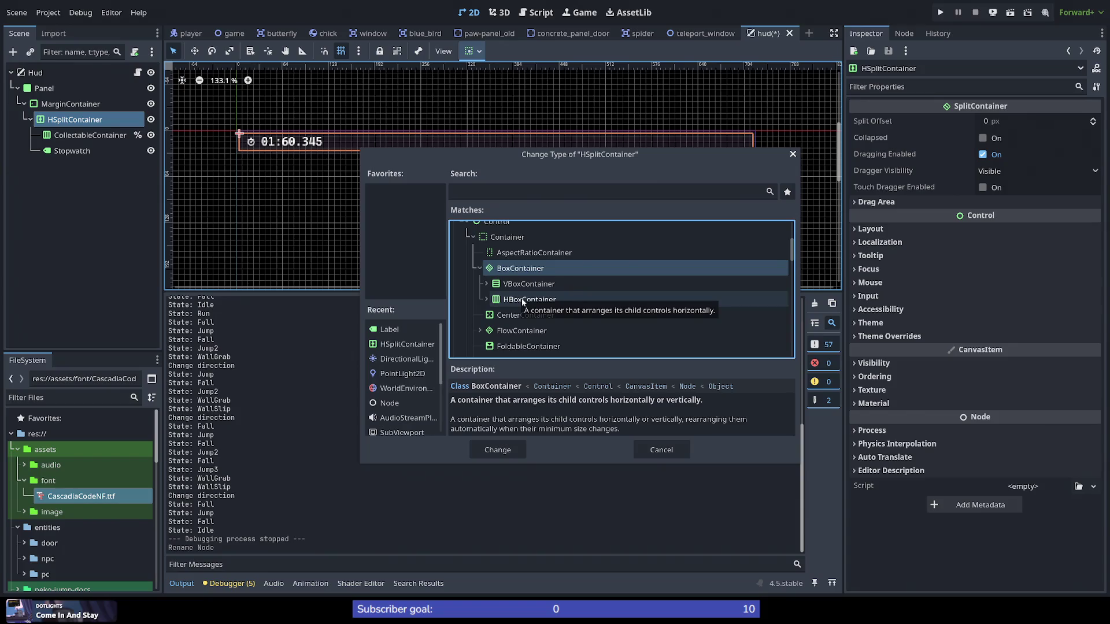
pyautogui.click(522, 300)
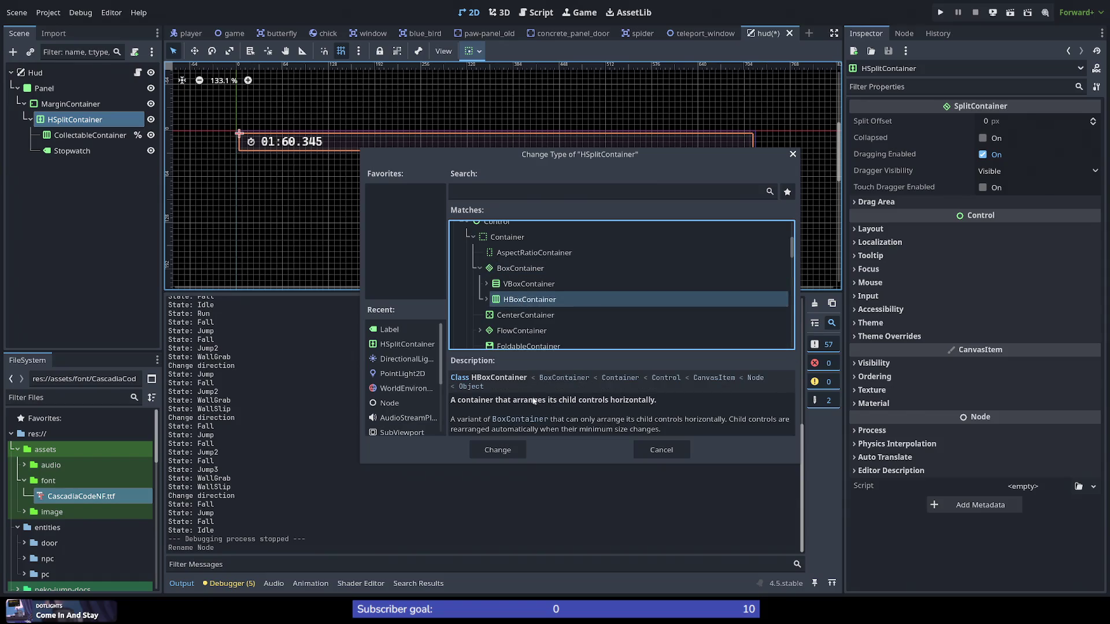
pyautogui.click(497, 451)
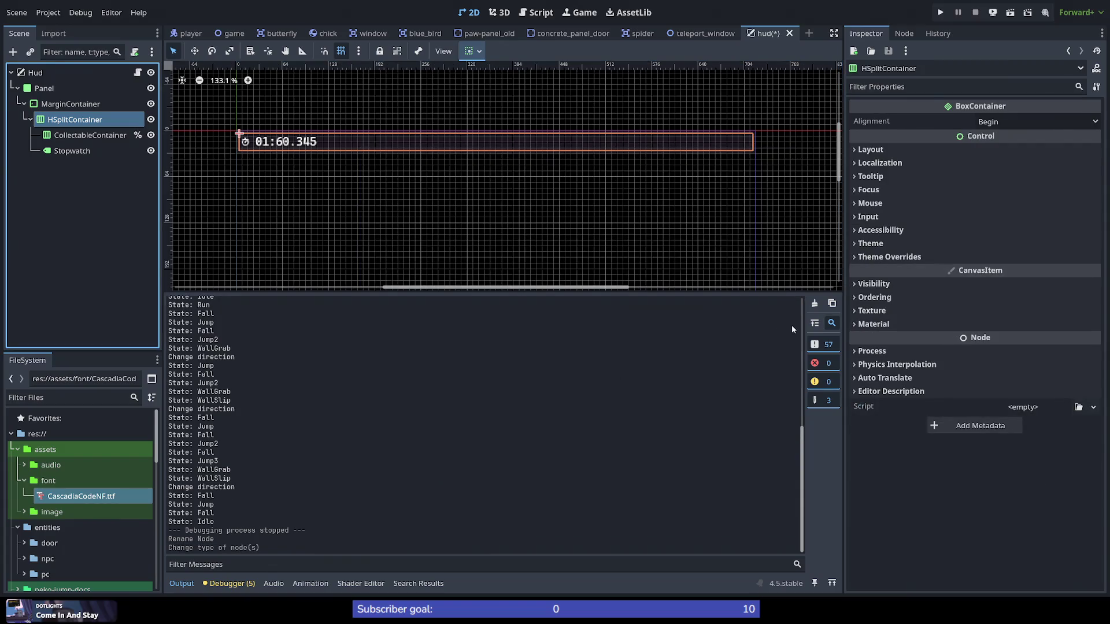
# Step: Review the node's Layout properties, keeping horizontal and vertical container sizing at Fill
pyautogui.click(932, 151)
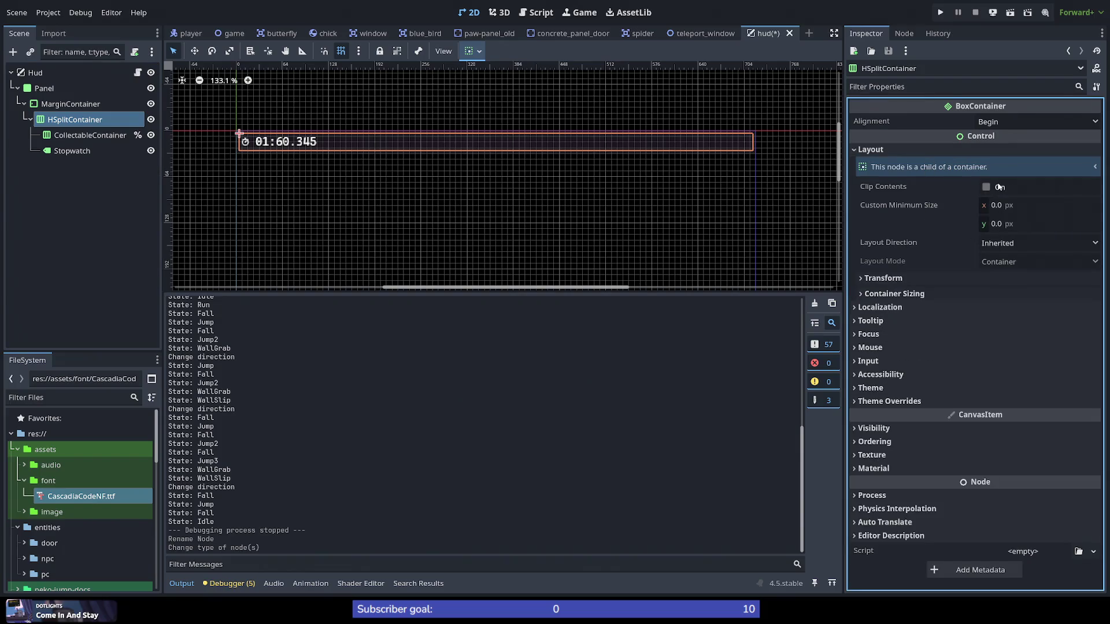
pyautogui.click(913, 280)
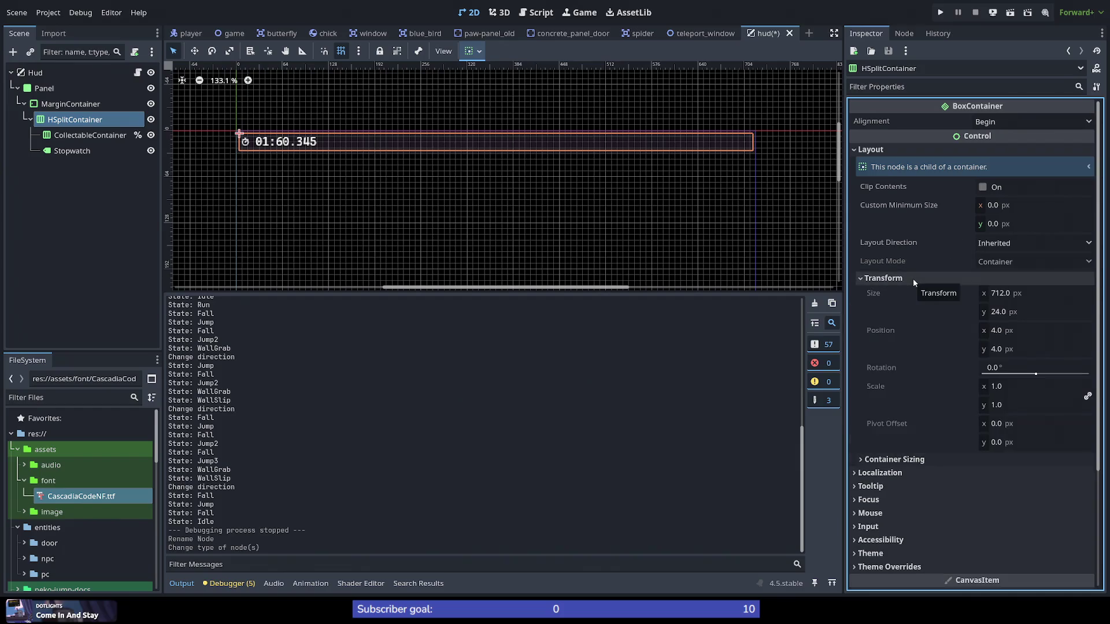
pyautogui.click(913, 279)
pyautogui.click(912, 294)
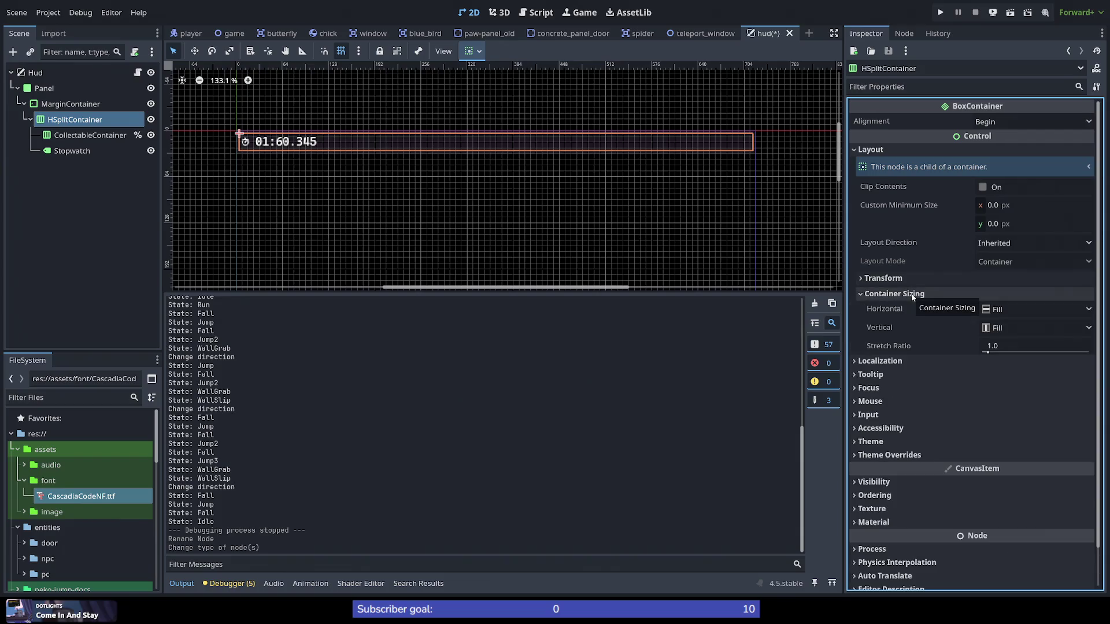
pyautogui.click(1012, 313)
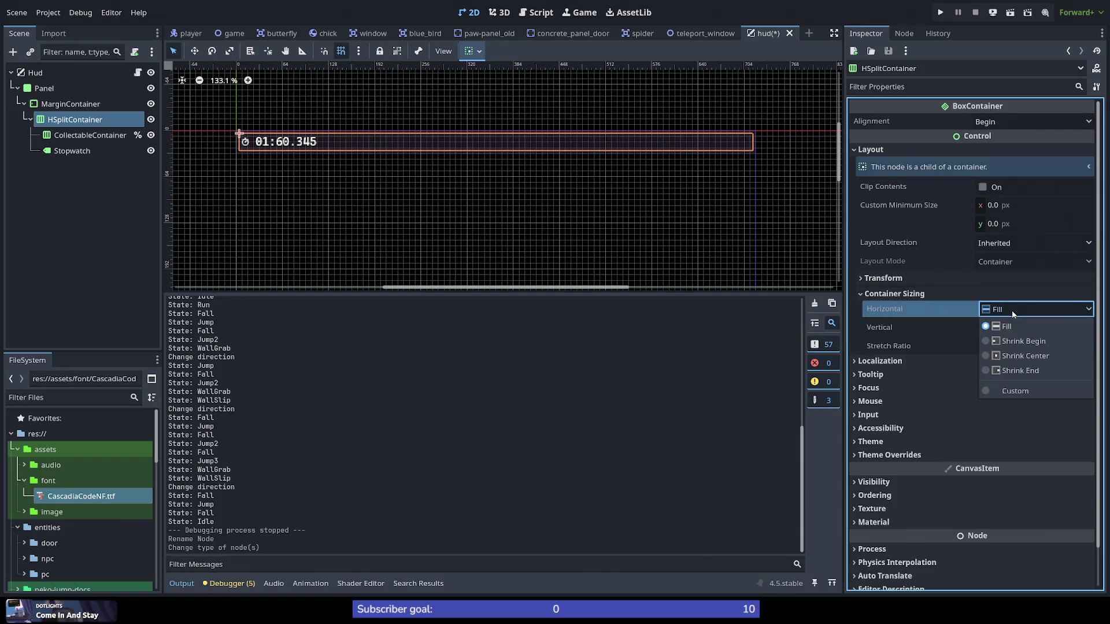
pyautogui.click(1012, 314)
pyautogui.click(1001, 328)
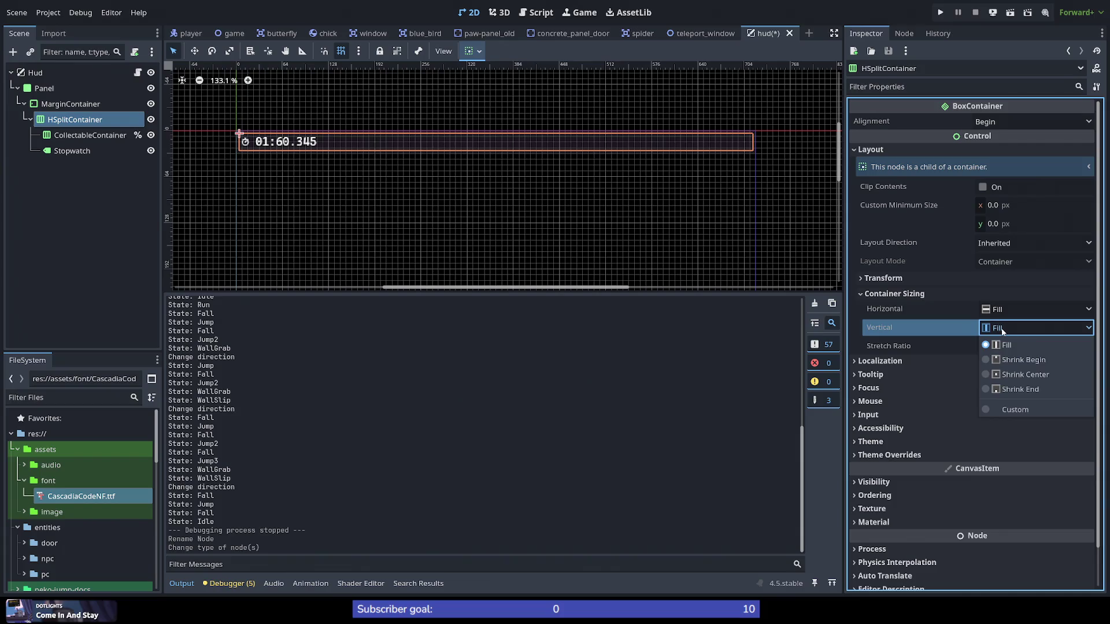
pyautogui.click(1002, 330)
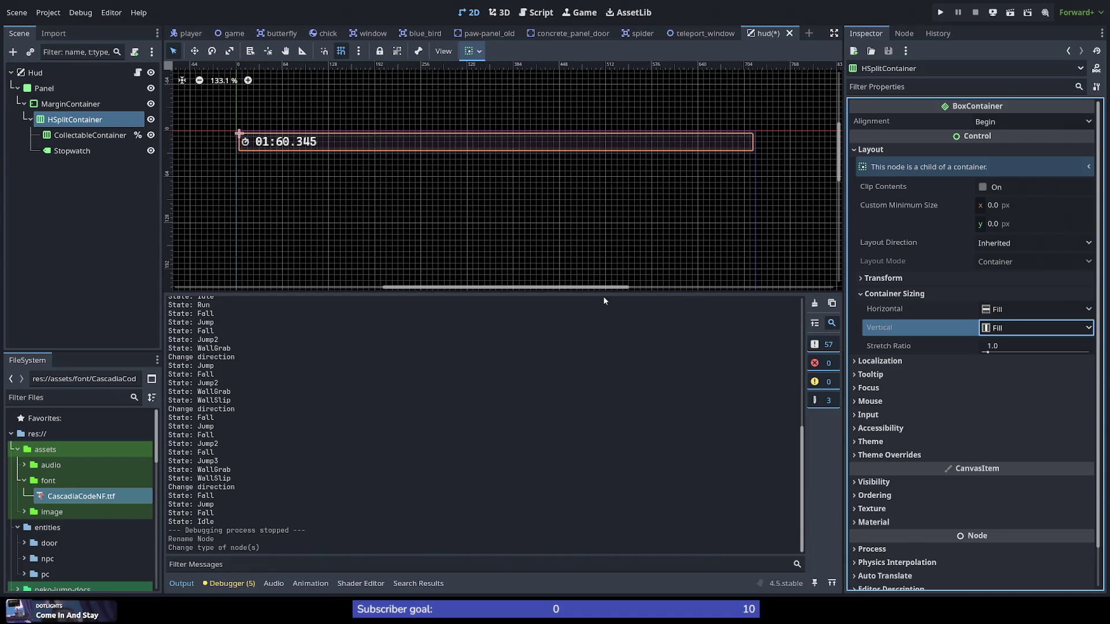
pyautogui.click(940, 12)
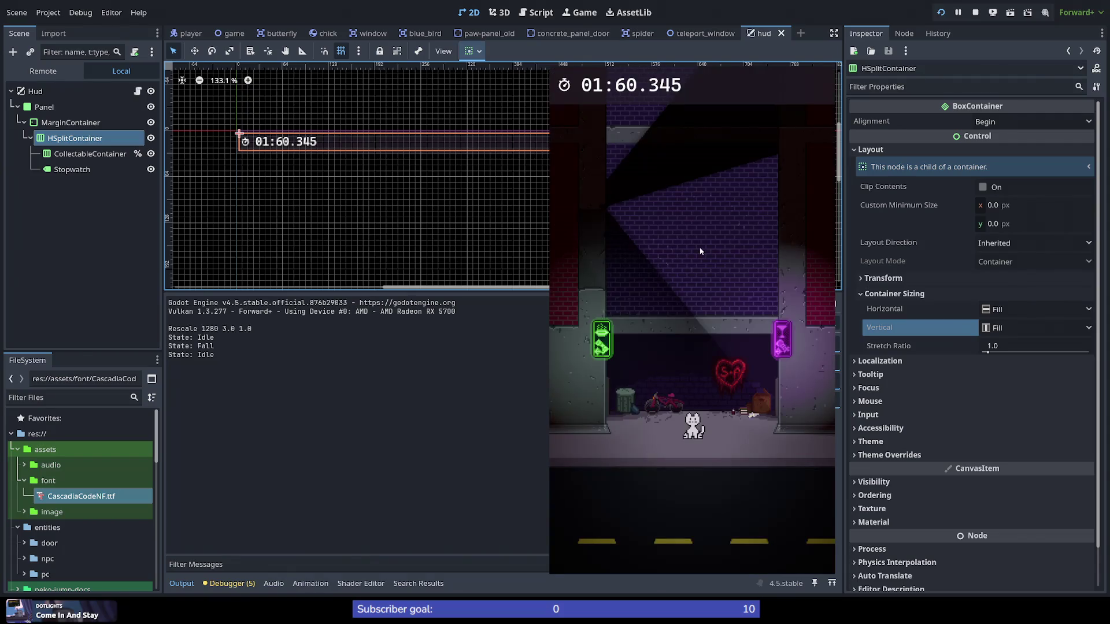
# Step: Play-test by wall-jumping the cat up the shaft, stop the game, and select Stopwatch
pyautogui.press('space')
pyautogui.press('space')
pyautogui.press('space')
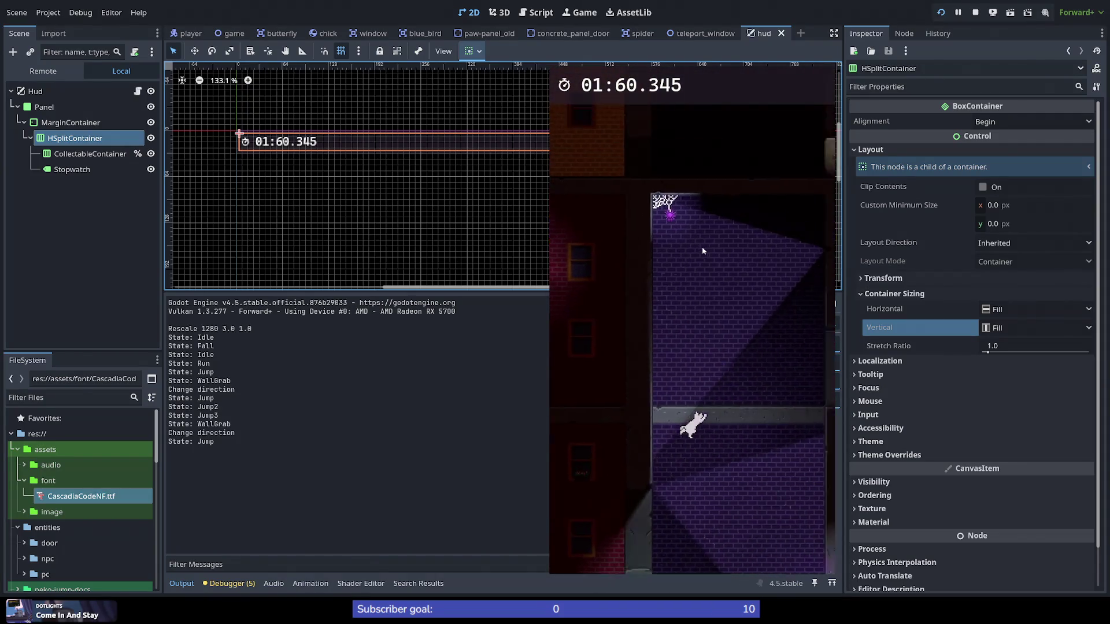
pyautogui.press('space')
pyautogui.press('space')
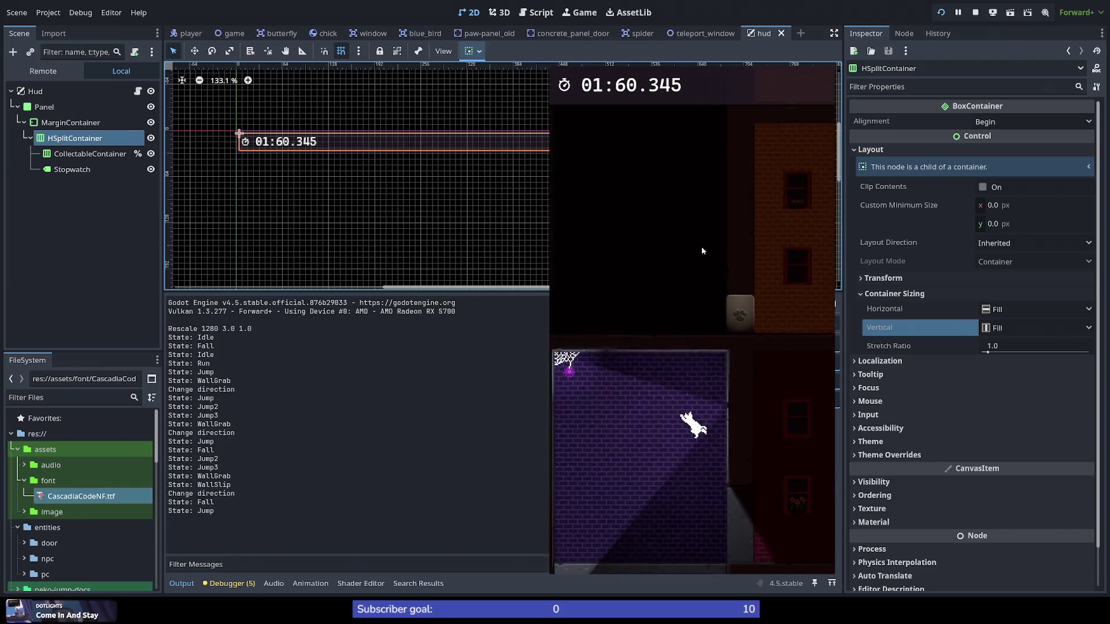
pyautogui.press('space')
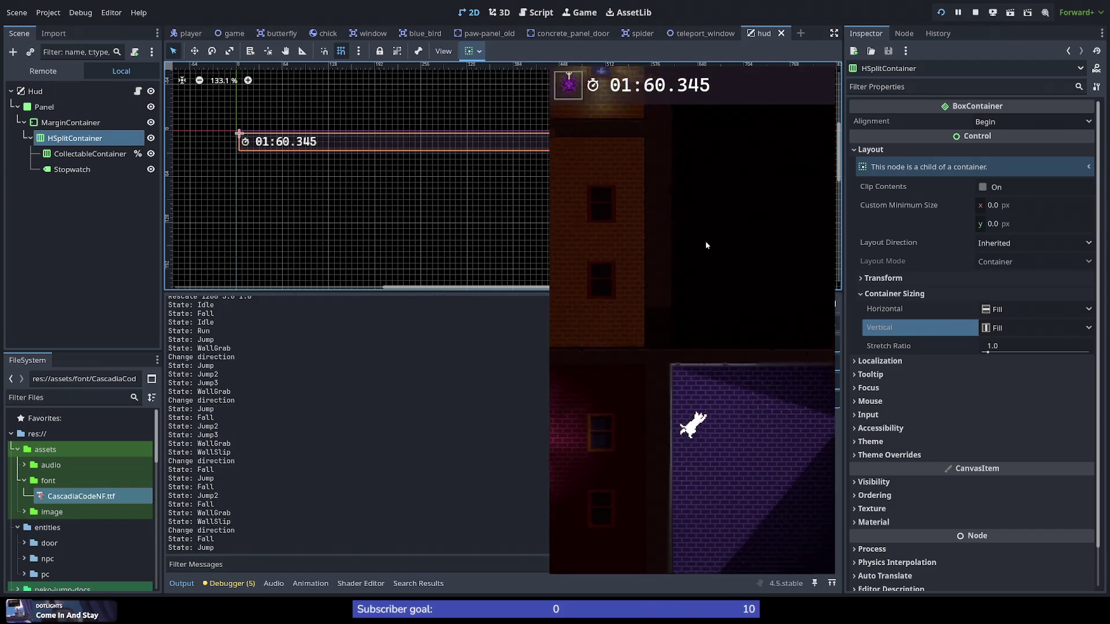
pyautogui.press('F8')
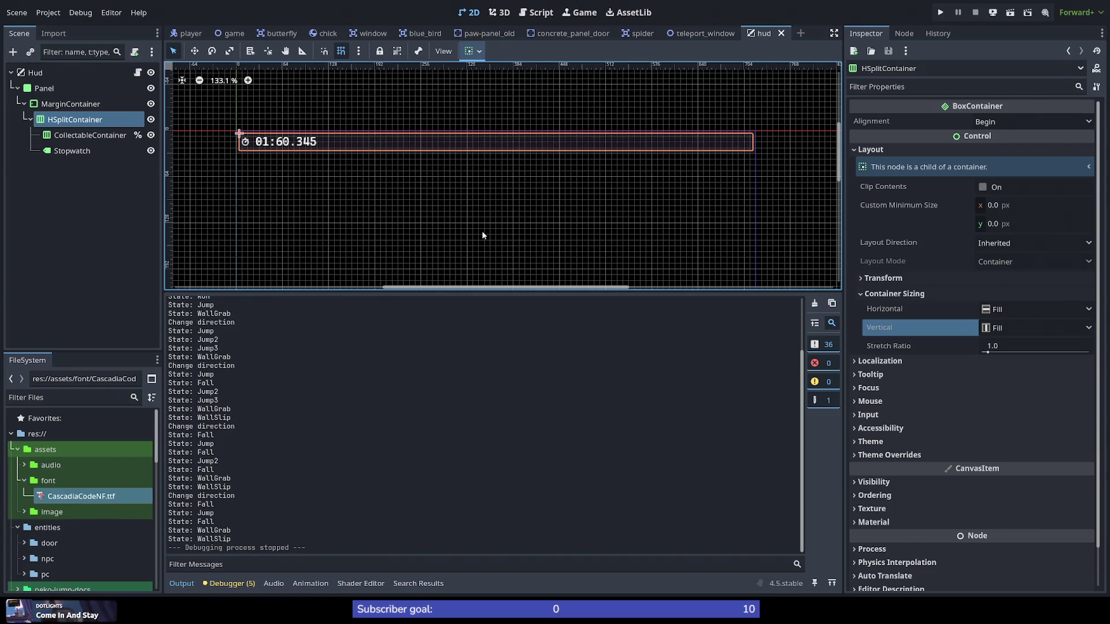
pyautogui.click(81, 153)
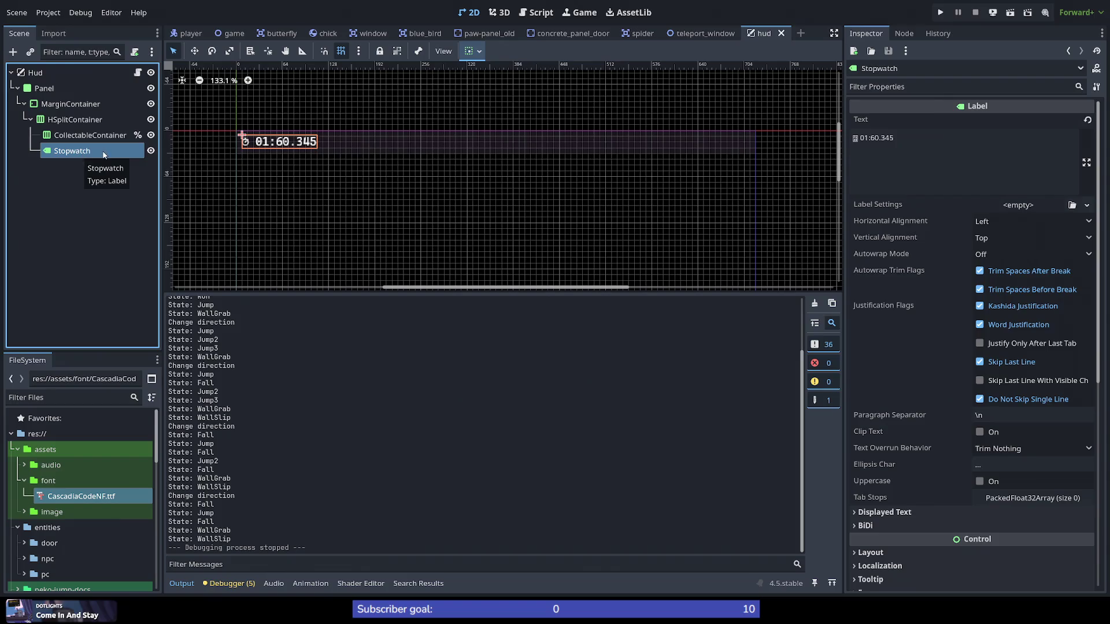
# Step: Turn on Horizontal Expand in CollectableContainer's Layout > Container Sizing
pyautogui.rightClick(105, 155)
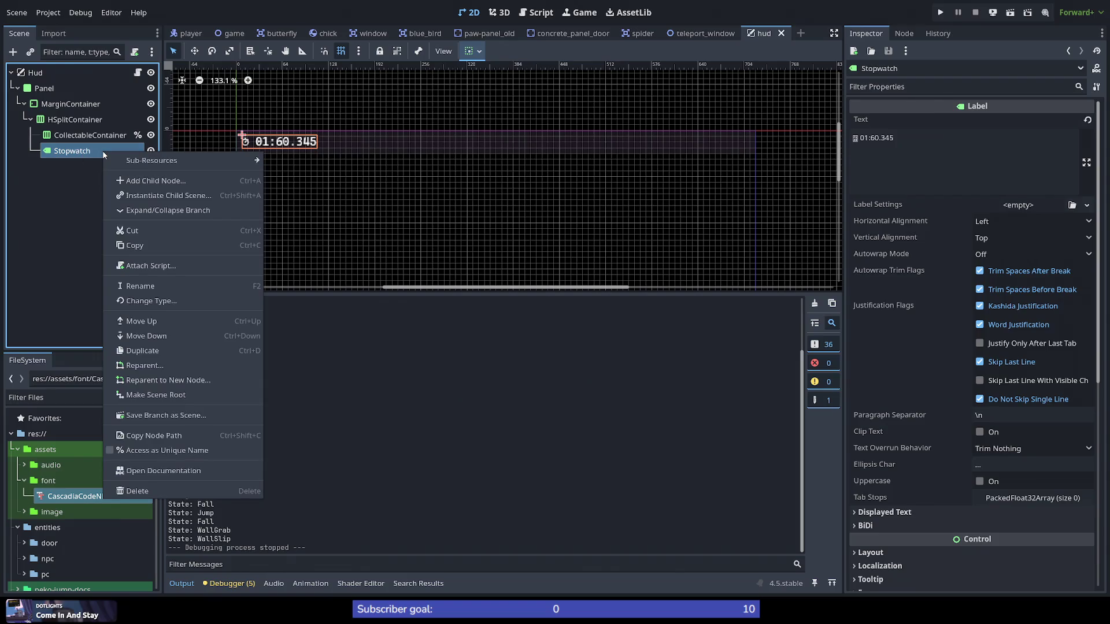
pyautogui.click(108, 137)
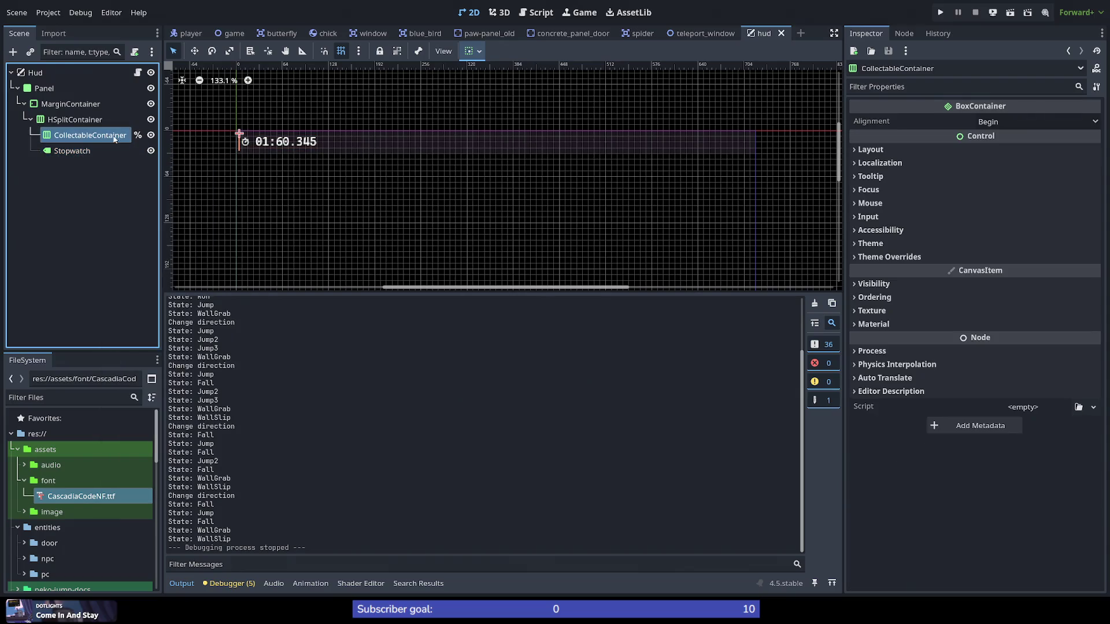
pyautogui.click(883, 153)
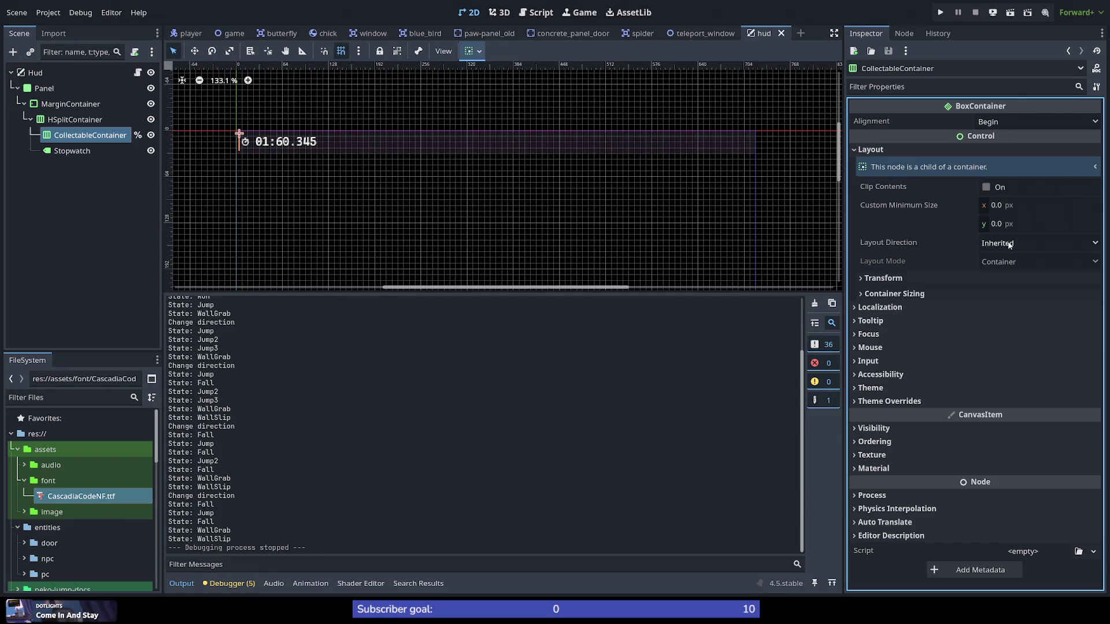
pyautogui.click(932, 295)
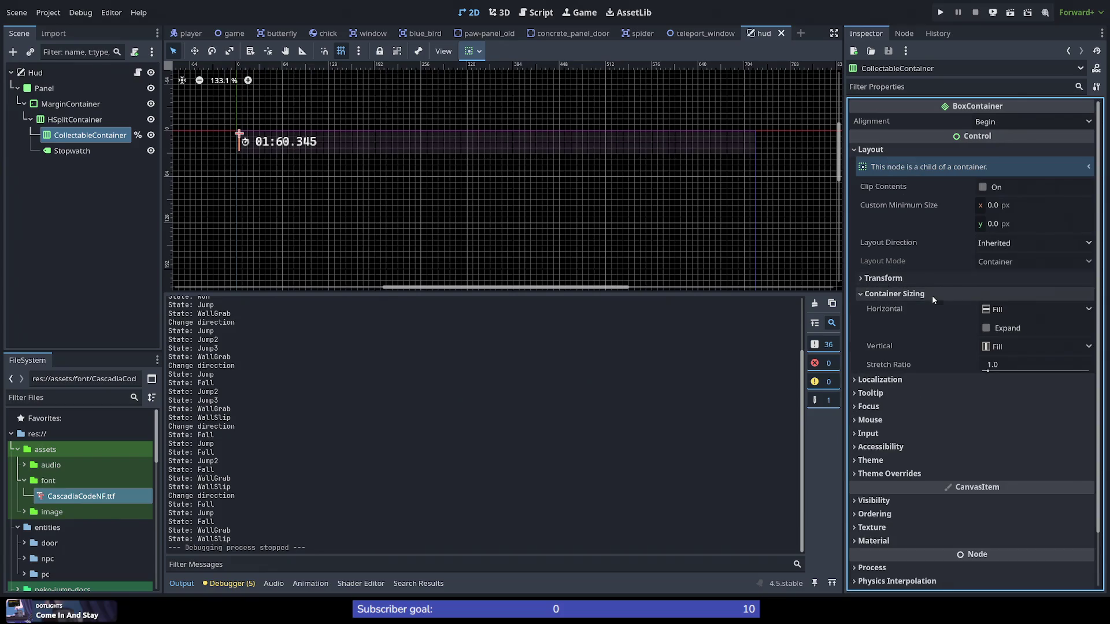
pyautogui.click(1002, 328)
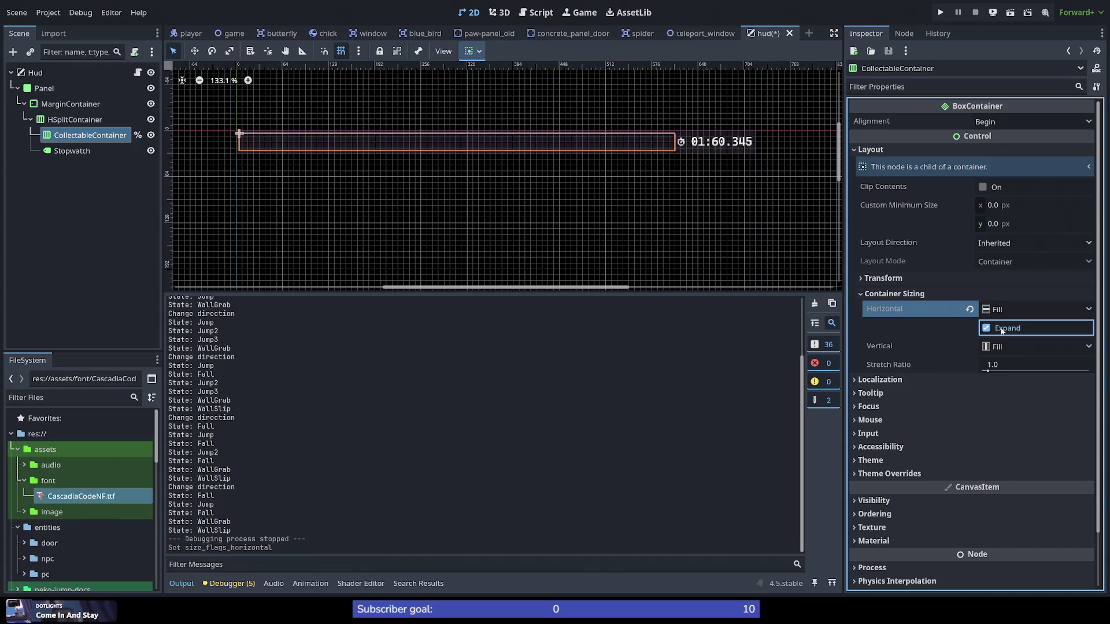
# Step: Run the game, wall-jump the cat to check the stopwatch position, then stop the game
pyautogui.click(941, 12)
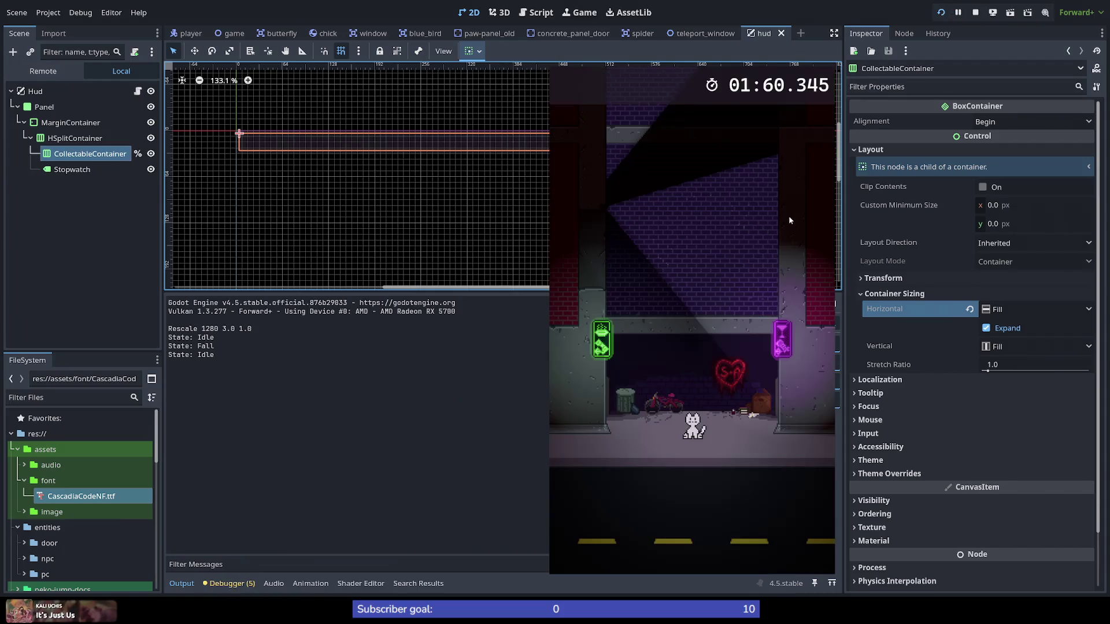
pyautogui.press('Right')
pyautogui.press('space')
pyautogui.press('space')
pyautogui.press('space')
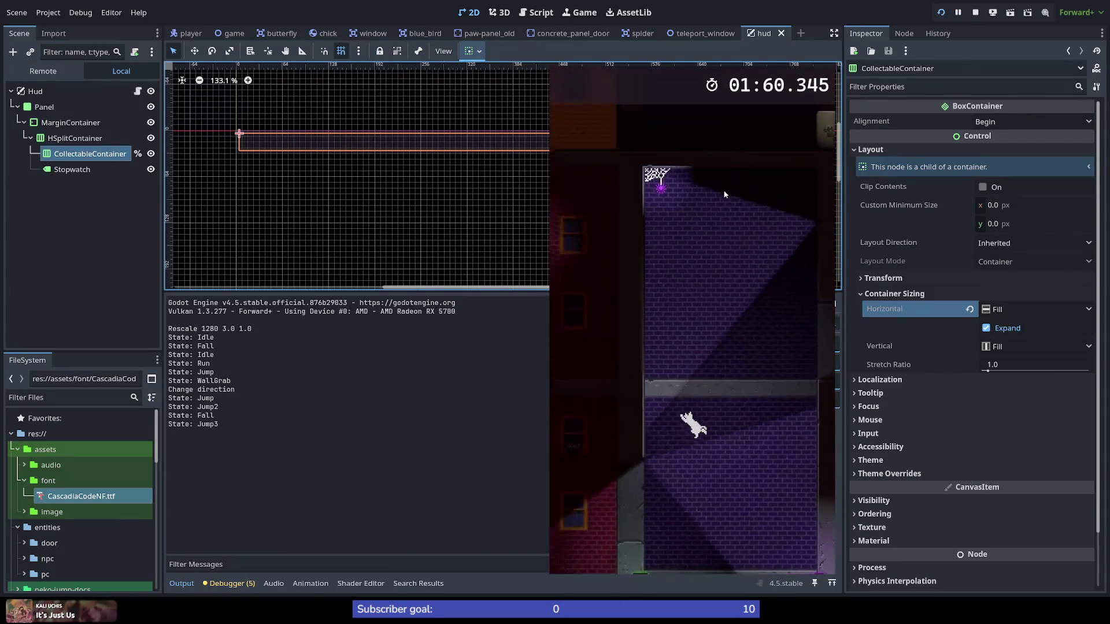
pyautogui.press('space')
pyautogui.press('space')
pyautogui.press('space')
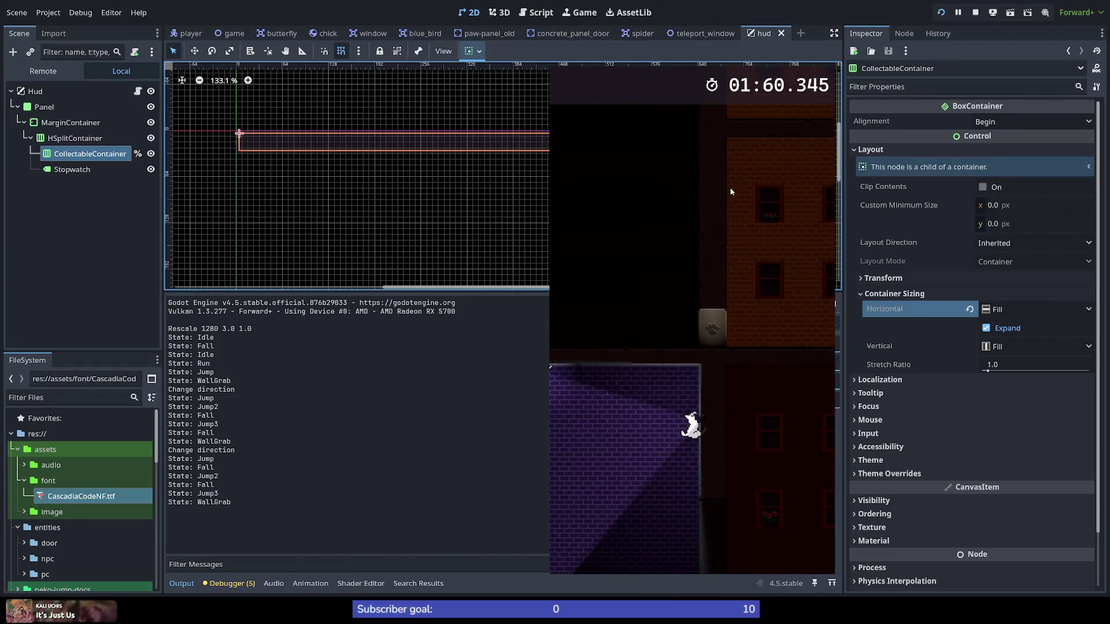
pyautogui.press('space')
pyautogui.press('space')
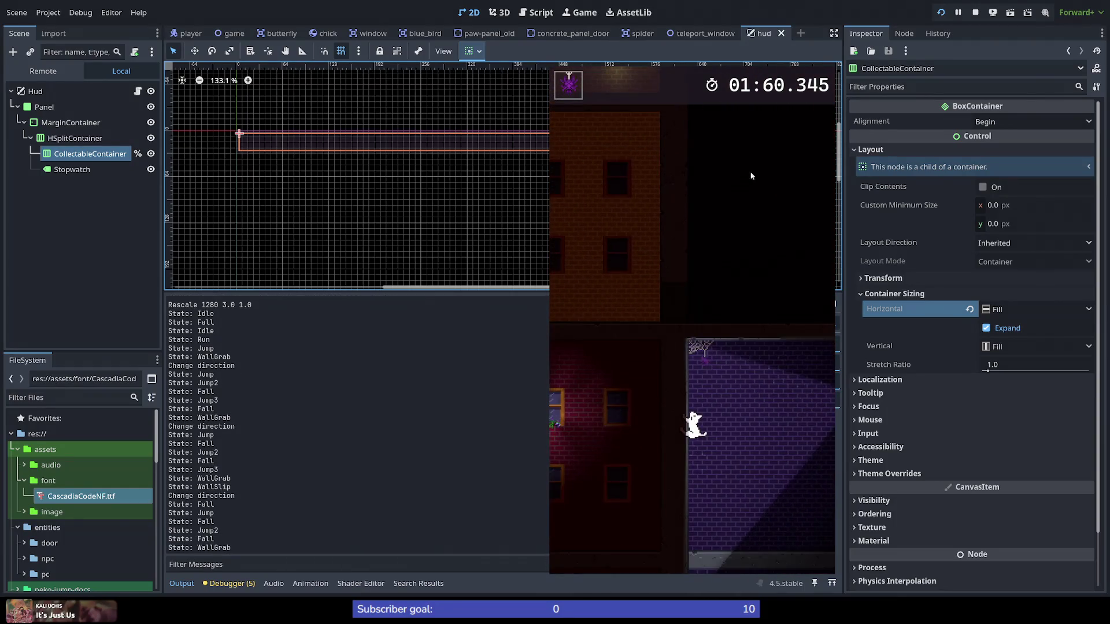
pyautogui.press('F8')
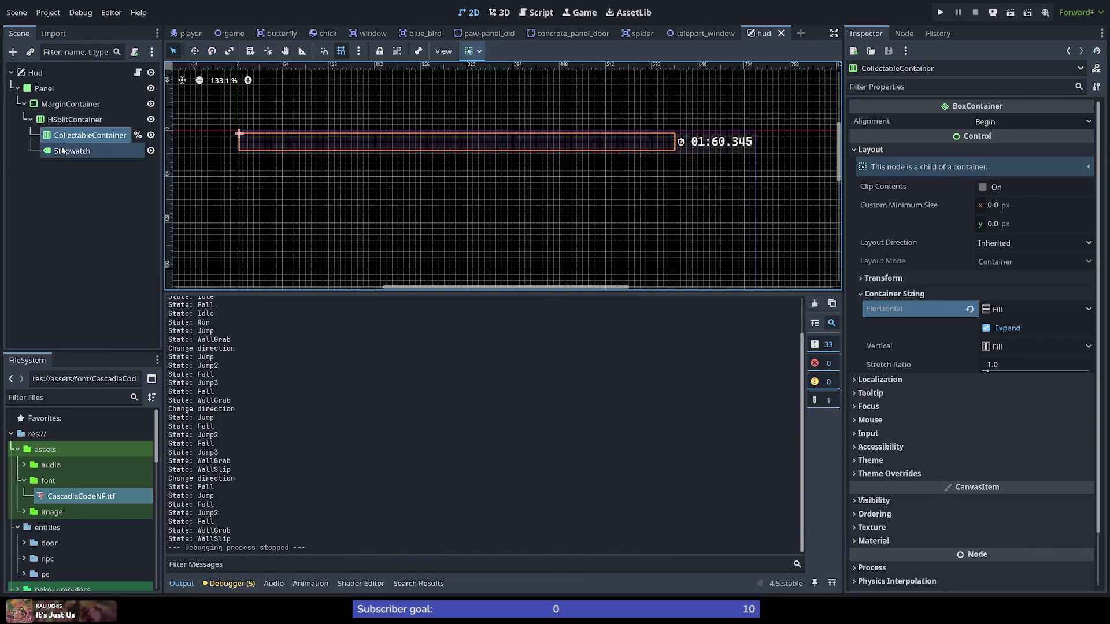
pyautogui.click(96, 155)
pyautogui.rightClick(74, 120)
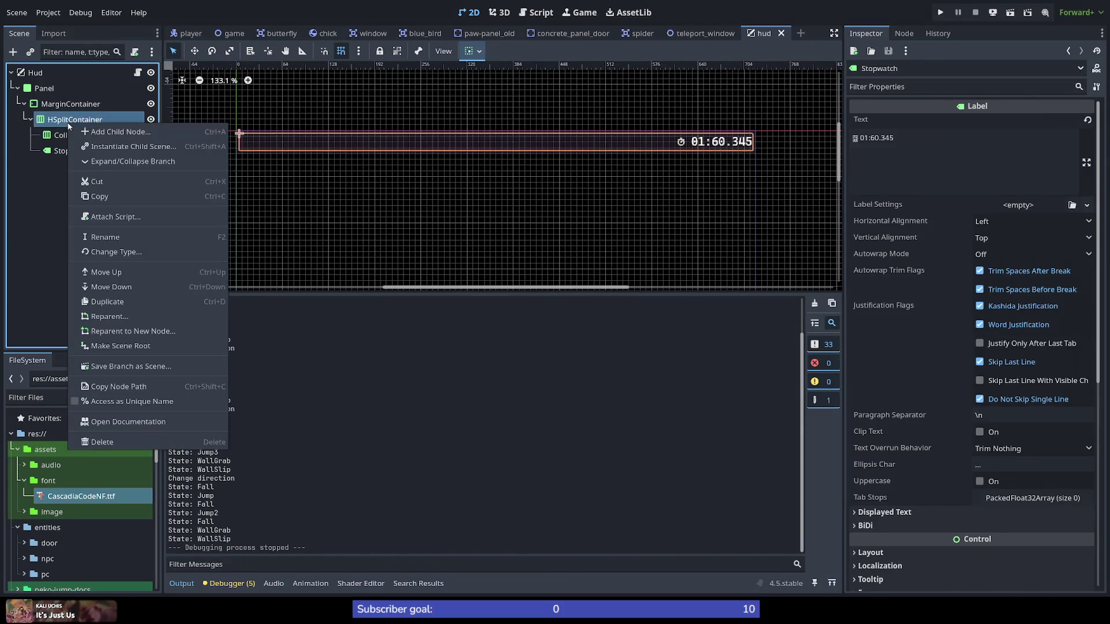
# Step: Add a Label child node under HSplitContainer
pyautogui.click(101, 136)
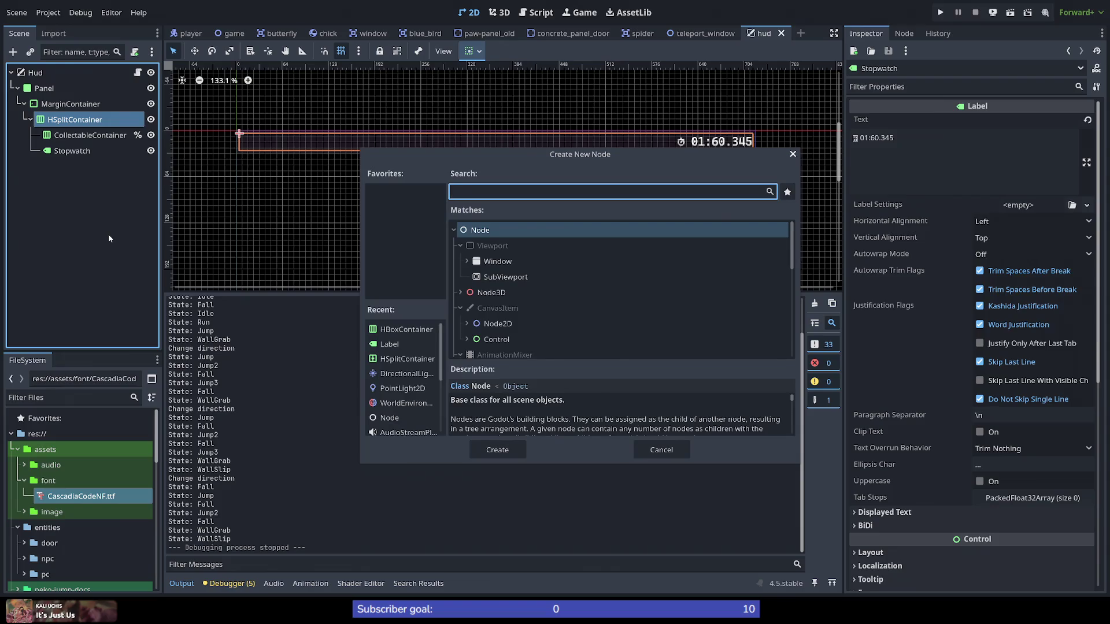
pyautogui.write('label')
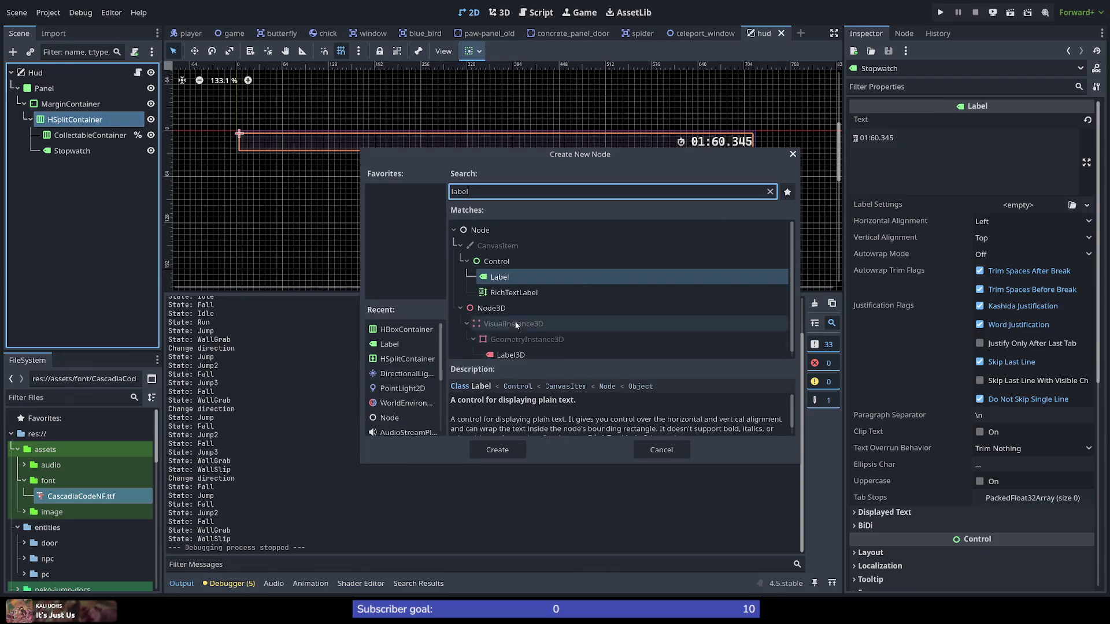
pyautogui.click(512, 277)
pyautogui.click(496, 451)
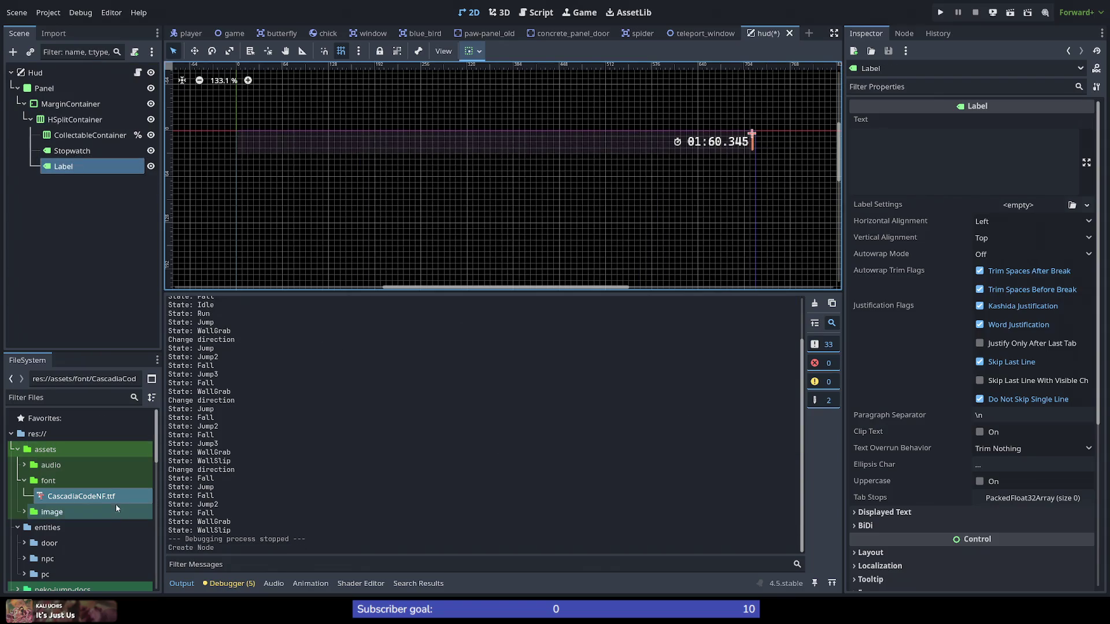
# Step: Assign CascadiaCodeNF.ttf as the Label's font theme override
pyautogui.scroll(-3, 934, 349)
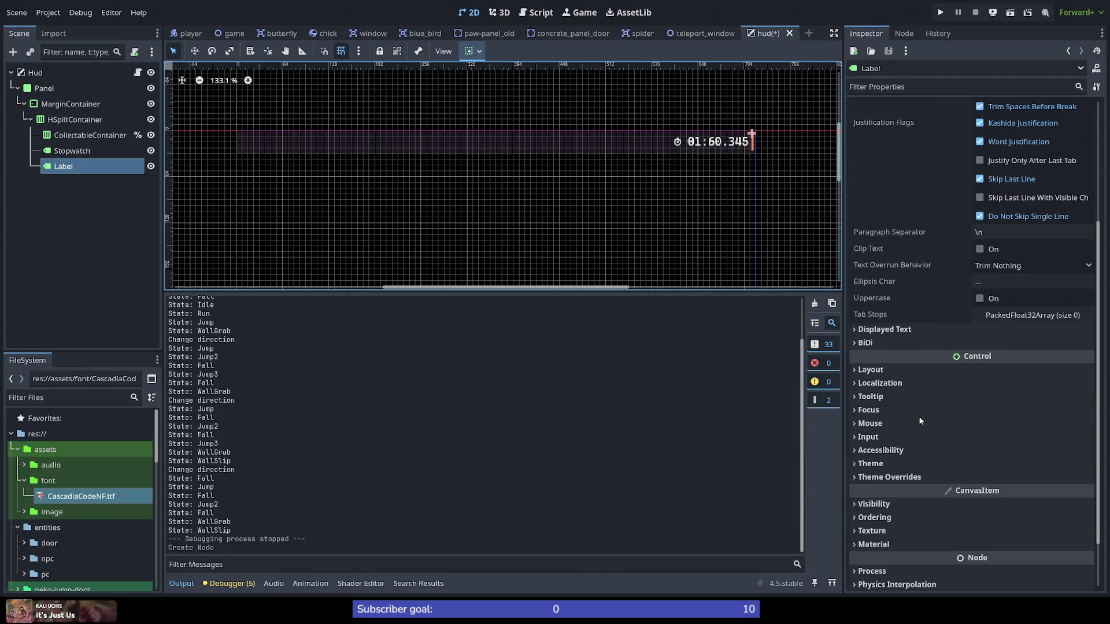
pyautogui.click(882, 478)
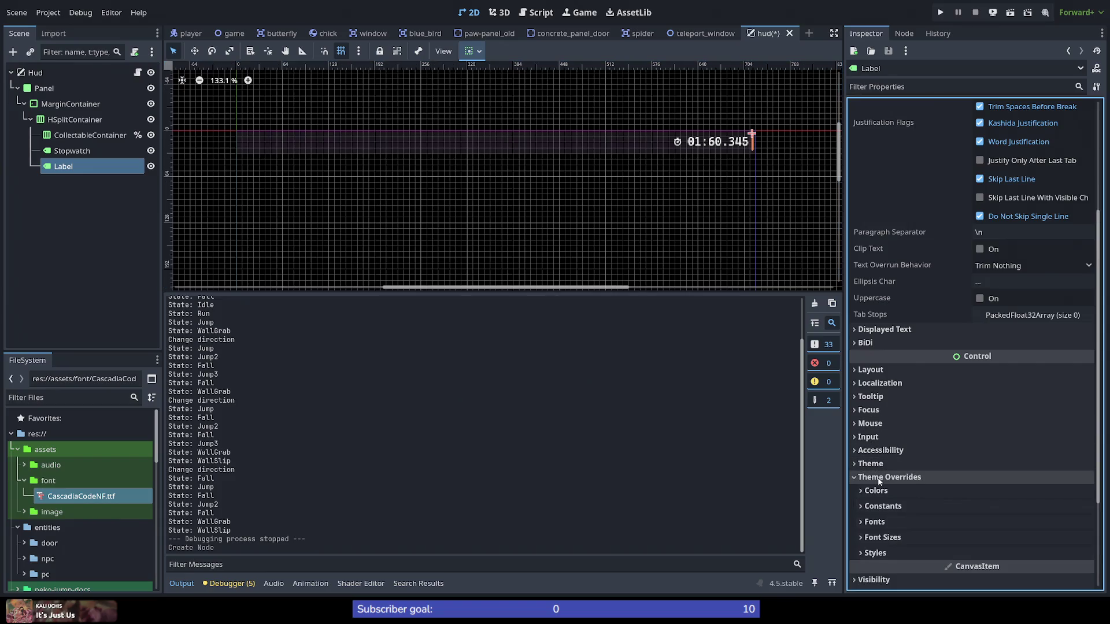
pyautogui.click(883, 538)
pyautogui.click(903, 523)
pyautogui.moveTo(81, 495)
pyautogui.mouseDown()
pyautogui.moveTo(933, 570)
pyautogui.moveTo(1029, 538)
pyautogui.mouseUp()
# Step: Set the Label's font size override to 12
pyautogui.scroll(-3, 1007, 519)
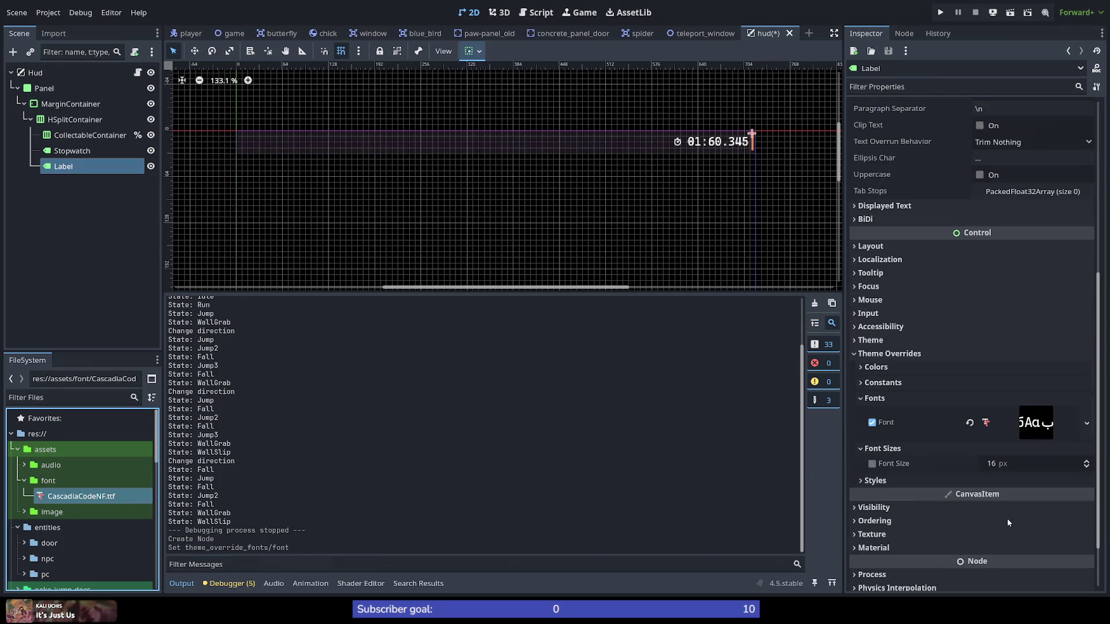
pyautogui.click(989, 463)
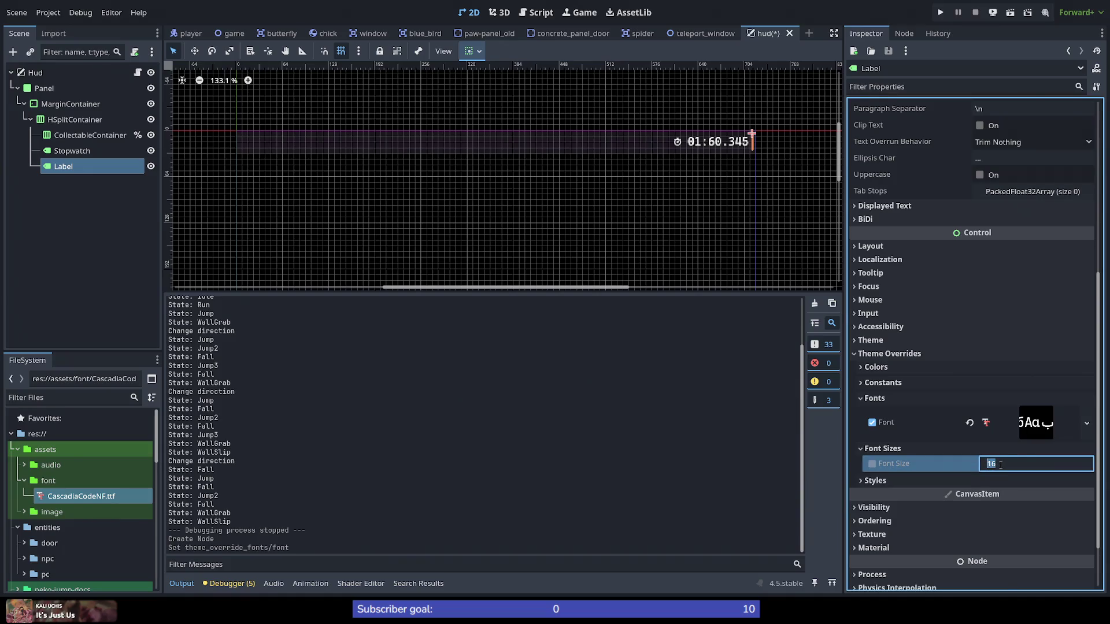
pyautogui.press('Return')
pyautogui.scroll(1, 1000, 465)
pyautogui.click(1000, 466)
pyautogui.click(1029, 490)
pyautogui.write('12')
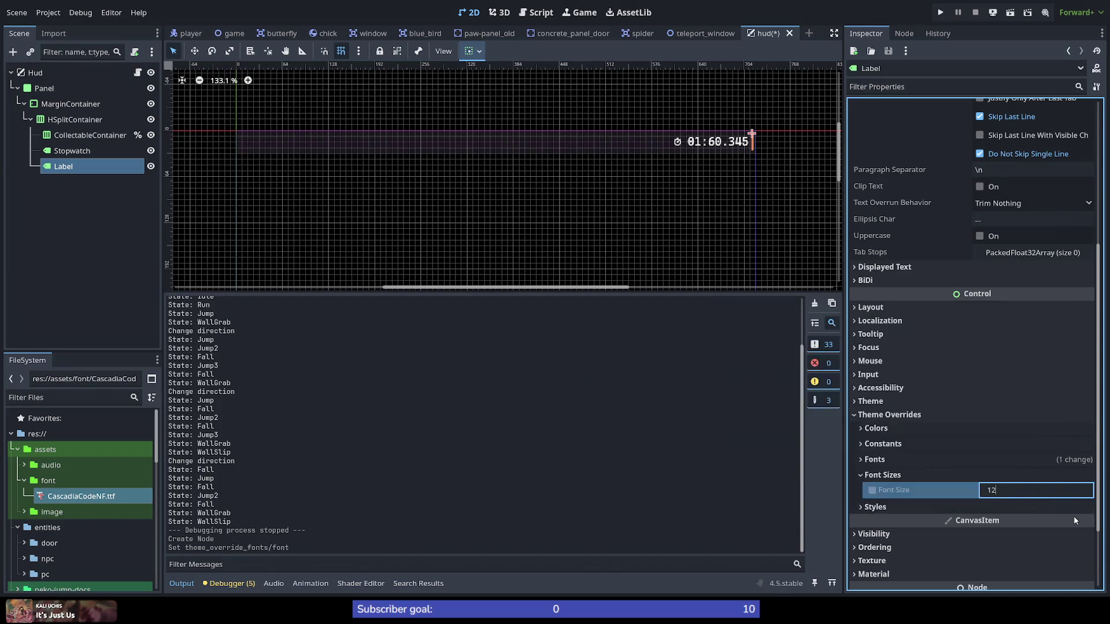
pyautogui.press('Return')
pyautogui.click(75, 148)
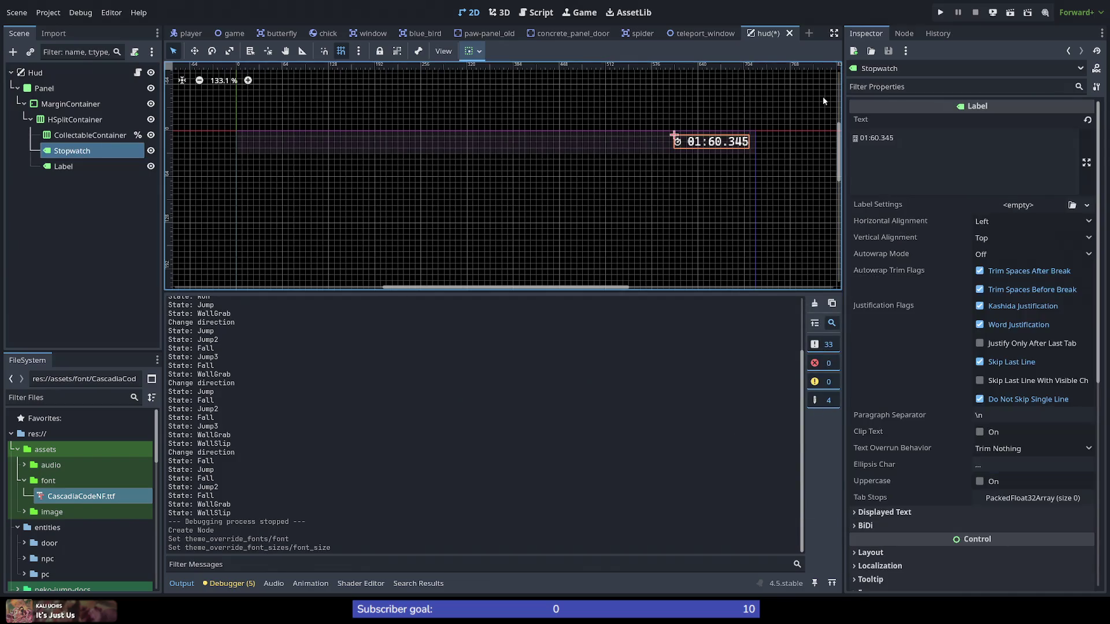
# Step: Move the 01:60.345 text from Stopwatch into the new Label, then run the game
pyautogui.moveTo(945, 134); pyautogui.dragTo(860, 137)
pyautogui.hotkey('ctrl', 'x')
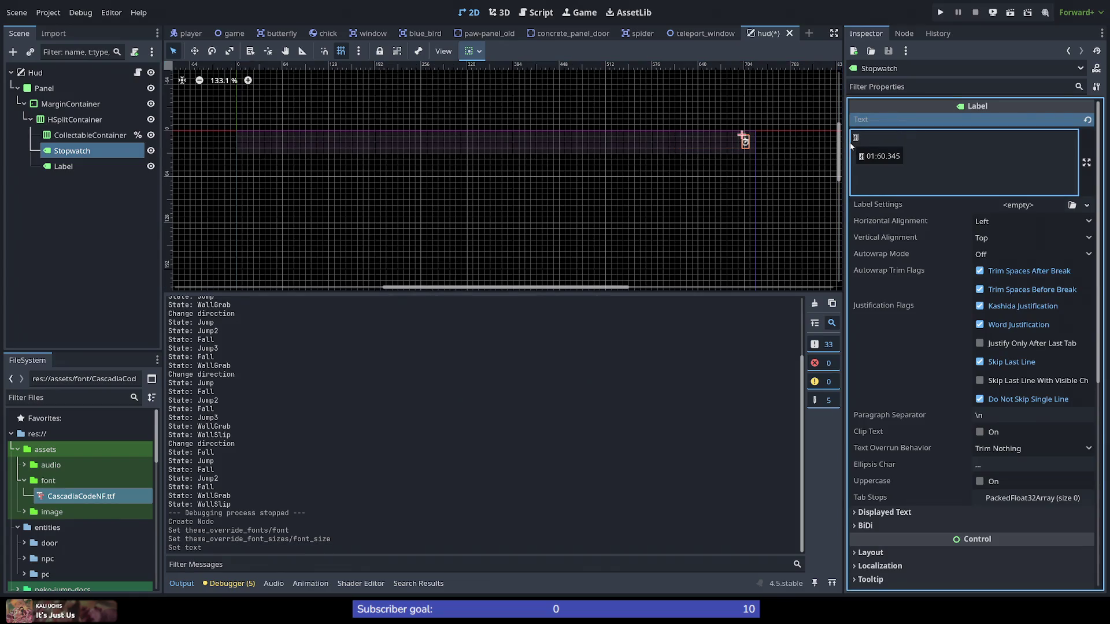
pyautogui.click(78, 162)
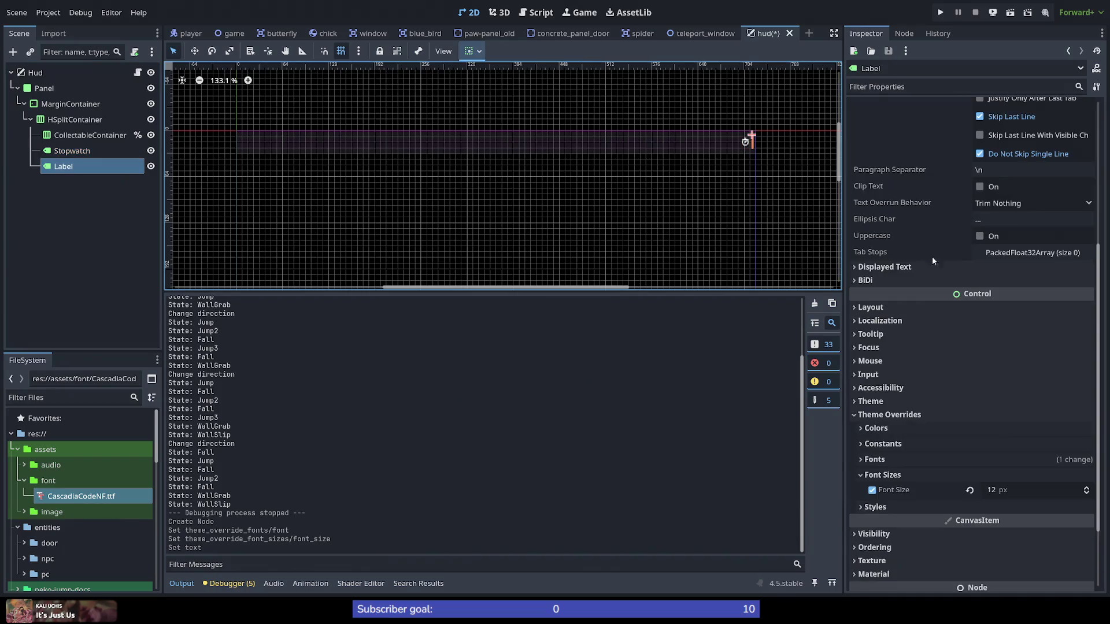
pyautogui.scroll(5, 948, 312)
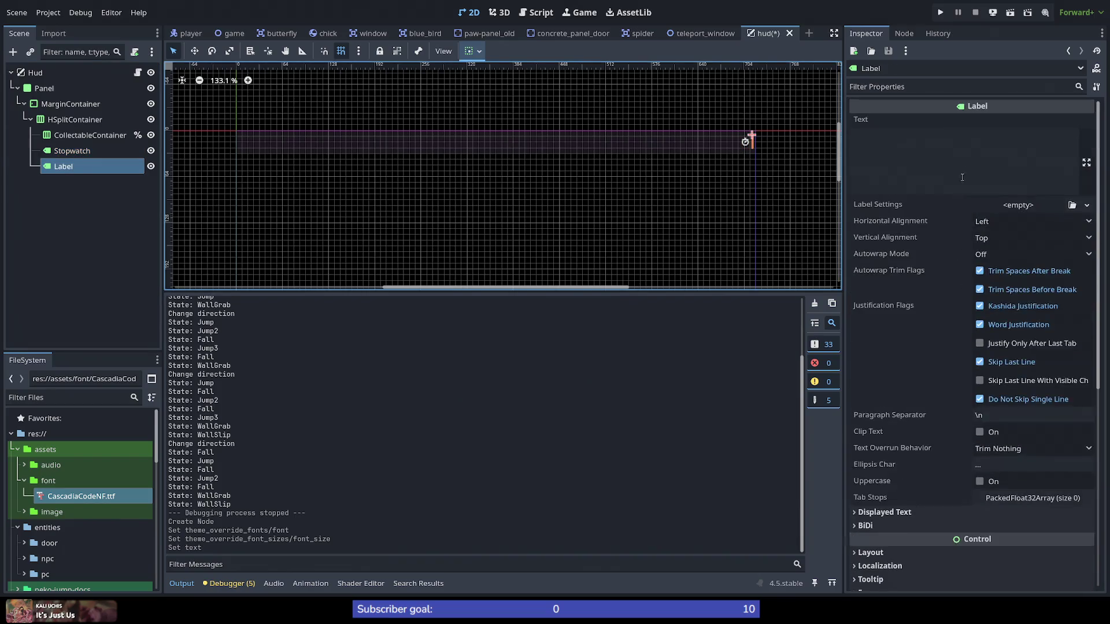
pyautogui.click(977, 161)
pyautogui.hotkey('ctrl', 'v')
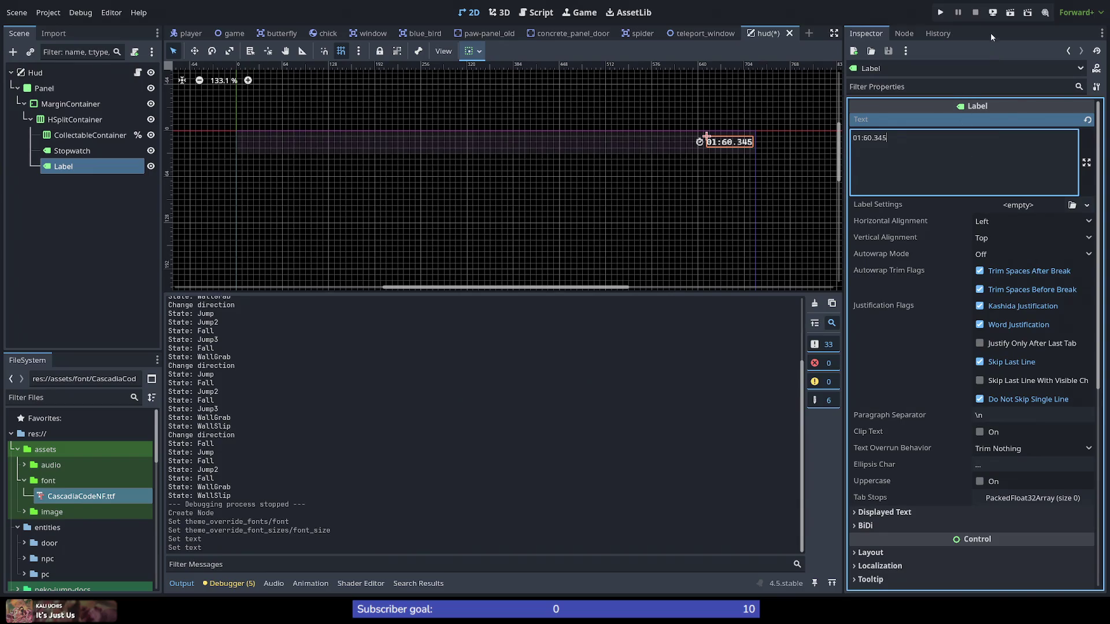
pyautogui.click(942, 13)
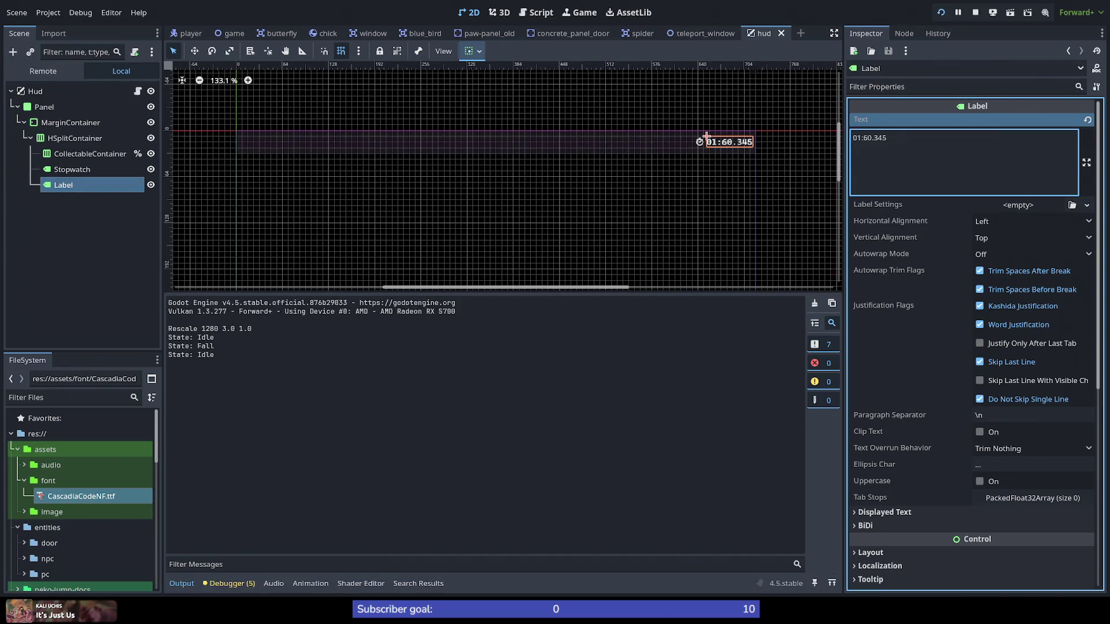
# Step: Play through the level, wall-jumping into the next room, then stop the game
pyautogui.press('Right')
pyautogui.press('space')
pyautogui.press('Left')
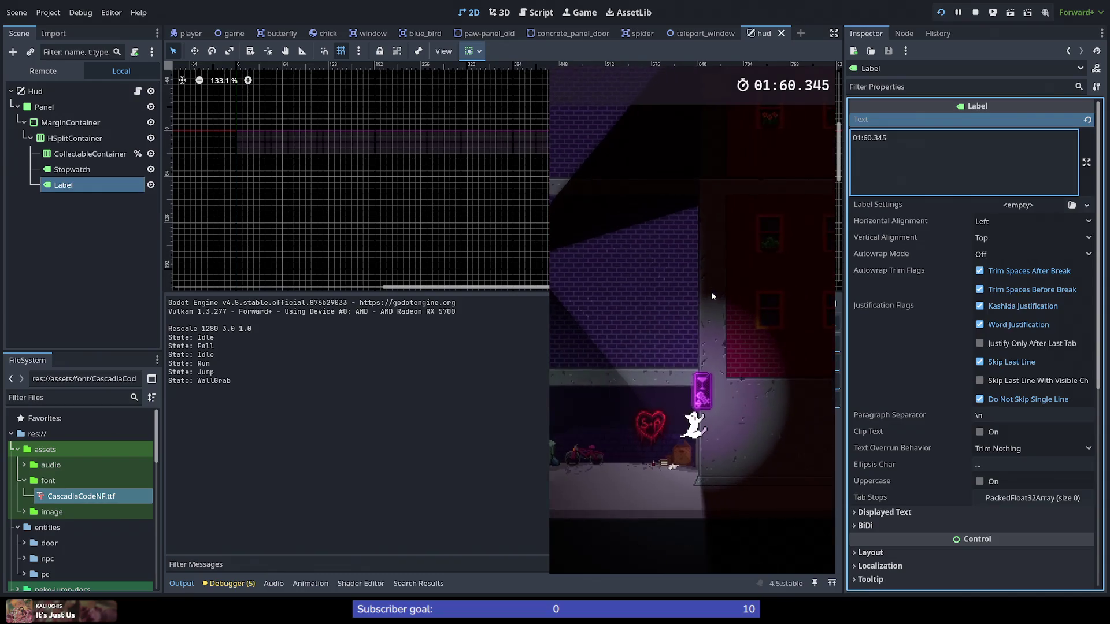
pyautogui.press('space')
pyautogui.press('space')
pyautogui.press('space')
pyautogui.press('space')
pyautogui.press('space')
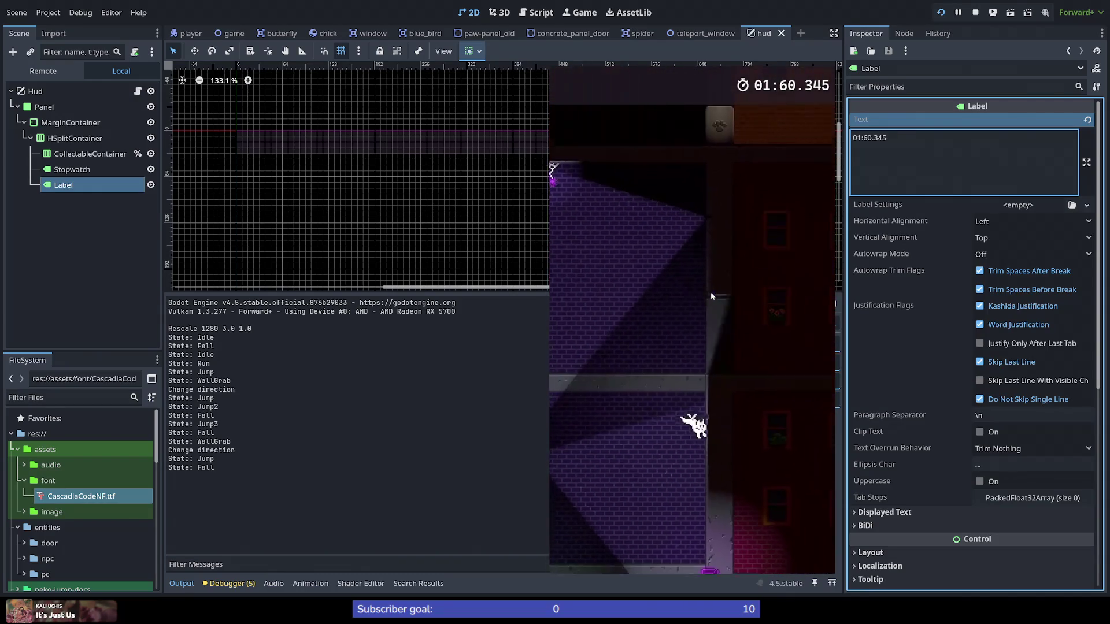
pyautogui.press('space')
pyautogui.press('space')
pyautogui.press('space')
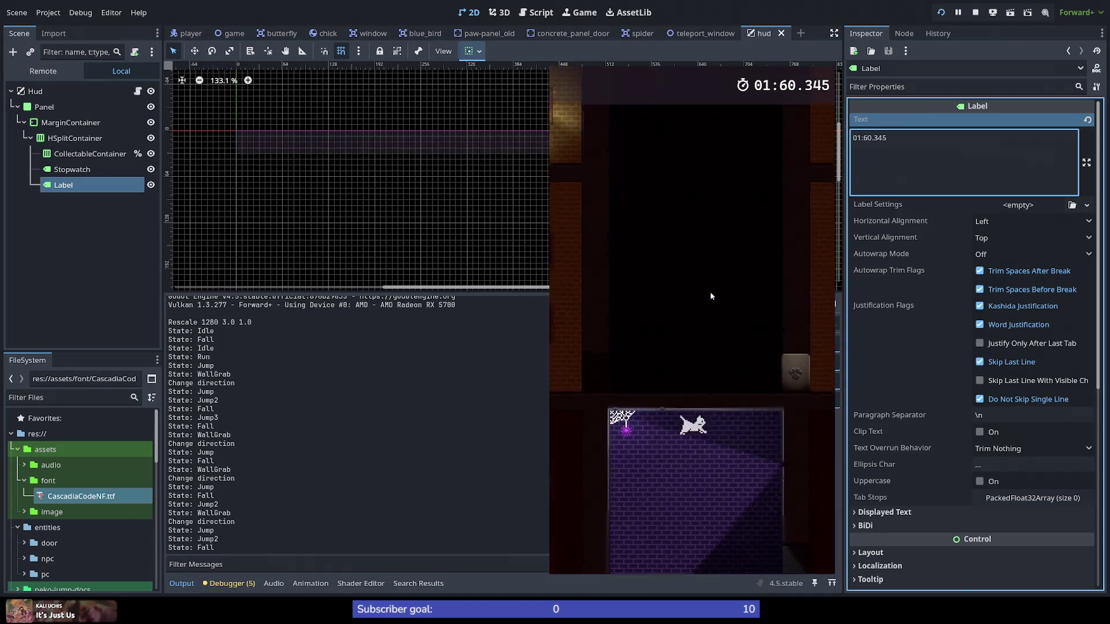
pyautogui.press('Left')
pyautogui.press('space')
pyautogui.press('space')
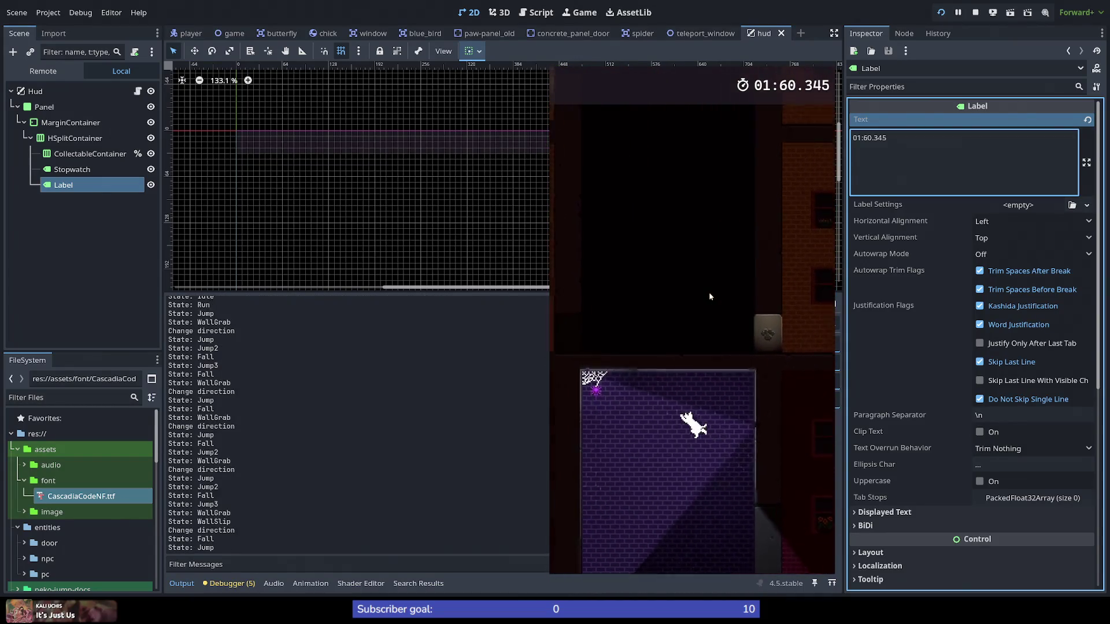
pyautogui.press('Right')
pyautogui.press('space')
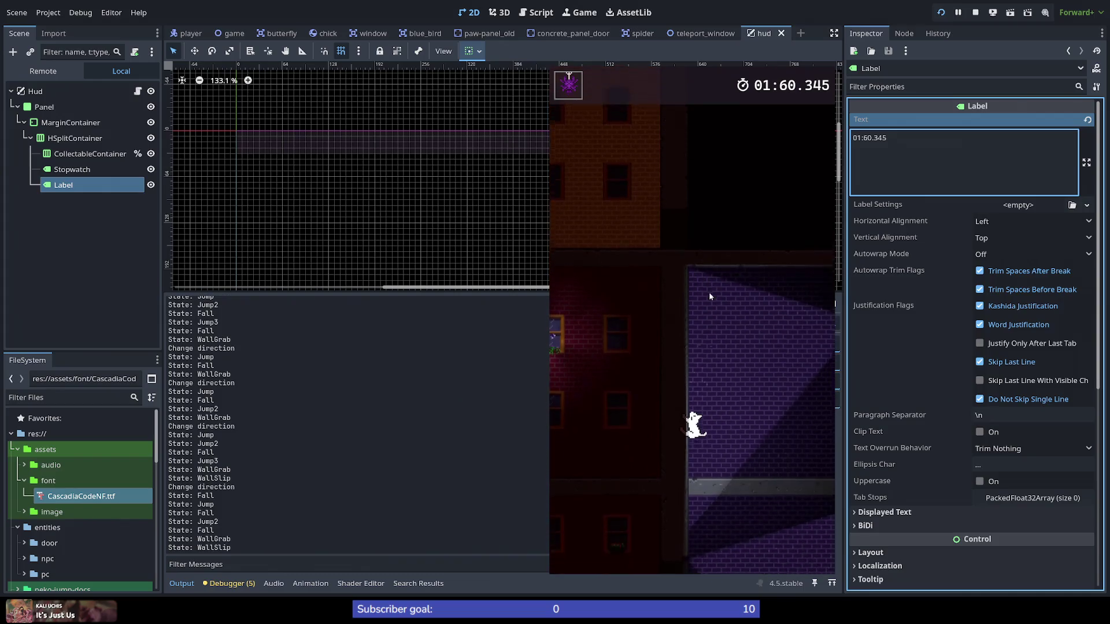
pyautogui.press('Right')
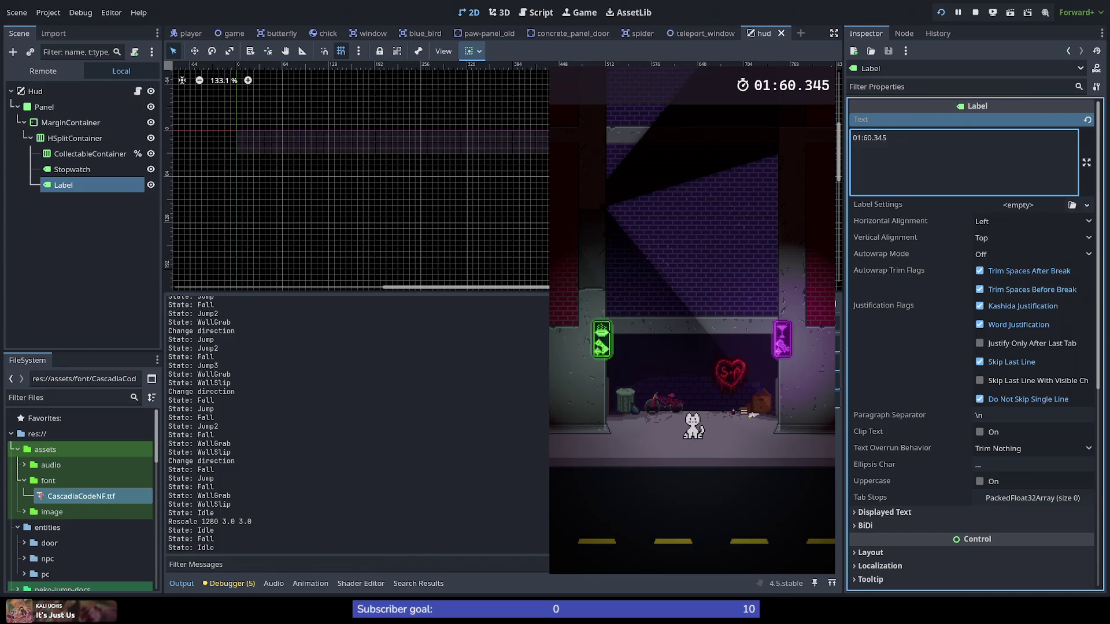
pyautogui.press('F8')
# Step: Rename the new Label node to Time
pyautogui.press('F2')
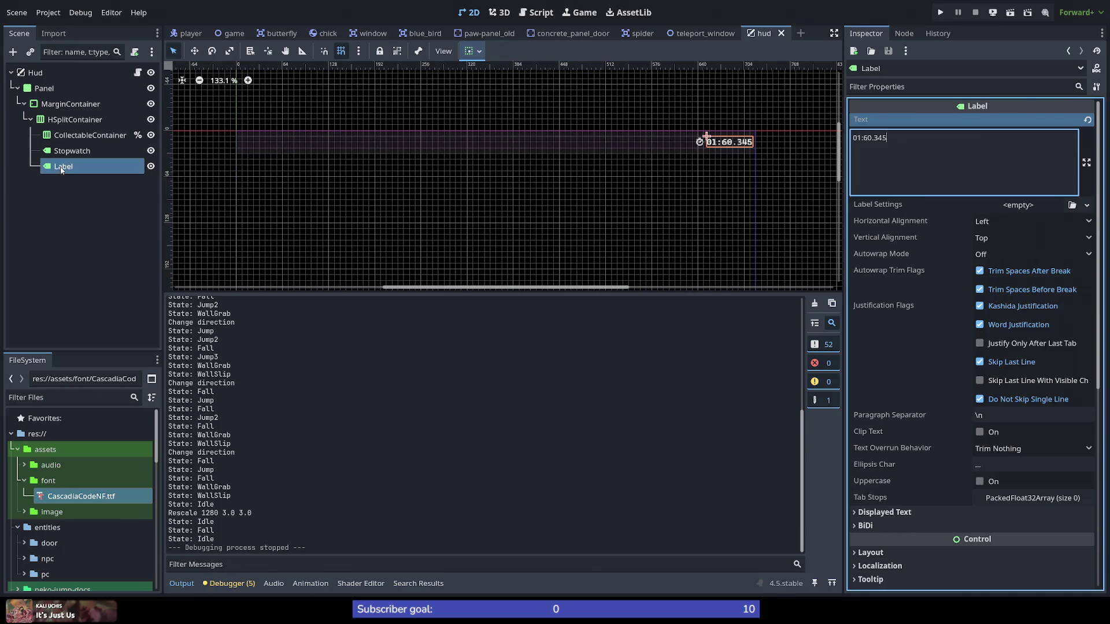
pyautogui.write('Time')
pyautogui.press('Return')
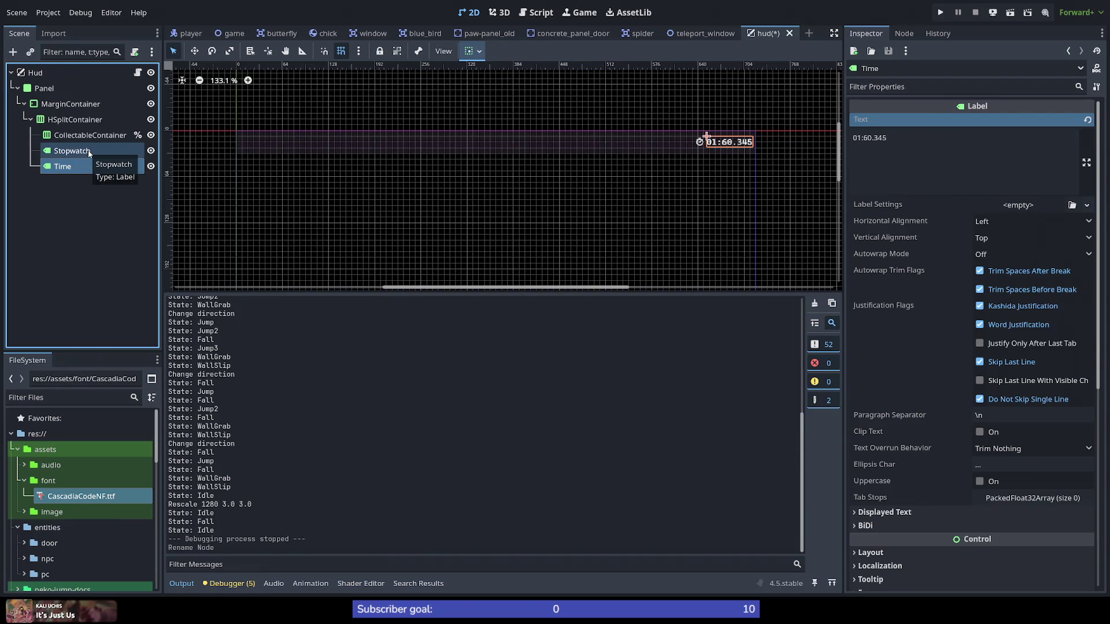
# Step: Give Stopwatch a Font Color override with alpha 128
pyautogui.click(89, 154)
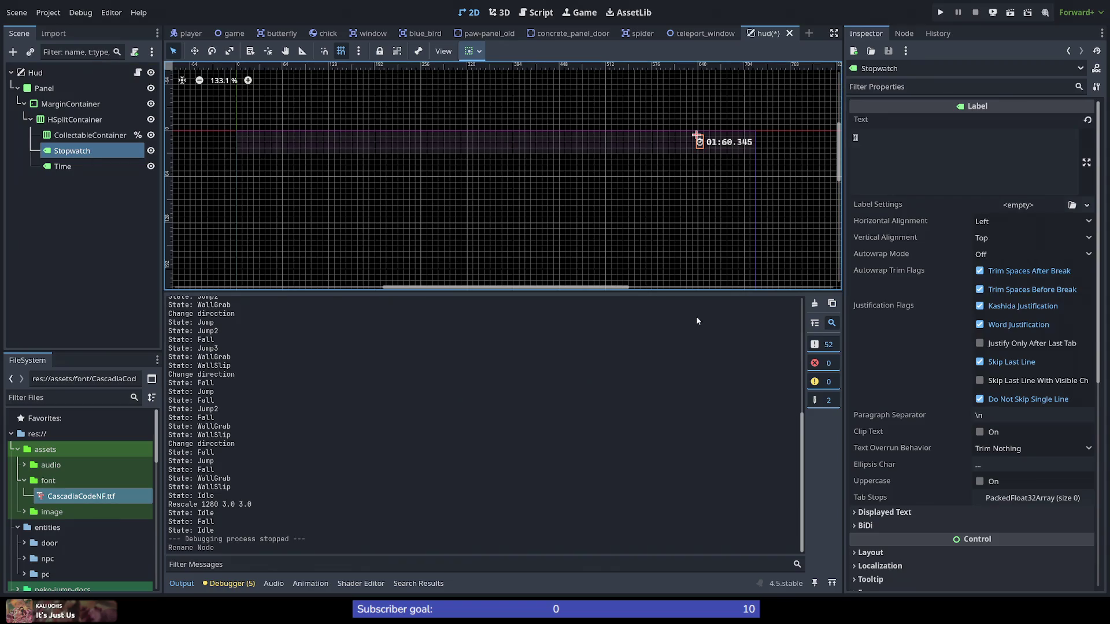
pyautogui.scroll(-5, 944, 346)
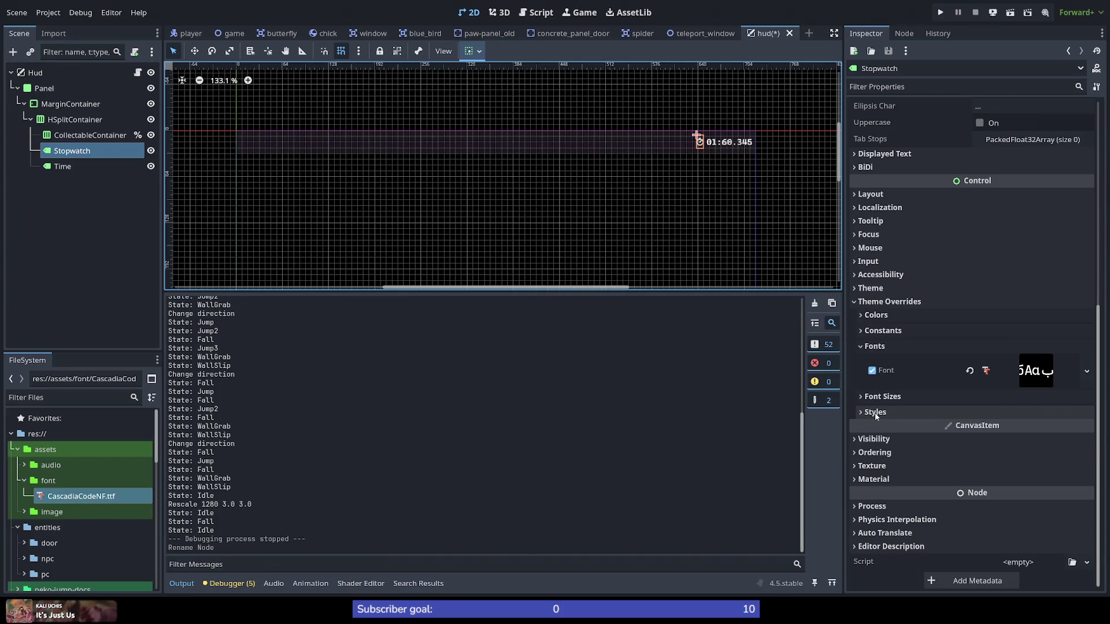
pyautogui.click(905, 414)
pyautogui.click(894, 413)
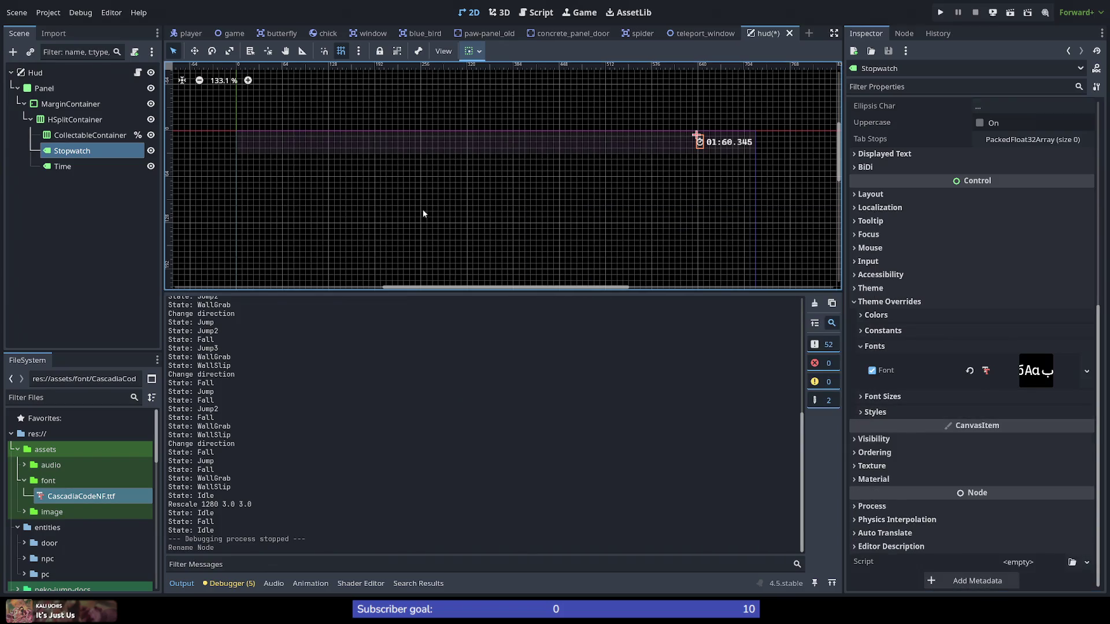
pyautogui.click(874, 413)
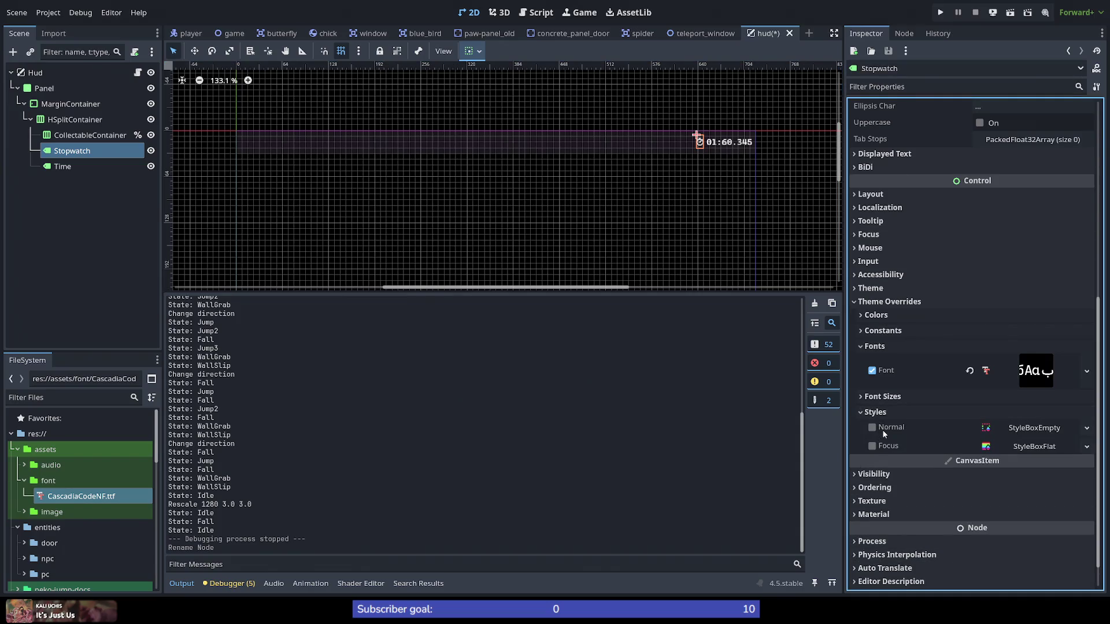
pyautogui.click(875, 414)
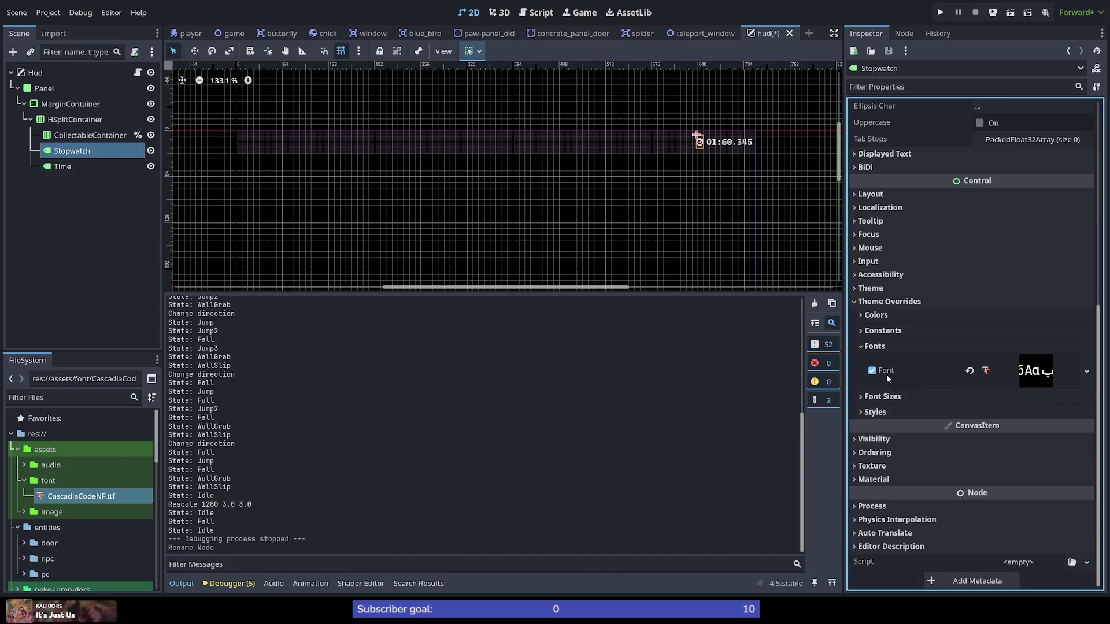
pyautogui.click(883, 321)
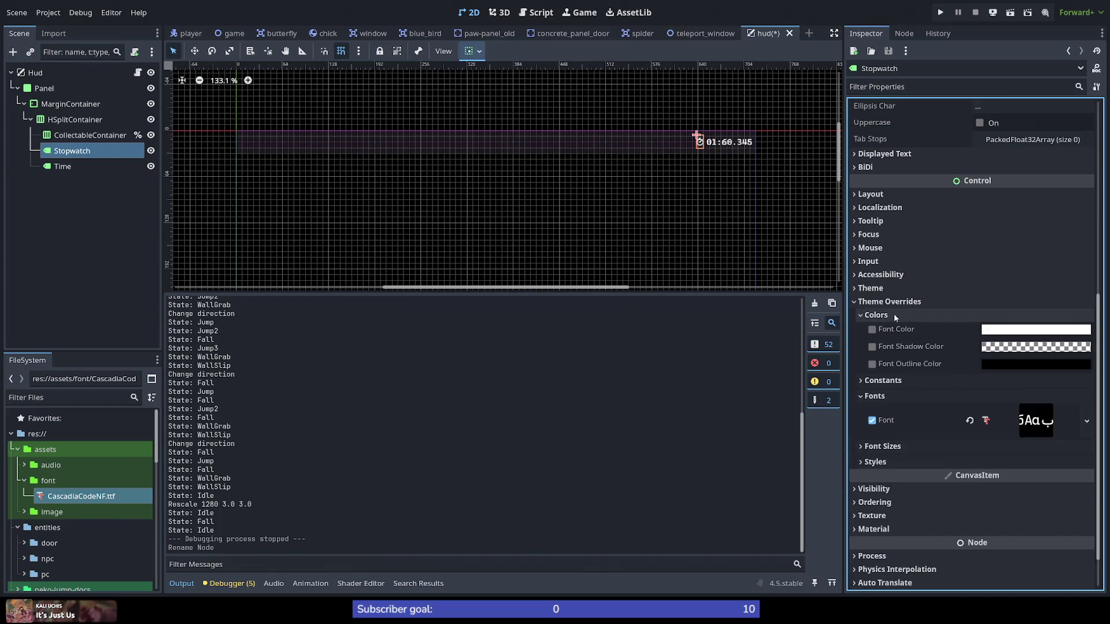
pyautogui.click(1012, 334)
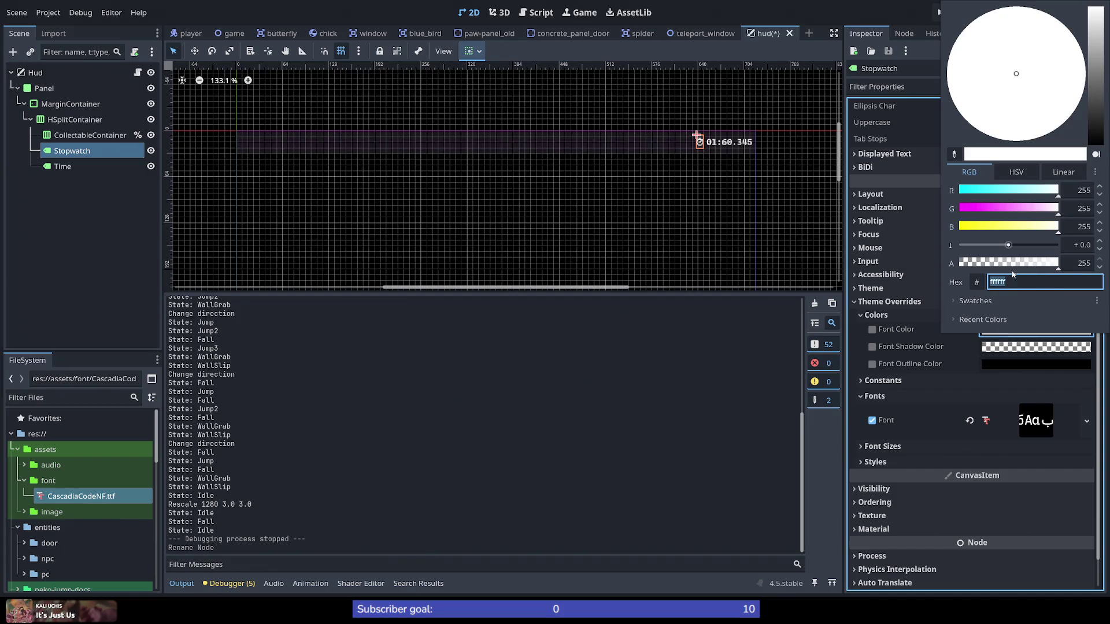
pyautogui.click(1012, 265)
pyautogui.moveTo(1012, 265); pyautogui.dragTo(1009, 264)
pyautogui.click(1091, 264)
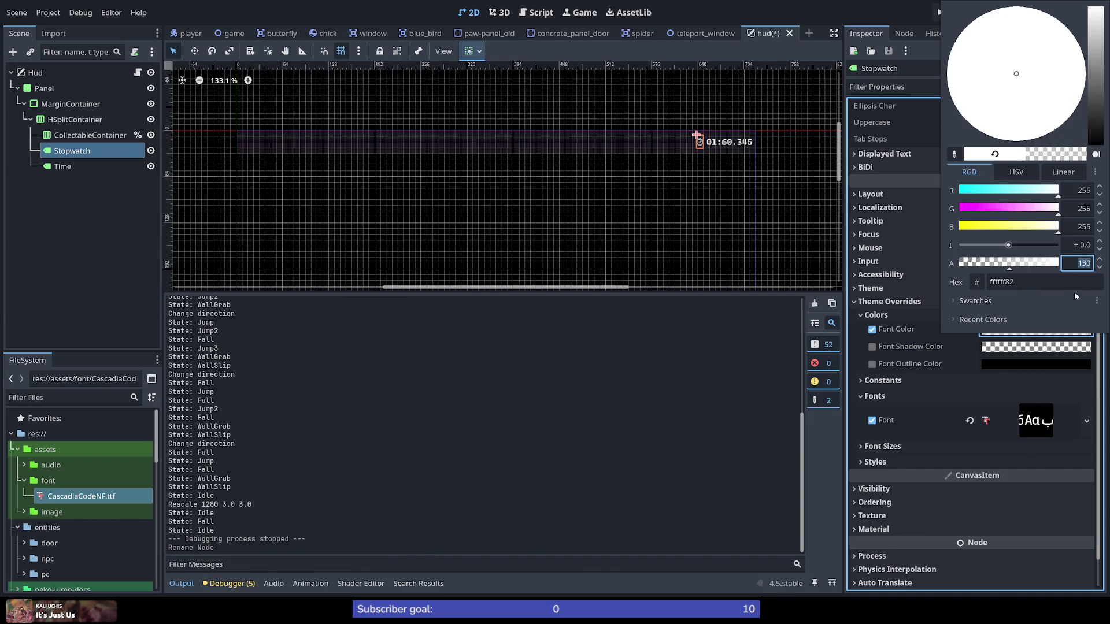
pyautogui.write('8')
pyautogui.press('Tab')
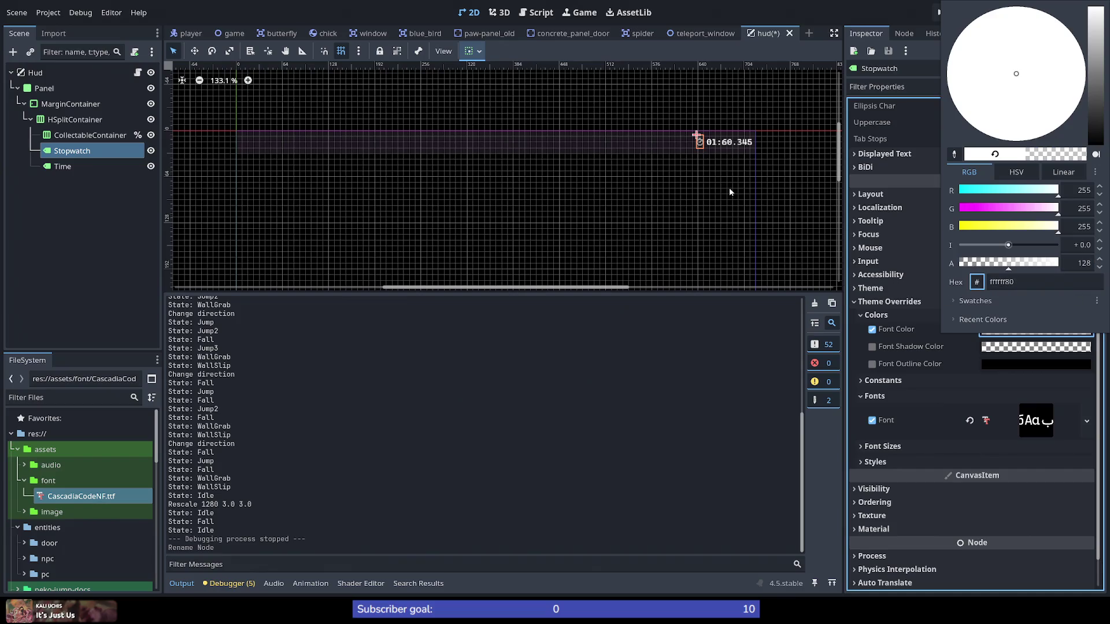
# Step: Give the Time label a Font Color override with alpha 128
pyautogui.click(72, 167)
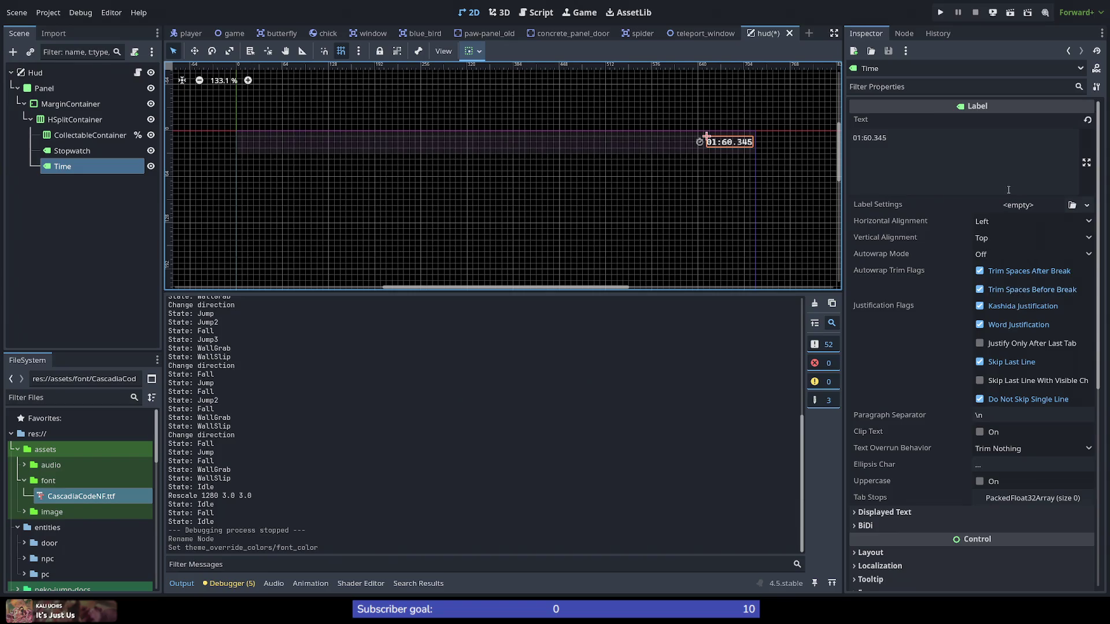
pyautogui.scroll(-5, 1018, 409)
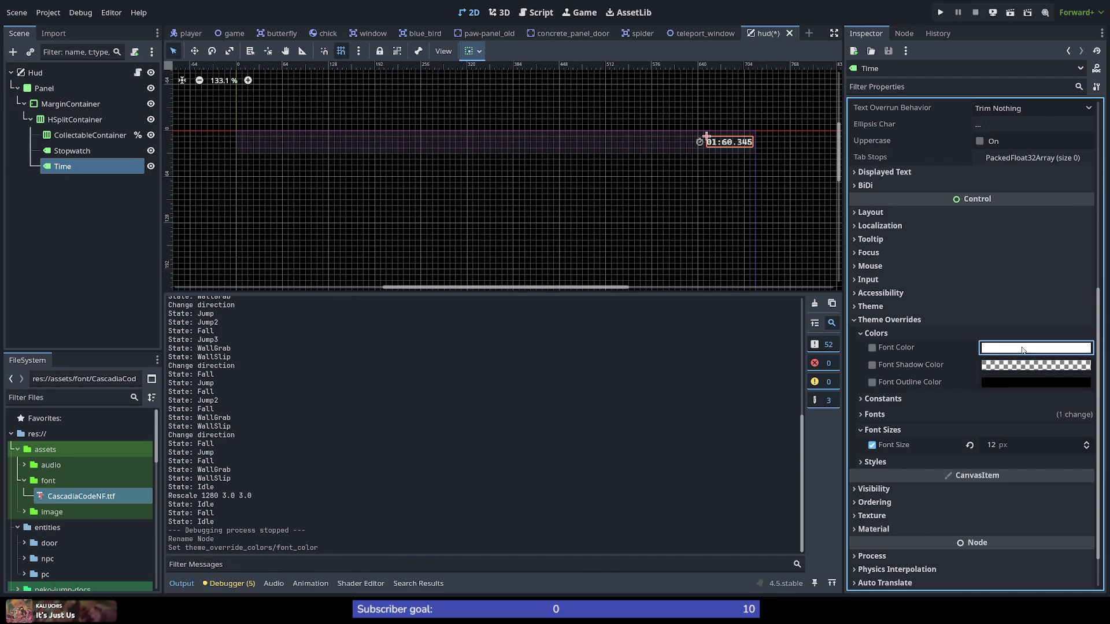
pyautogui.click(1033, 349)
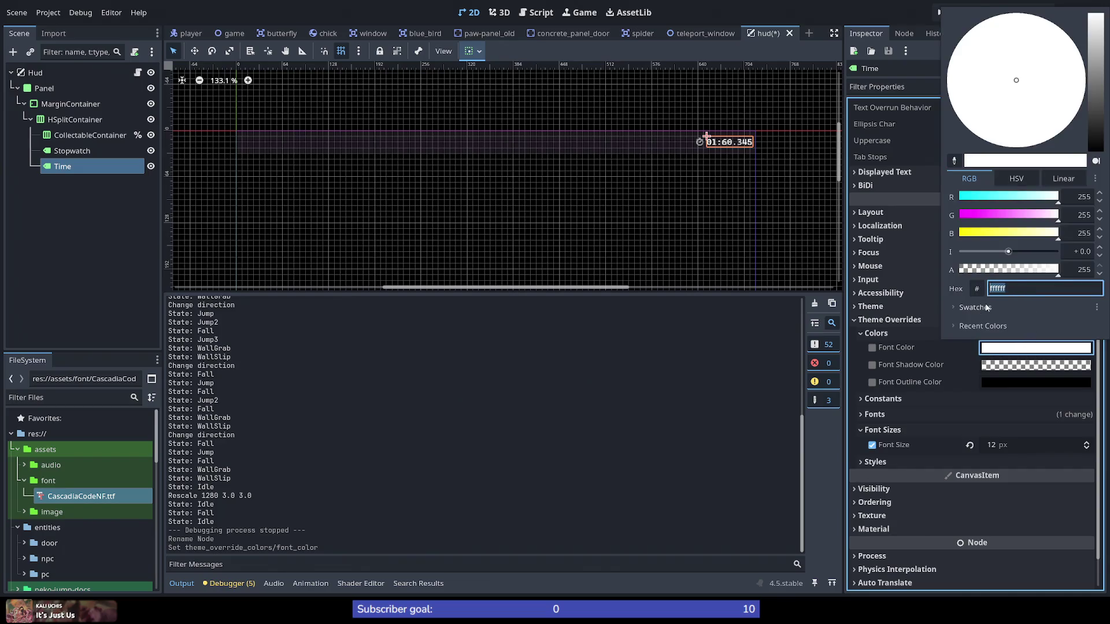
pyautogui.click(1074, 270)
pyautogui.write('128')
pyautogui.press('Tab')
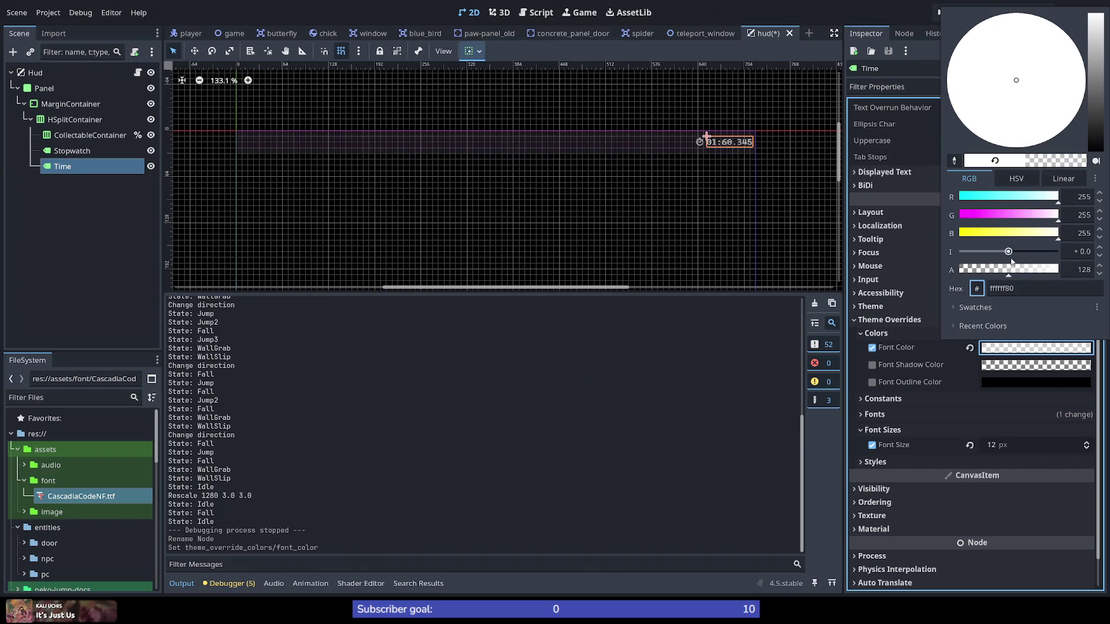
pyautogui.click(109, 217)
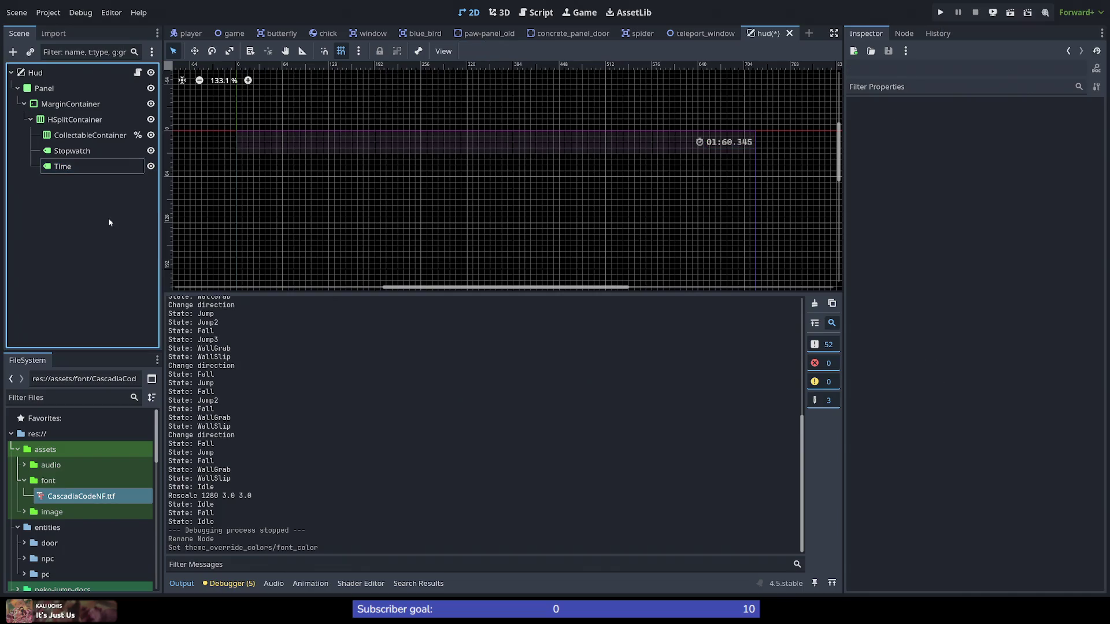
# Step: Run the game, move and wall-jump the cat to check the dimmed HUD, then stop it
pyautogui.click(946, 14)
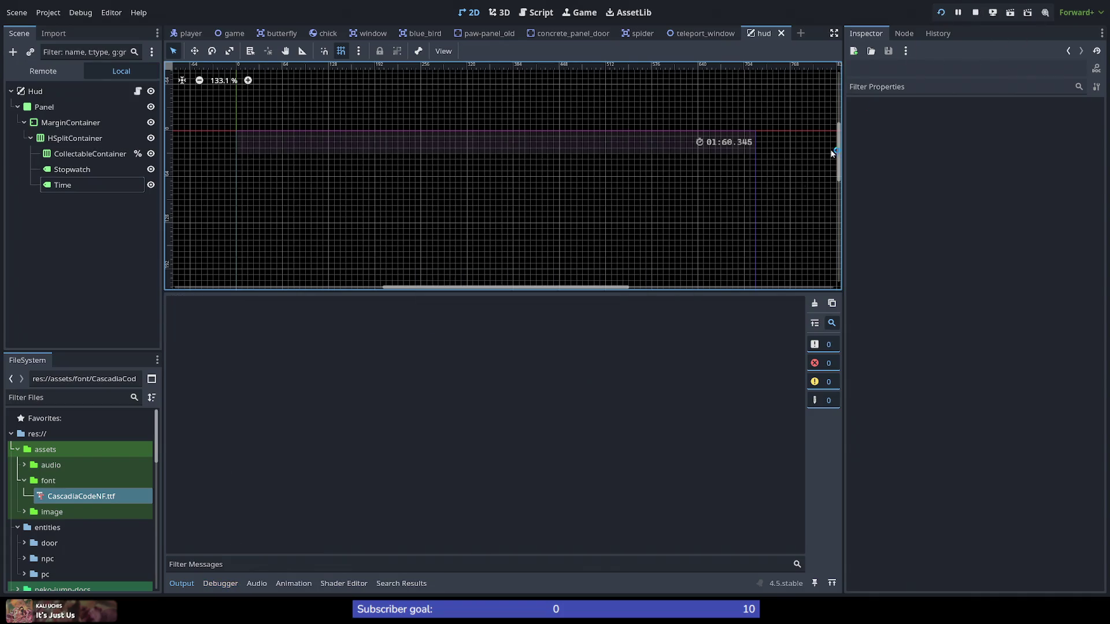
pyautogui.press('Right')
pyautogui.press('space')
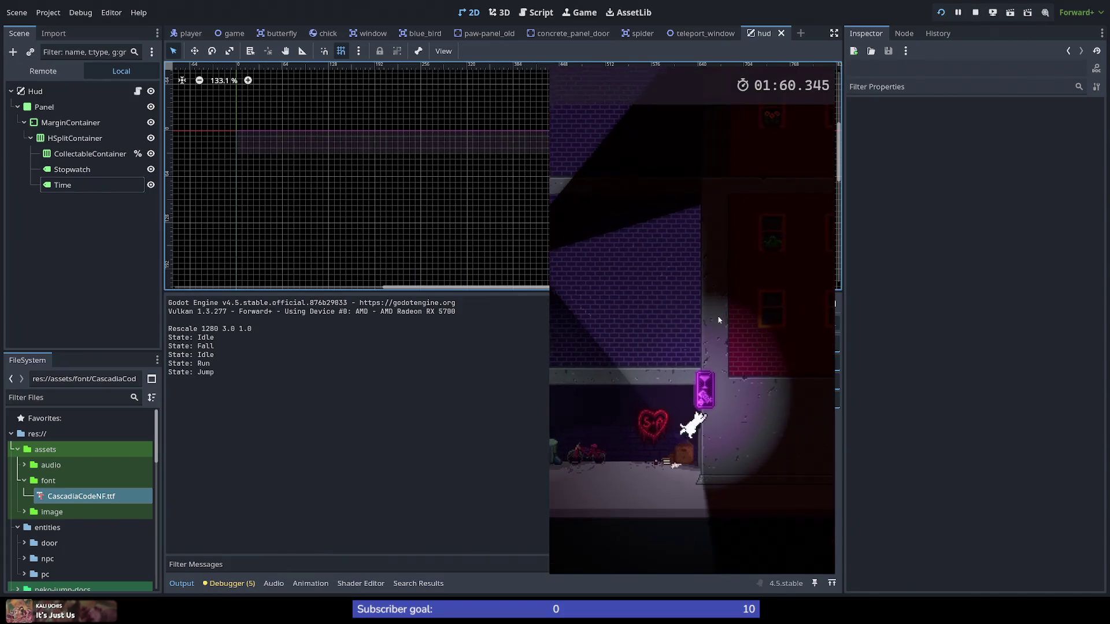
pyautogui.press('space')
pyautogui.press('space')
pyautogui.press('space')
pyautogui.press('space')
pyautogui.press('space')
pyautogui.press('space')
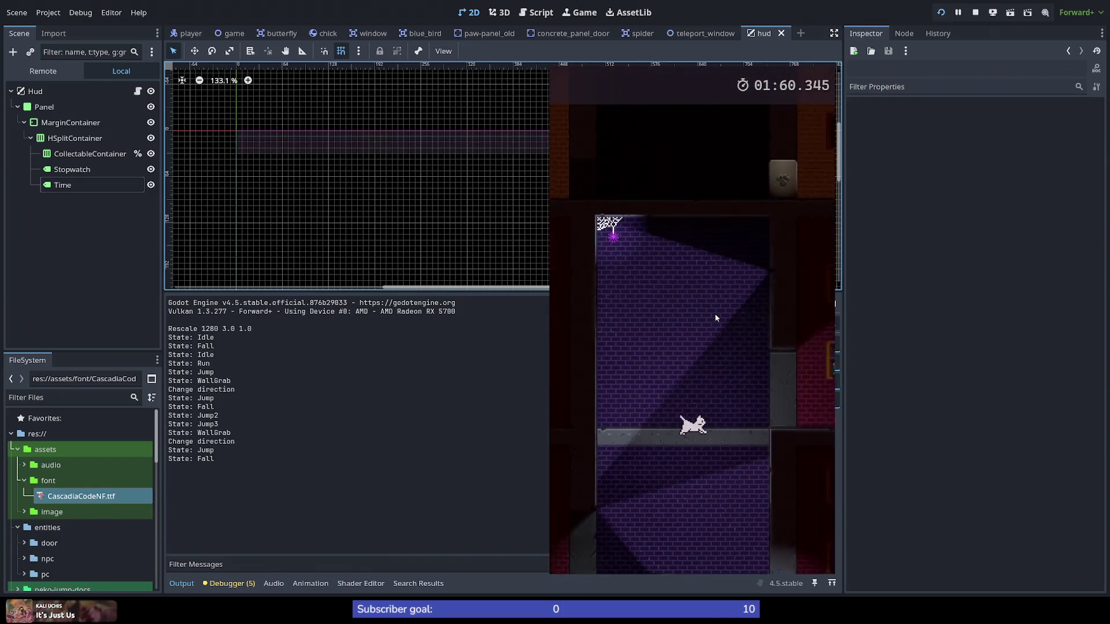
pyautogui.press('space')
pyautogui.press('space')
pyautogui.press('space')
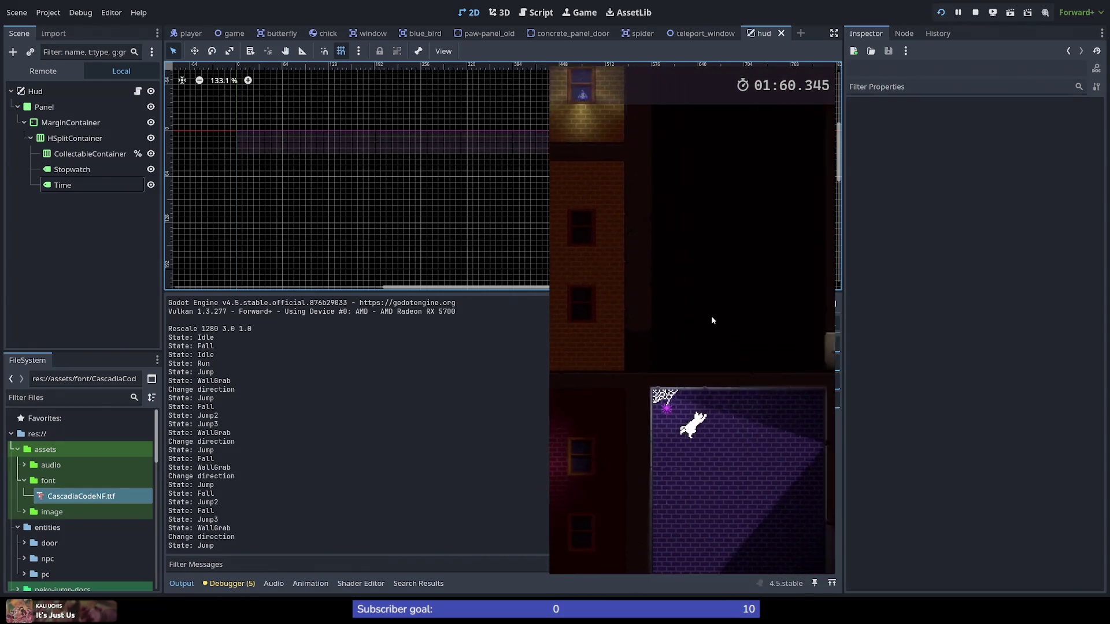
pyautogui.press('space')
pyautogui.press('space')
pyautogui.press('space')
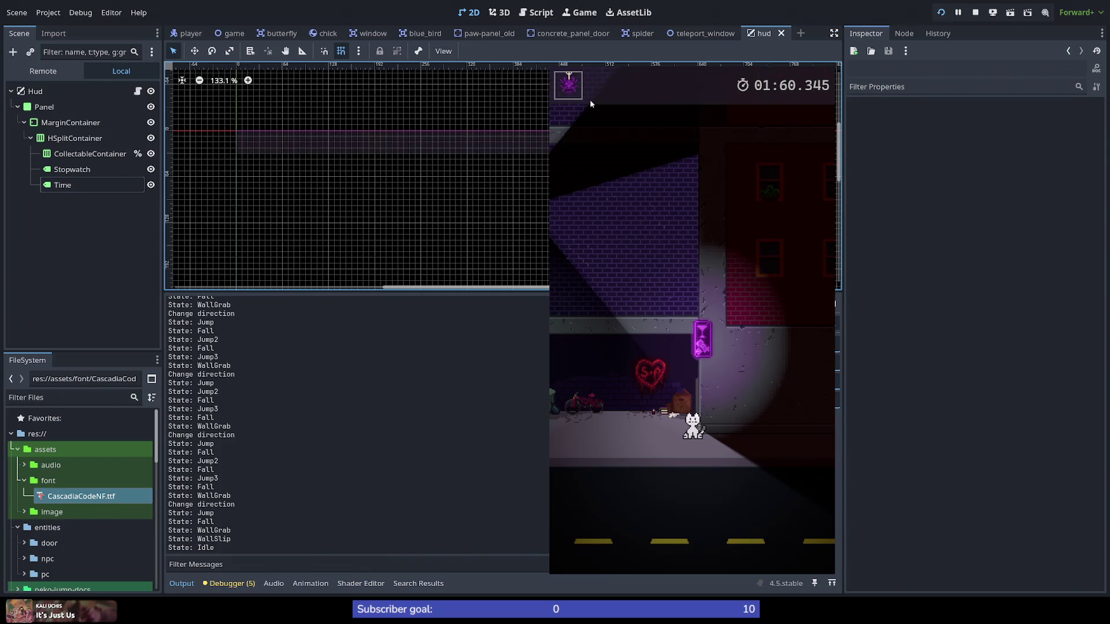
pyautogui.press('Left')
pyautogui.press('space')
pyautogui.press('space')
pyautogui.press('space')
pyautogui.press('Right')
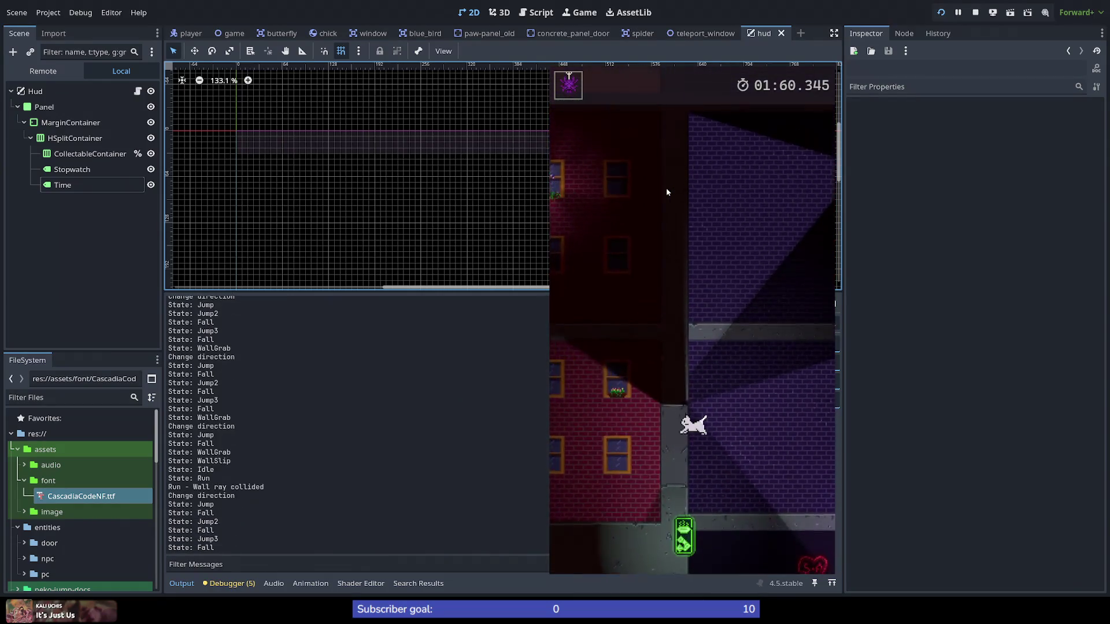
pyautogui.press('space')
pyautogui.press('space')
pyautogui.press('space')
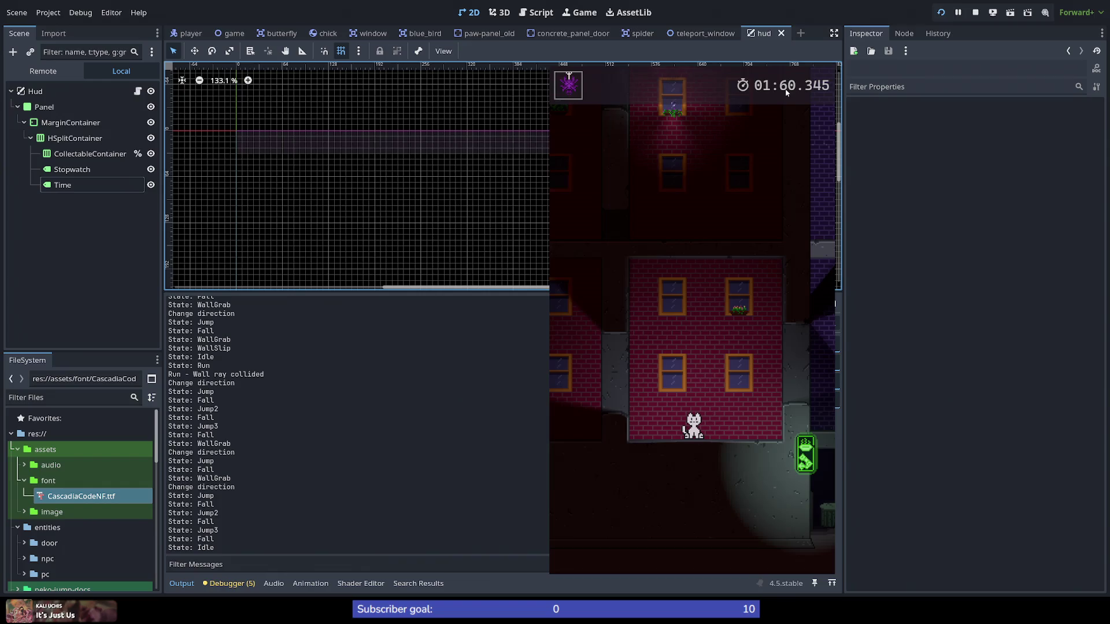
pyautogui.press('F8')
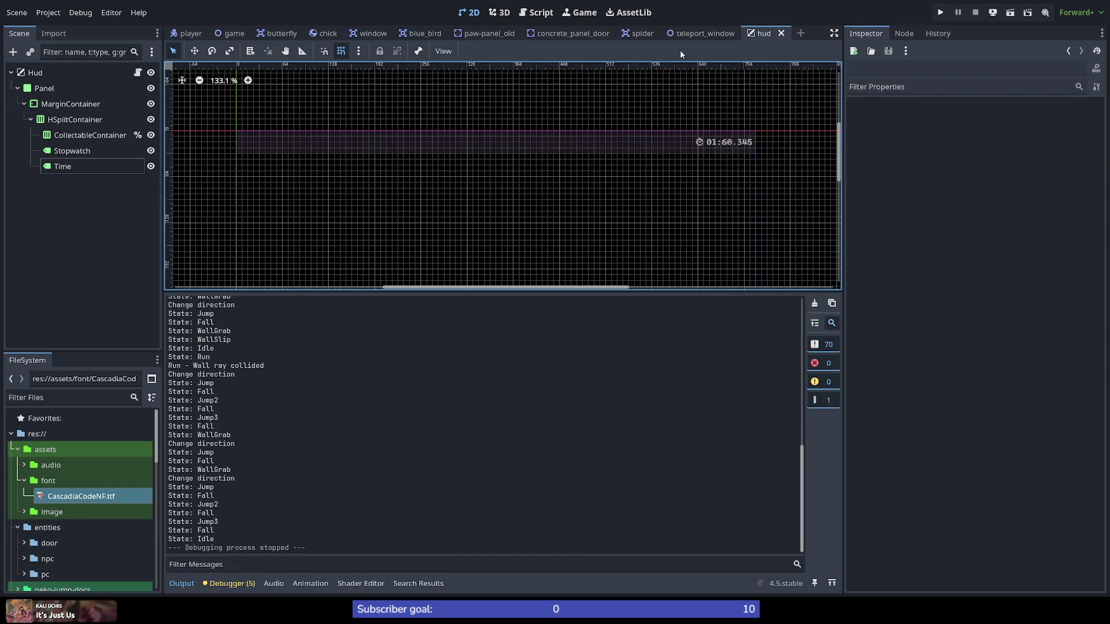
# Step: Change the Time label's text to 00:00.000, save the scene, and open hud.gd
pyautogui.click(77, 166)
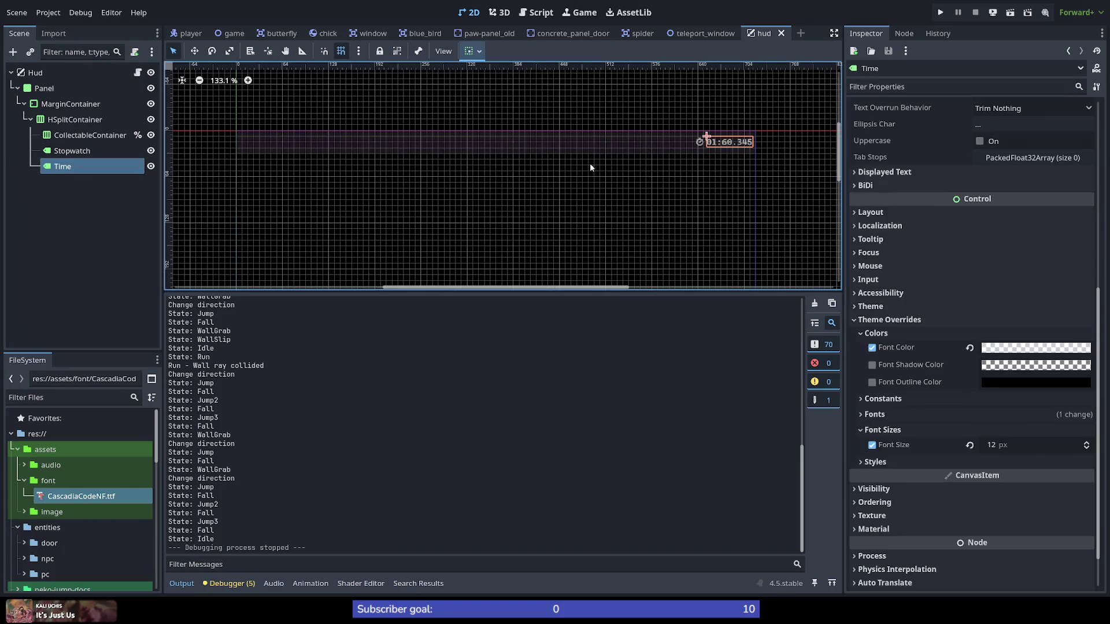
pyautogui.scroll(5, 931, 185)
pyautogui.click(909, 159)
pyautogui.hotkey('ctrl', 'a')
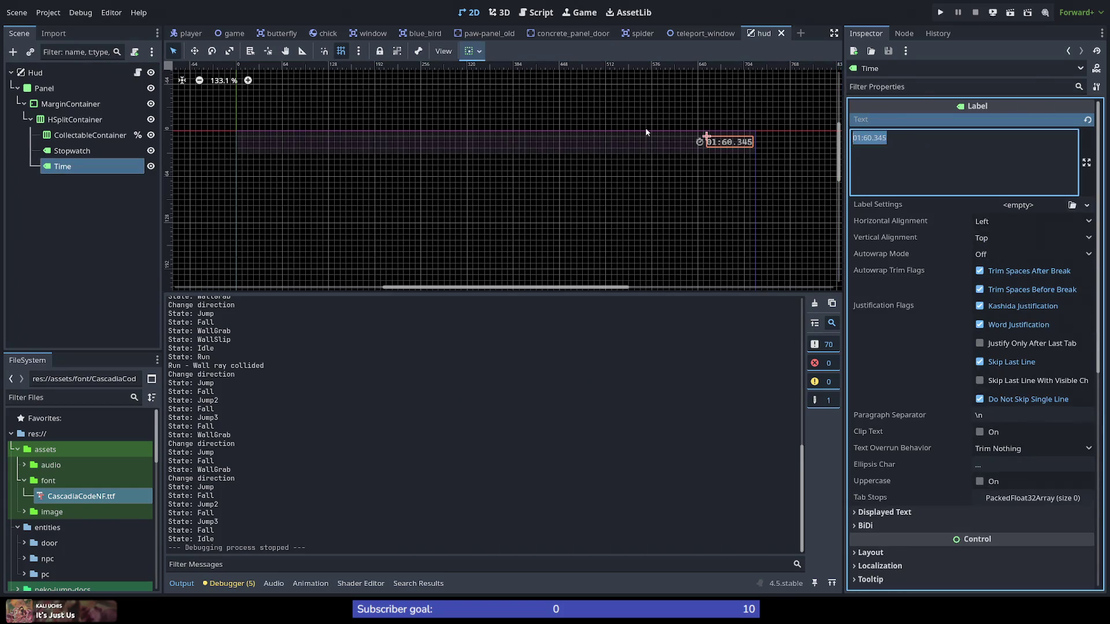
pyautogui.write('00')
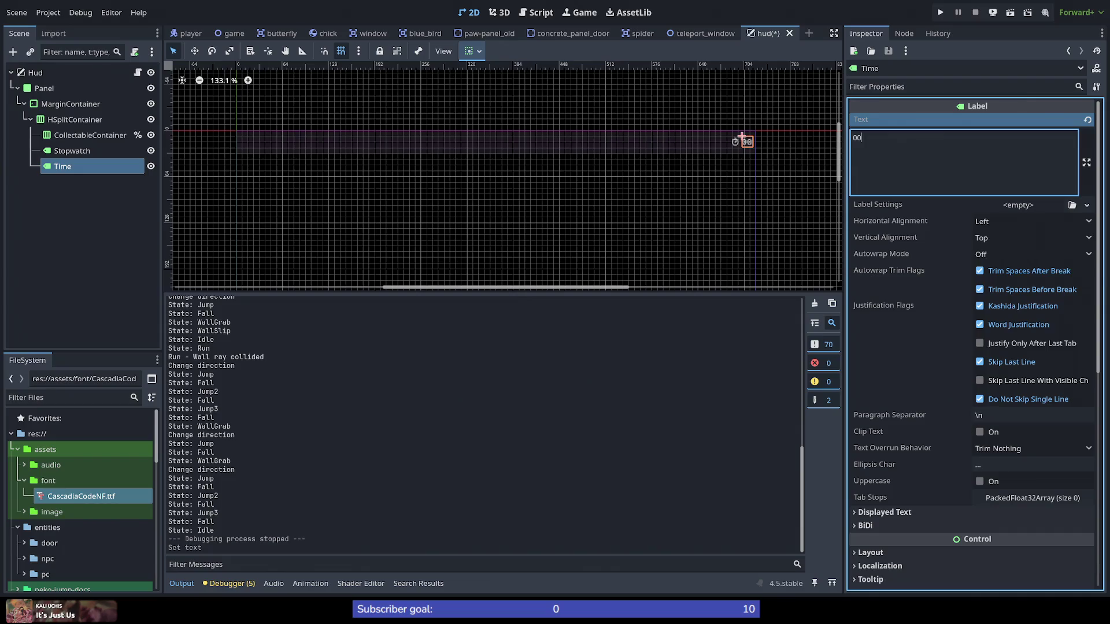
pyautogui.write(':00')
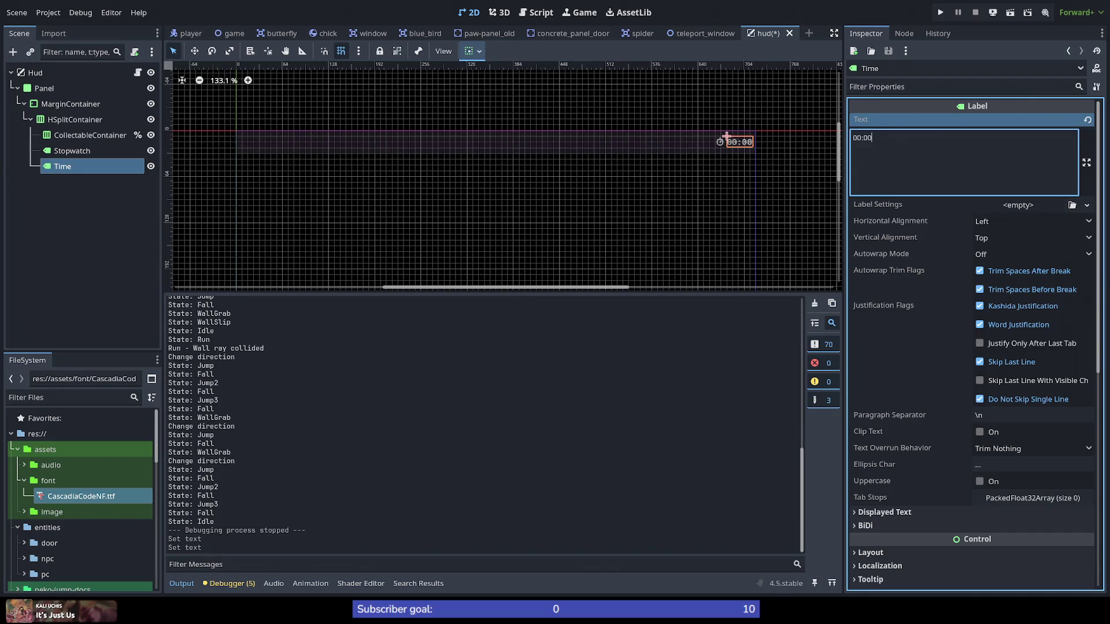
pyautogui.write('.000')
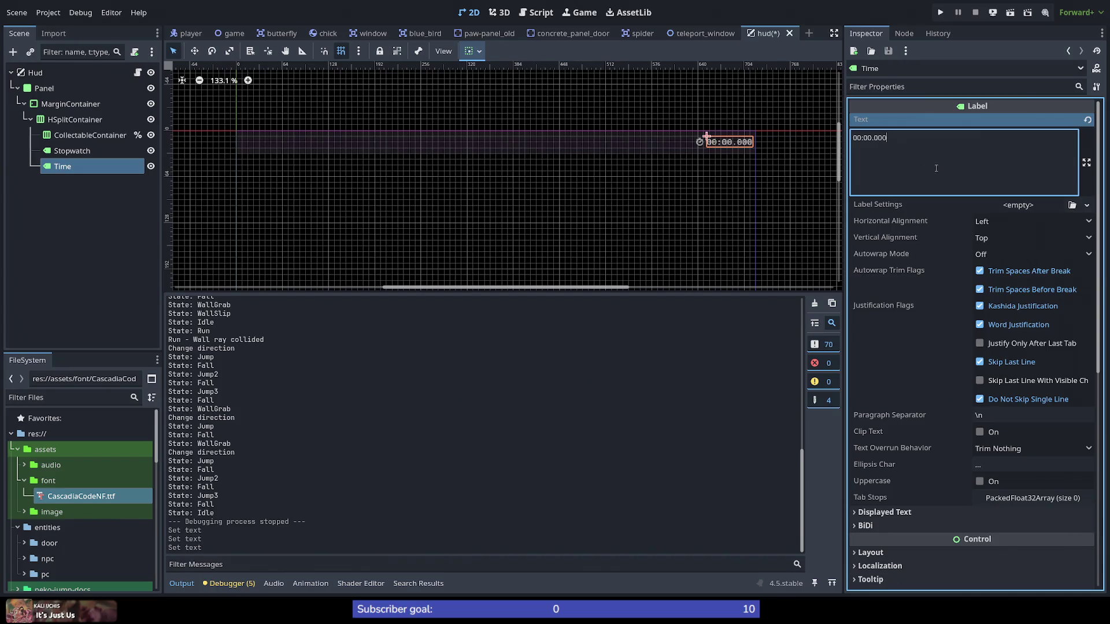
pyautogui.hotkey('ctrl', 's')
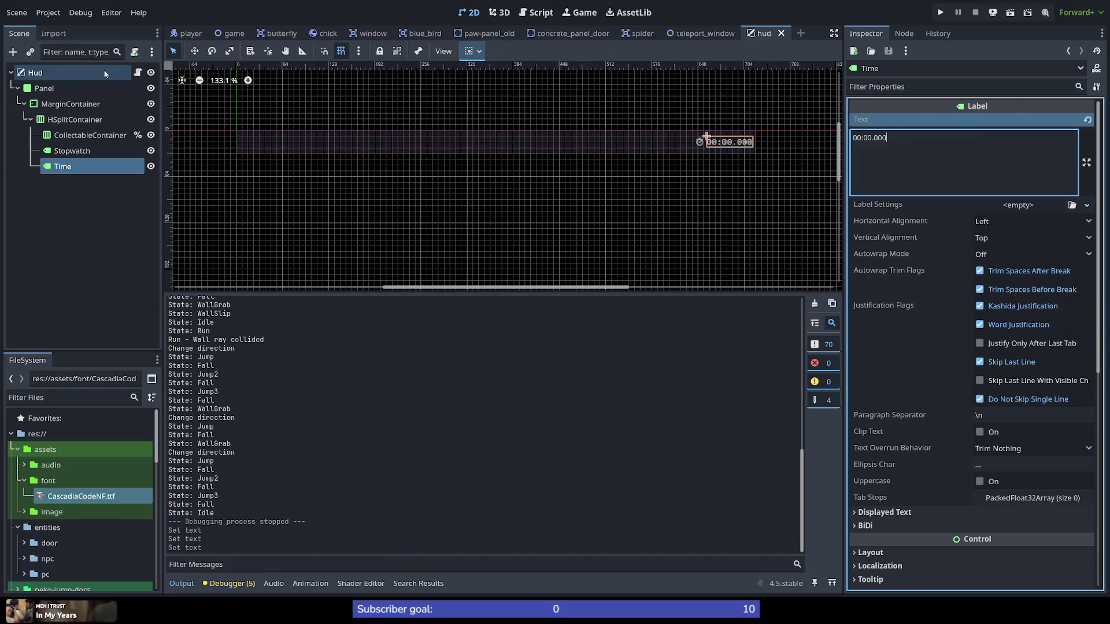
pyautogui.click(138, 73)
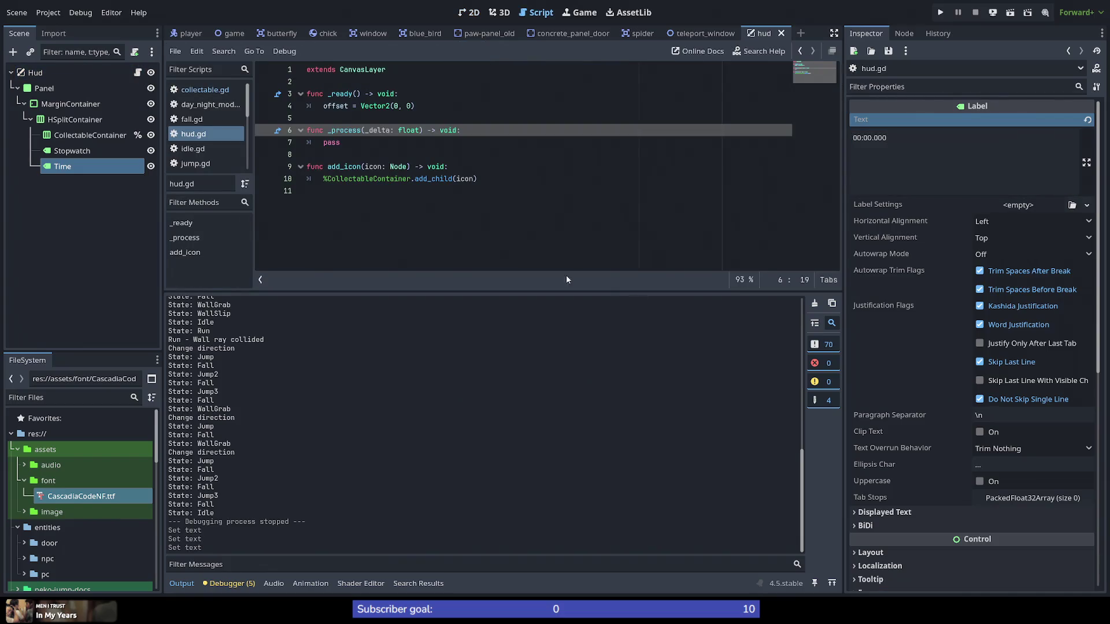
# Step: Add a start_stopwatch() -> void: function after add_icon in hud.gd
pyautogui.click(771, 250)
pyautogui.press('Return')
pyautogui.write('fu')
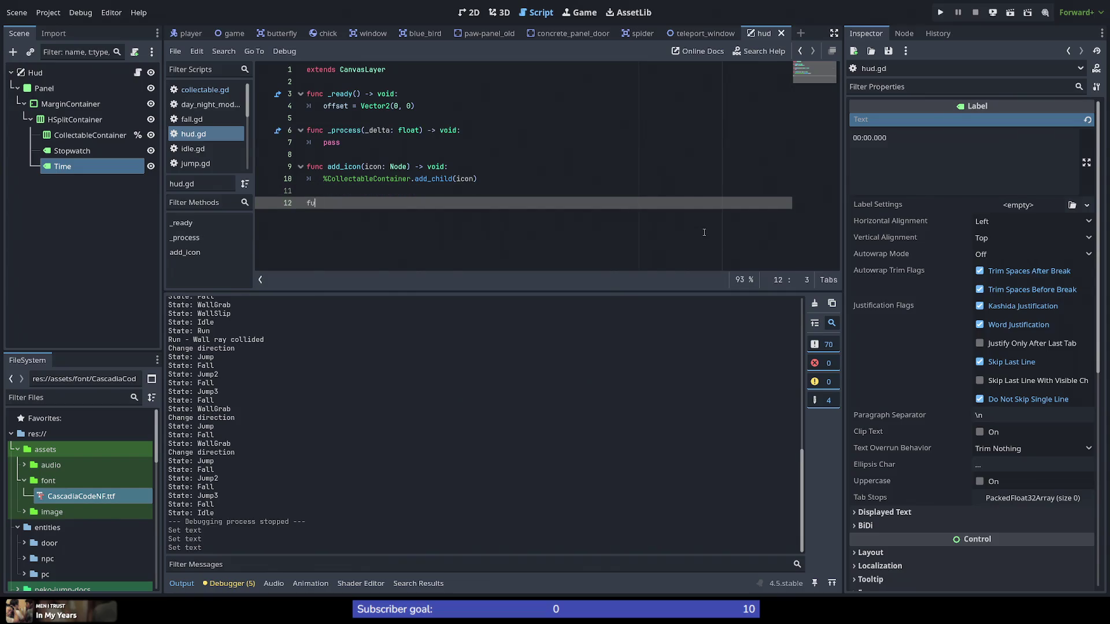
pyautogui.write('nc start')
pyautogui.write('_time')
pyautogui.write('r()')
pyautogui.press('Left')
pyautogui.press('Left')
pyautogui.hotkey('shift', 'Left')
pyautogui.hotkey('shift', 'Left')
pyautogui.hotkey('shift', 'Left')
pyautogui.hotkey('shift', 'Left')
pyautogui.hotkey('shift', 'Left')
pyautogui.write('stopwatch()')
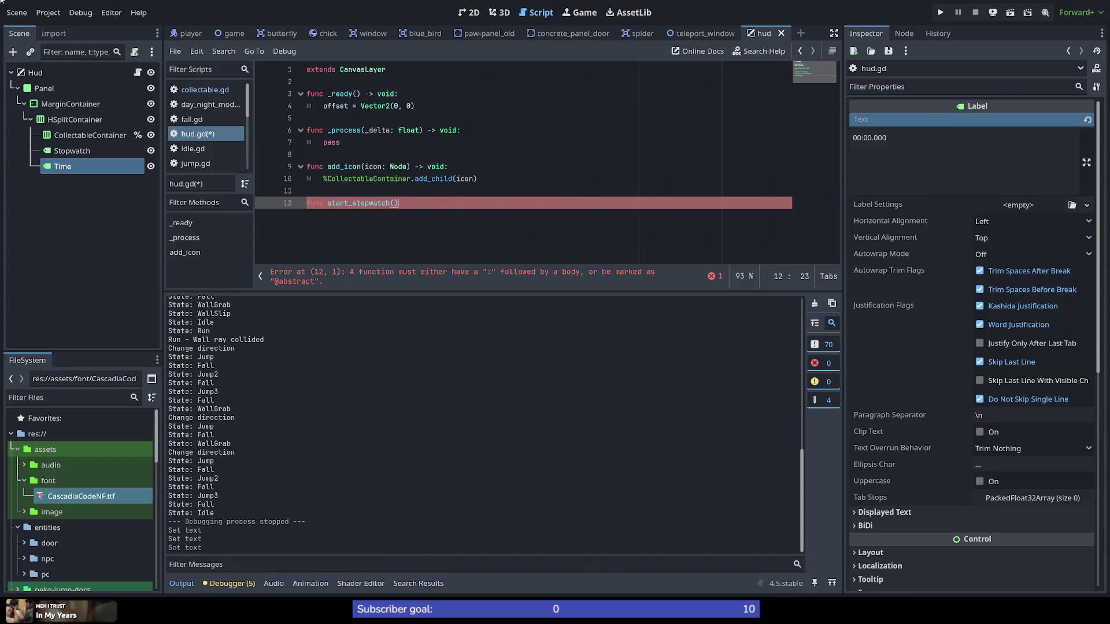
pyautogui.write(' ->')
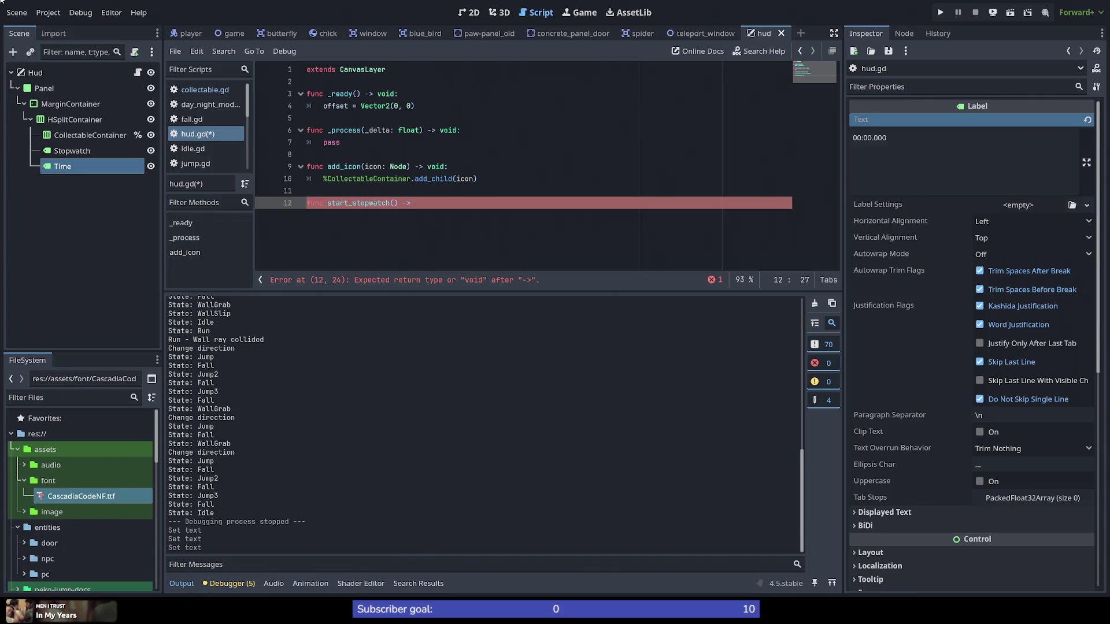
pyautogui.write('void:')
pyautogui.press('Return')
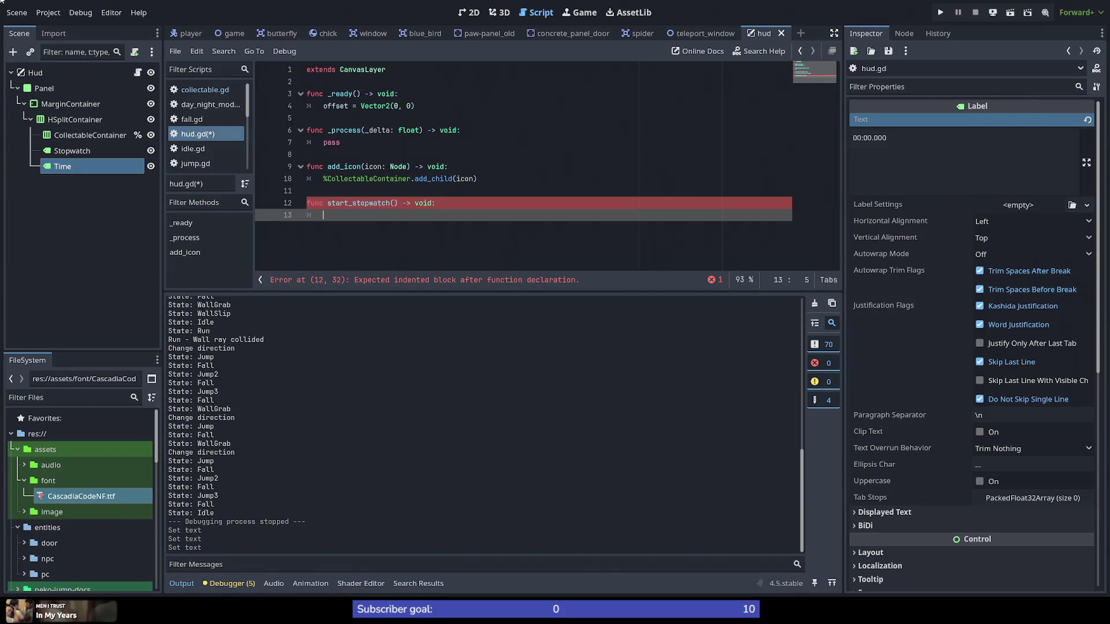
# Step: Add an empty stop_stopwatch() -> void function below start_stopwatch
pyautogui.press('Return')
pyautogui.press('Return')
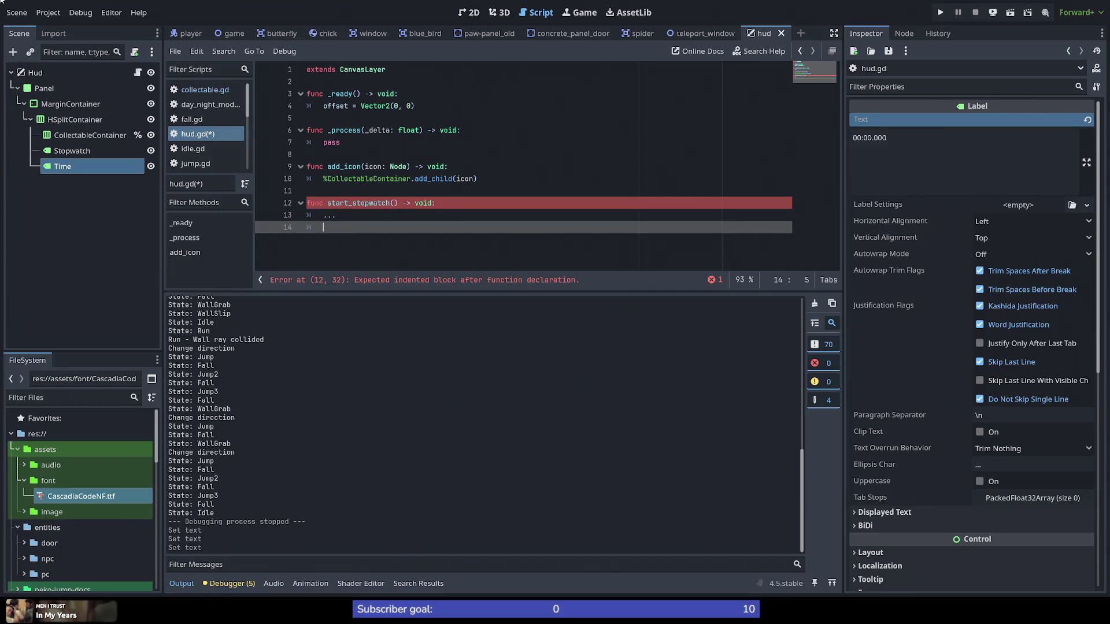
pyautogui.write('func ')
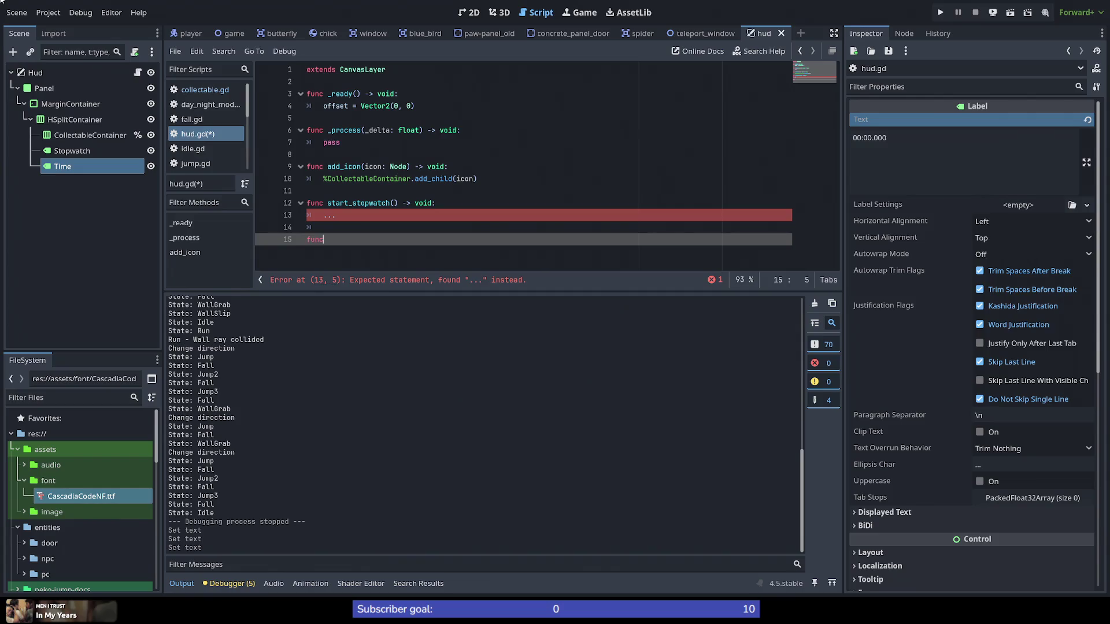
pyautogui.write('stop_')
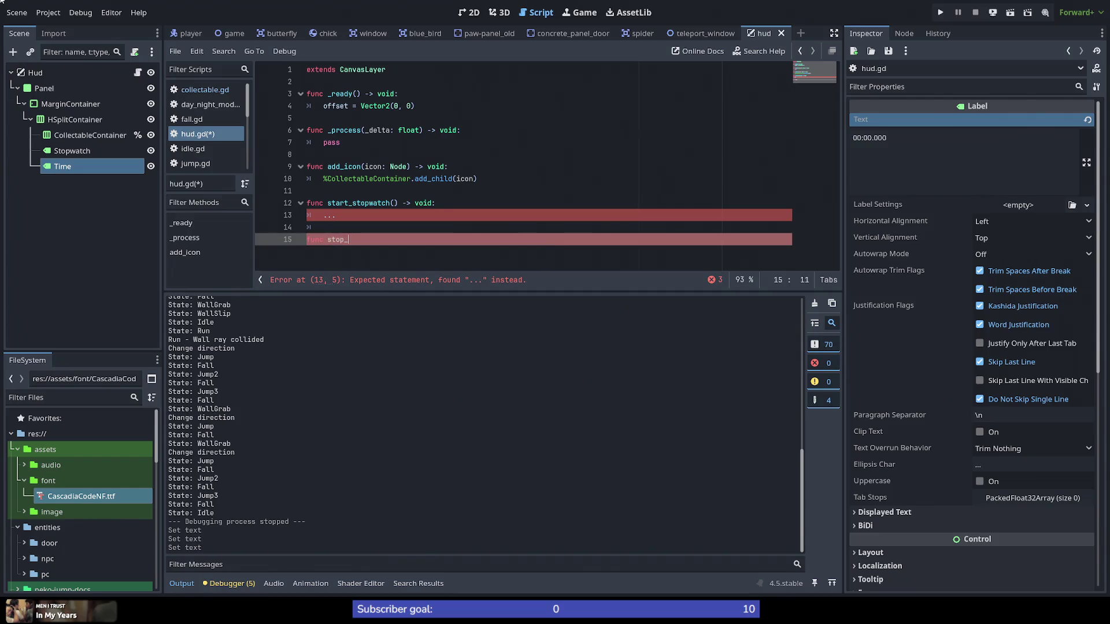
pyautogui.write('stopwatch()')
pyautogui.write(' -> ')
pyautogui.write('void')
pyautogui.press('Return')
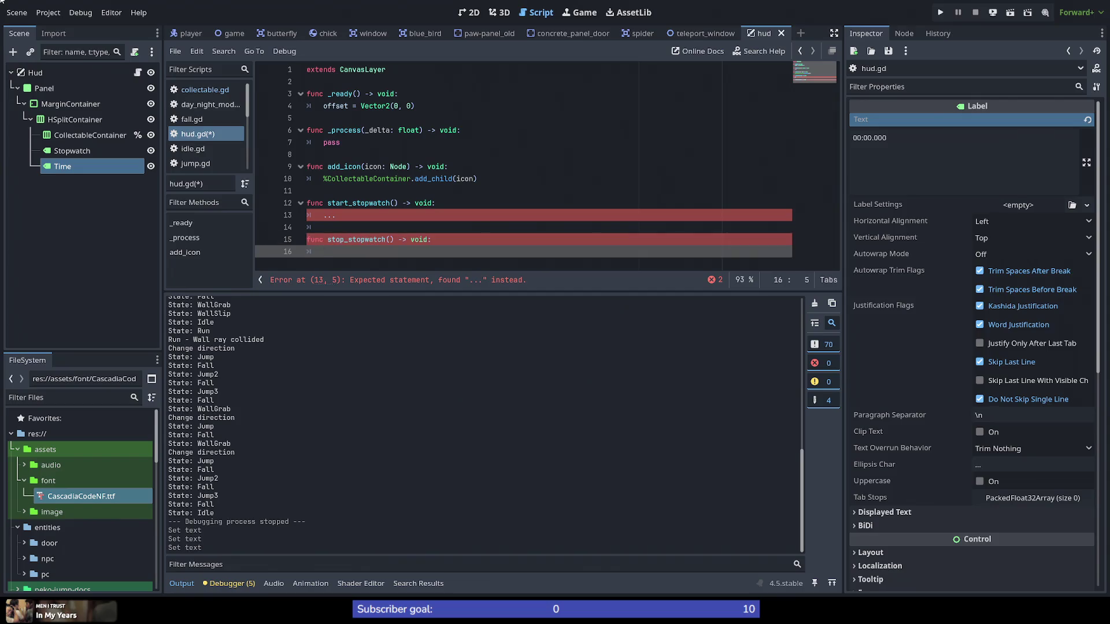
pyautogui.click(581, 69)
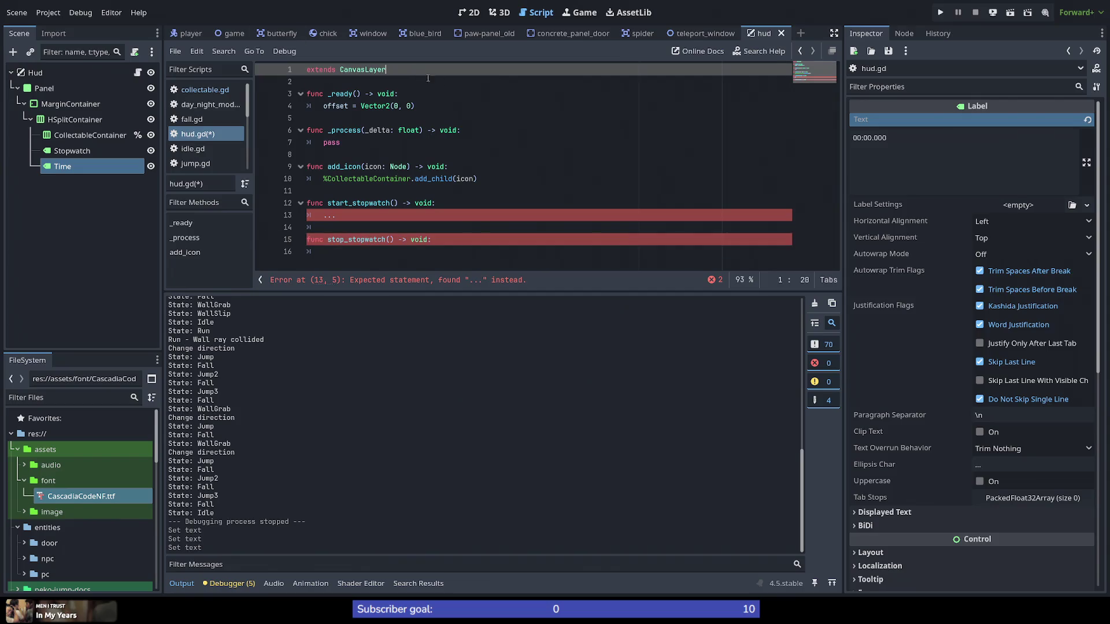
# Step: Declare var stopwatch_timer : Timer under extends and open a blank line in _ready
pyautogui.press('Return')
pyautogui.press('Return')
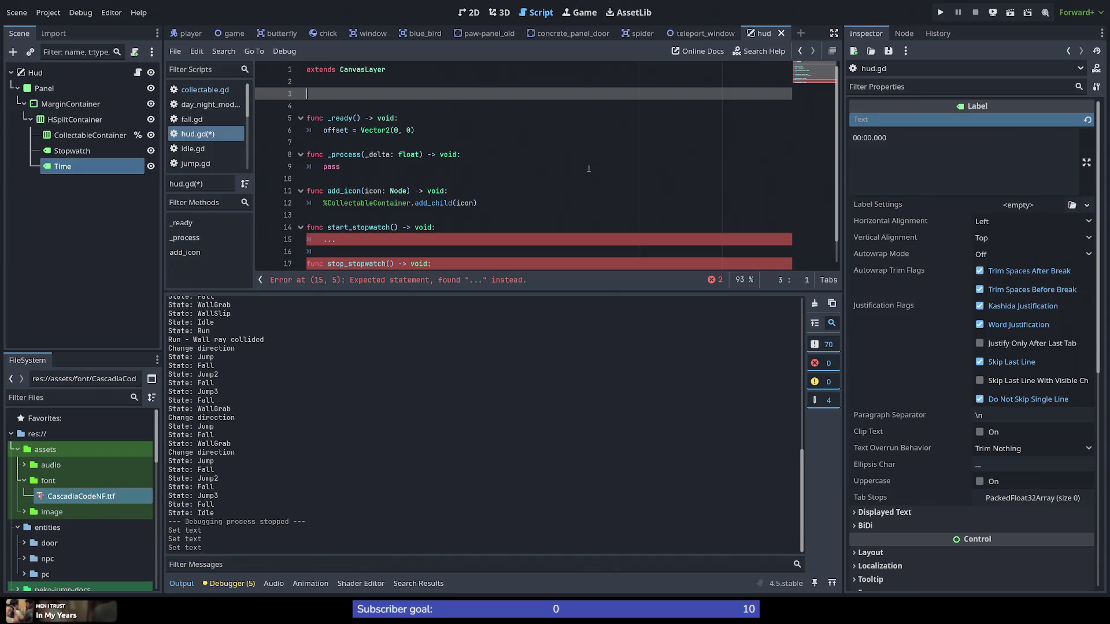
pyautogui.press('Up')
pyautogui.press('Down')
pyautogui.press('Down')
pyautogui.press('Down')
pyautogui.press('Up')
pyautogui.press('Down')
pyautogui.press('End')
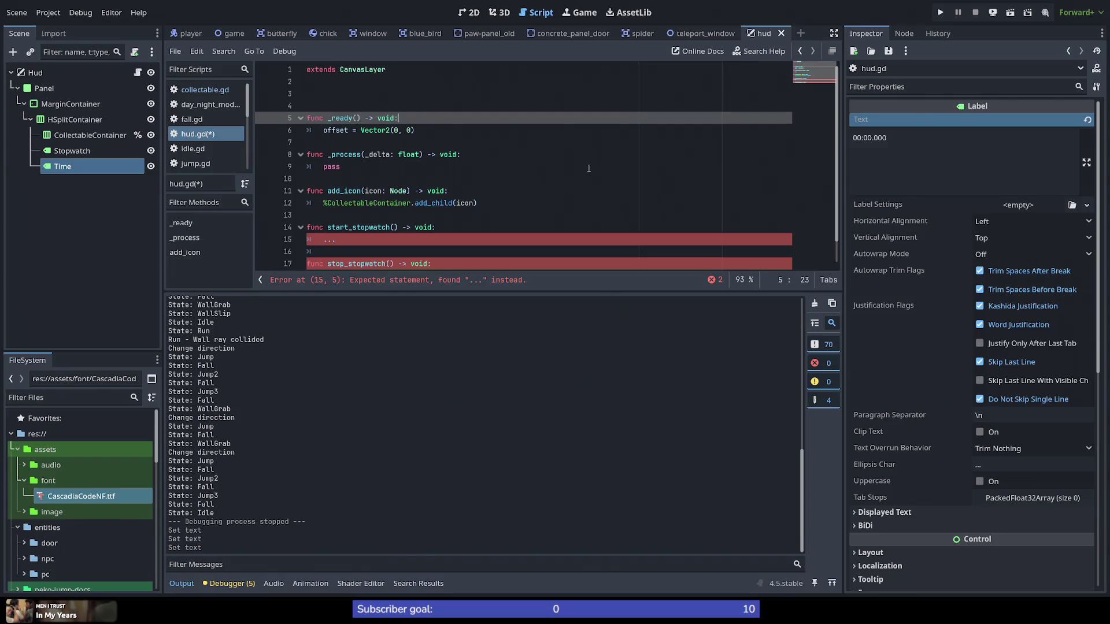
pyautogui.press('Return')
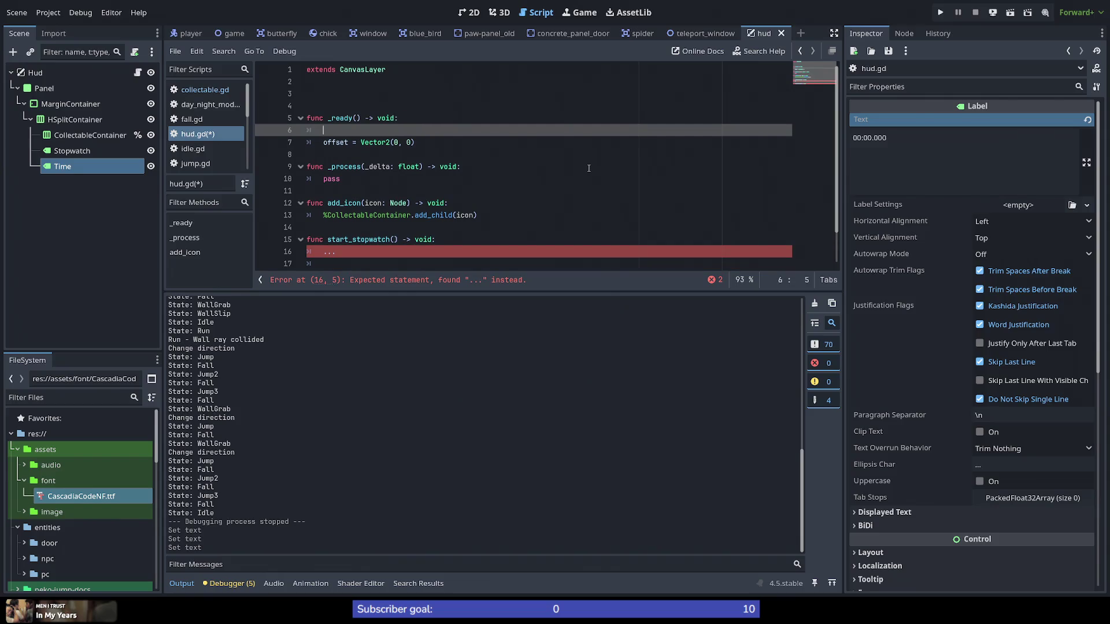
pyautogui.press('Up')
pyautogui.press('Up')
pyautogui.press('Up')
pyautogui.write('var Timer')
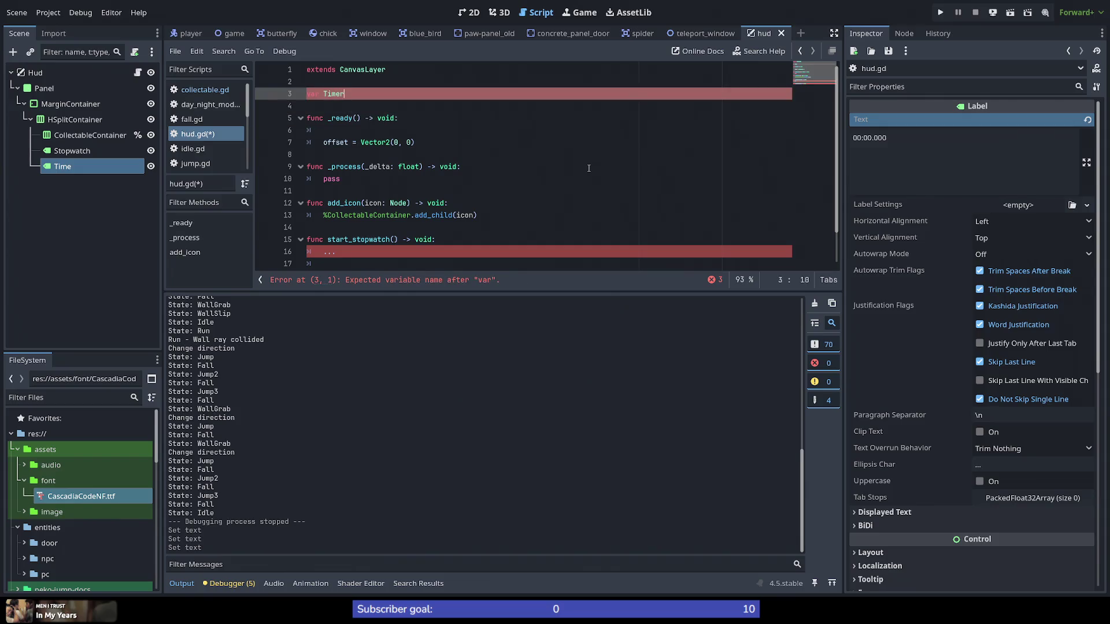
pyautogui.press('BackSpace')
pyautogui.press('BackSpace')
pyautogui.press('BackSpace')
pyautogui.write('stopwatch_')
pyautogui.write('timer ')
pyautogui.write('= ')
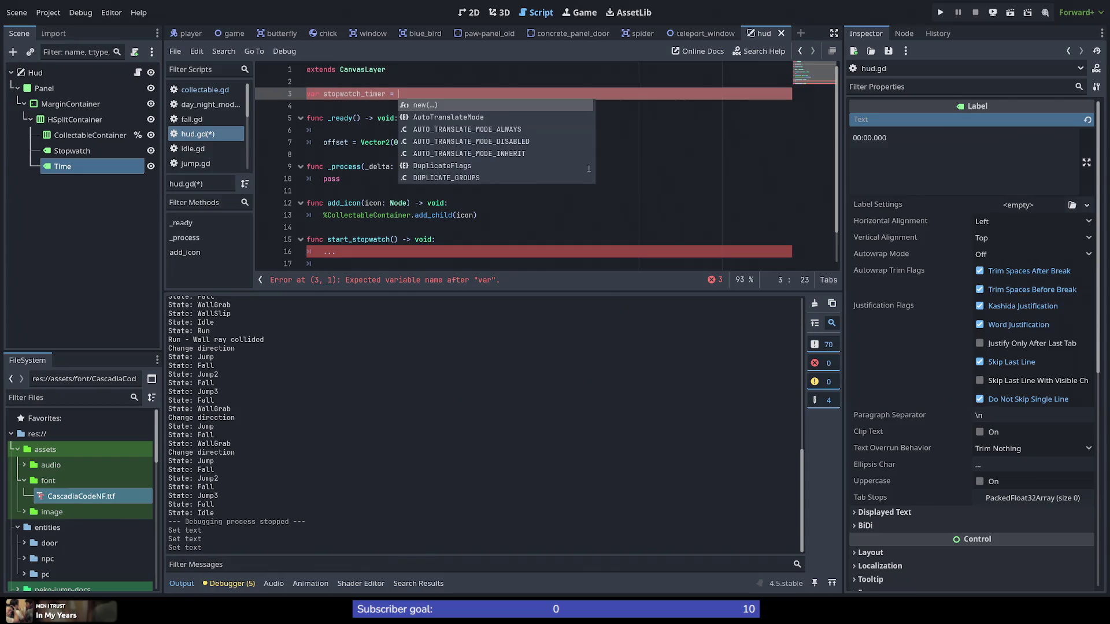
pyautogui.press('BackSpace')
pyautogui.press('BackSpace')
pyautogui.write(': Timer')
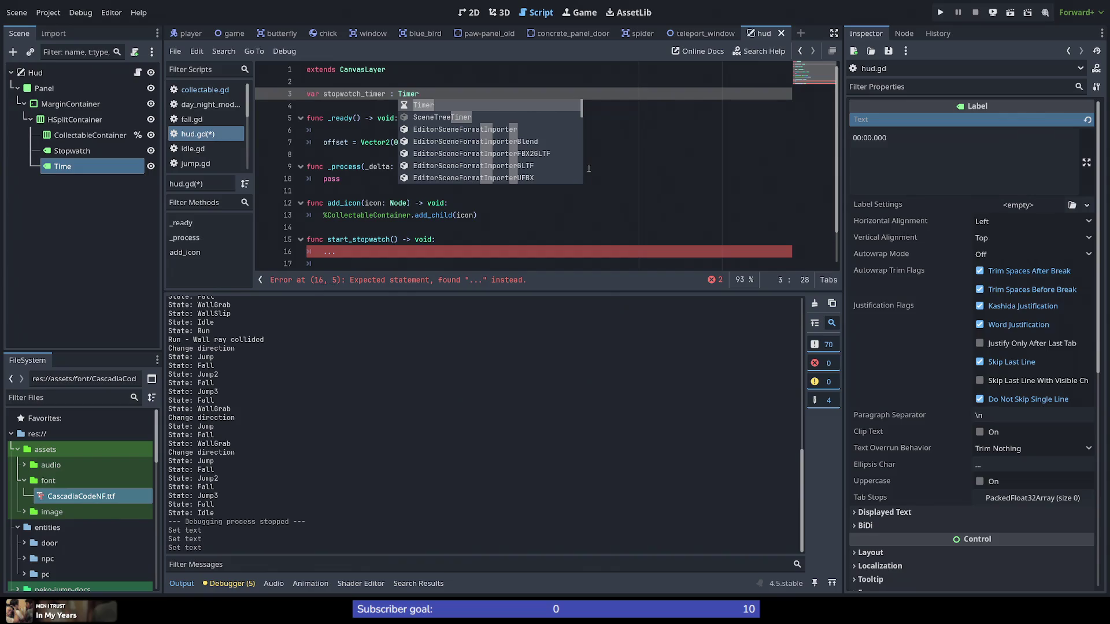
pyautogui.press('Escape')
# Step: Write stopwatch_timer = Timer.new() in _ready and remove the unfinished follow-up line
pyautogui.press('Down')
pyautogui.press('Down')
pyautogui.press('Down')
pyautogui.write('stopwatch_ti')
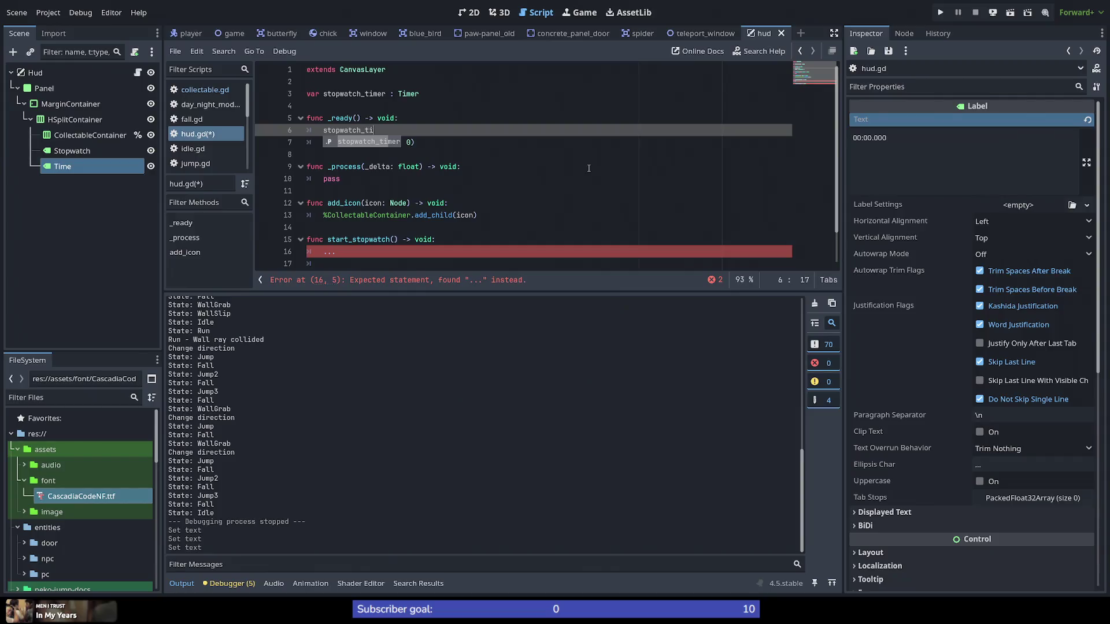
pyautogui.write('mer = ')
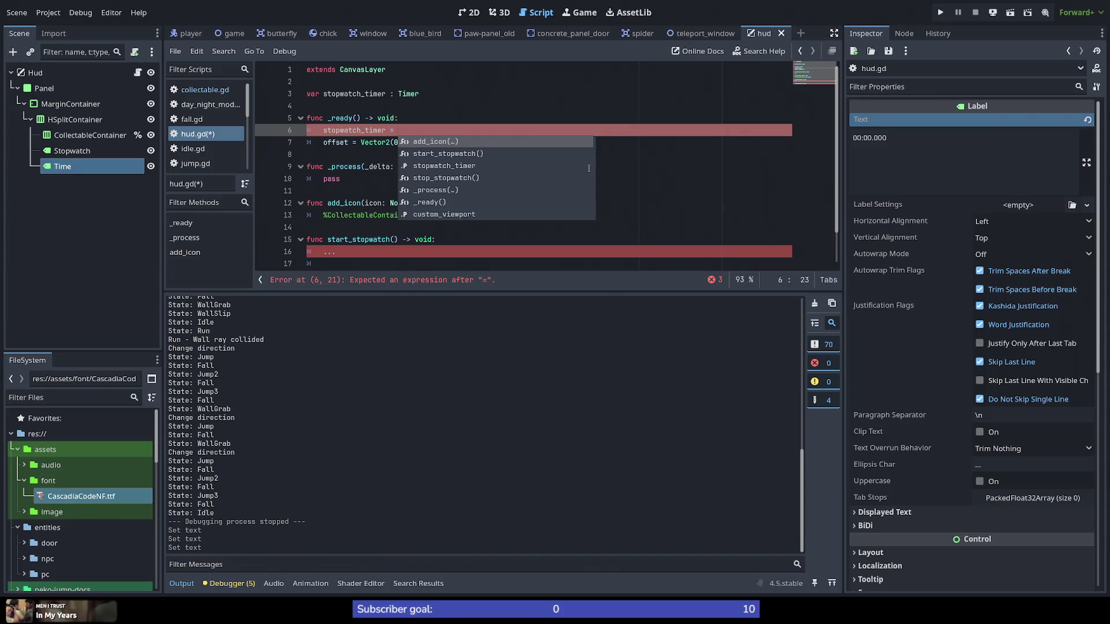
pyautogui.write('Timer.new(')
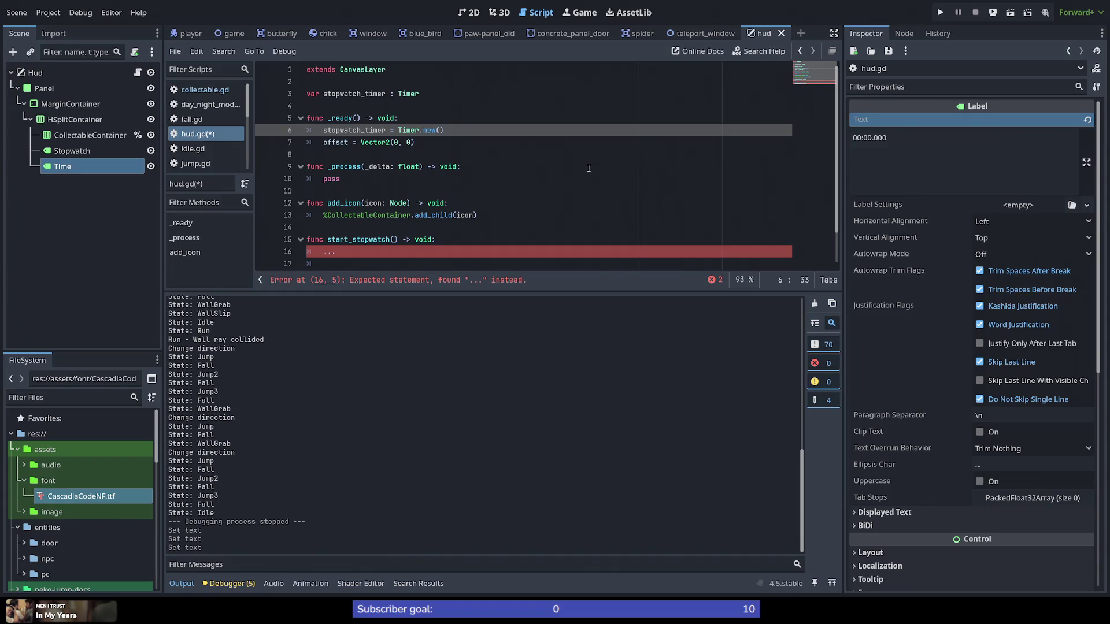
pyautogui.press('End')
pyautogui.press('Return')
pyautogui.write('stopw')
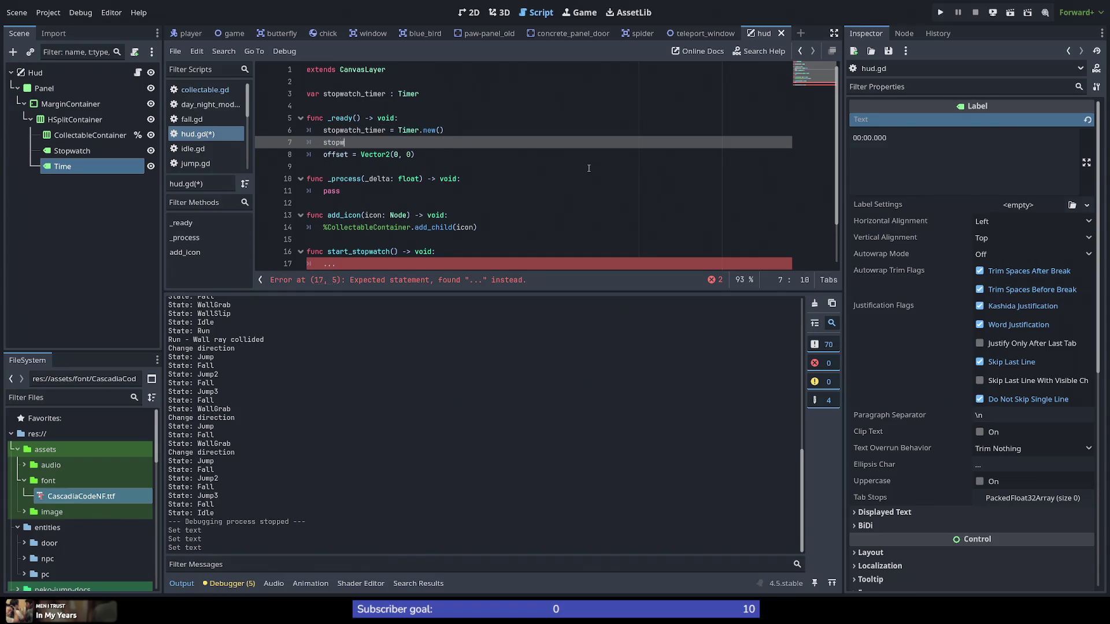
pyautogui.write('atch_timer.')
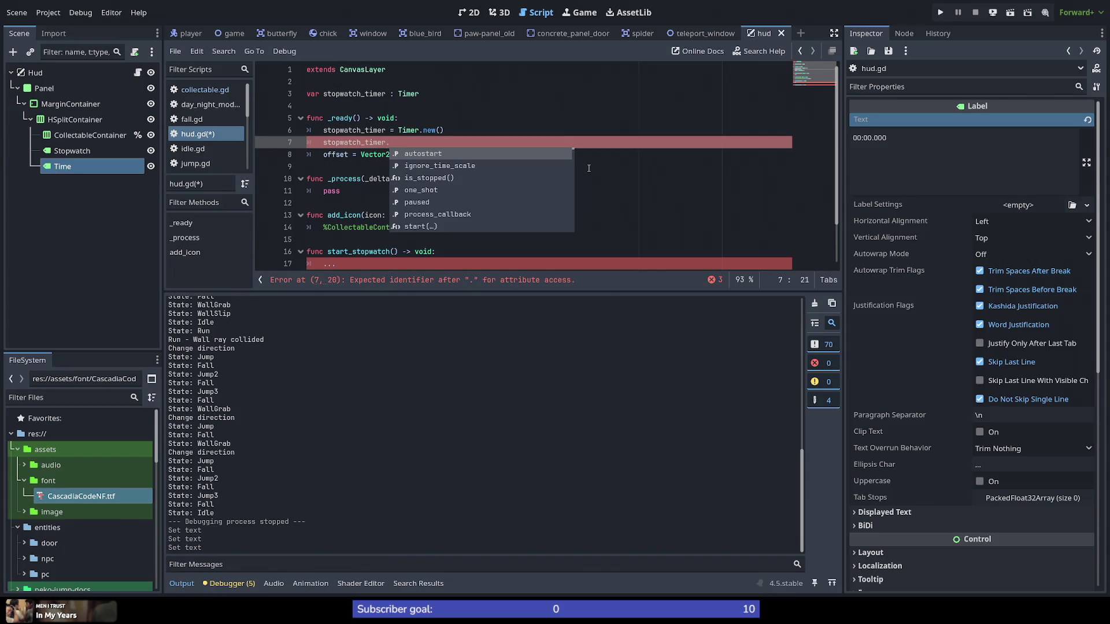
pyautogui.press('Escape')
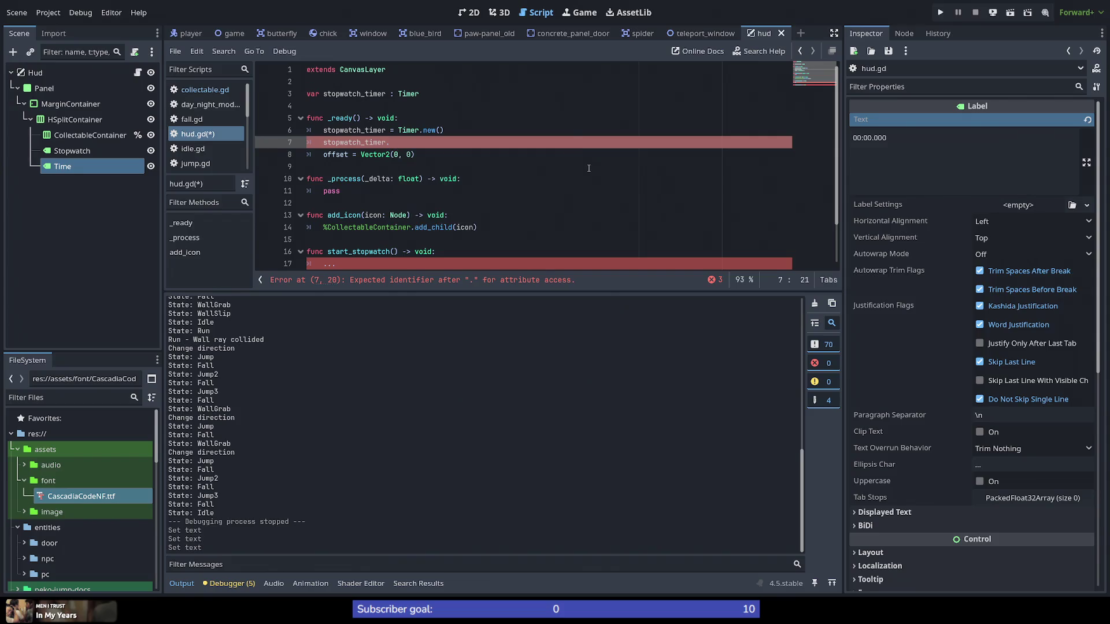
pyautogui.hotkey('ctrl', 'BackSpace')
pyautogui.press('BackSpace')
pyautogui.press('Delete')
# Step: Delete the stopwatch_timer = Timer.new() assignment from _ready
pyautogui.press('Down')
pyautogui.press('Down')
pyautogui.press('Down')
pyautogui.press('Up')
pyautogui.press('Up')
pyautogui.press('Up')
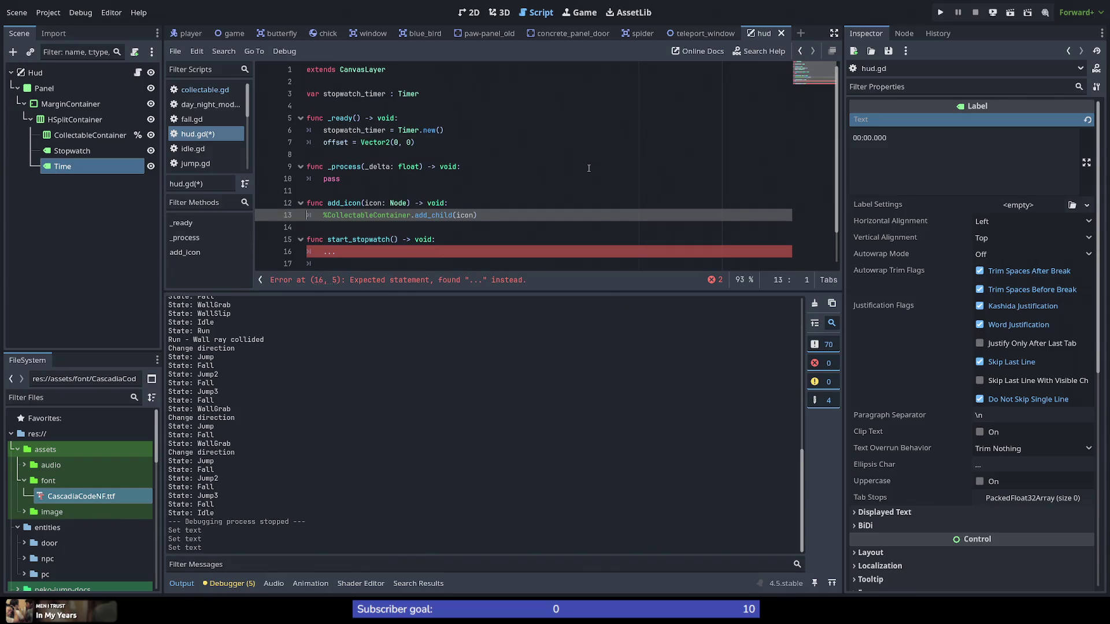
pyautogui.press('Up')
pyautogui.press('Up')
pyautogui.press('Up')
pyautogui.press('Left')
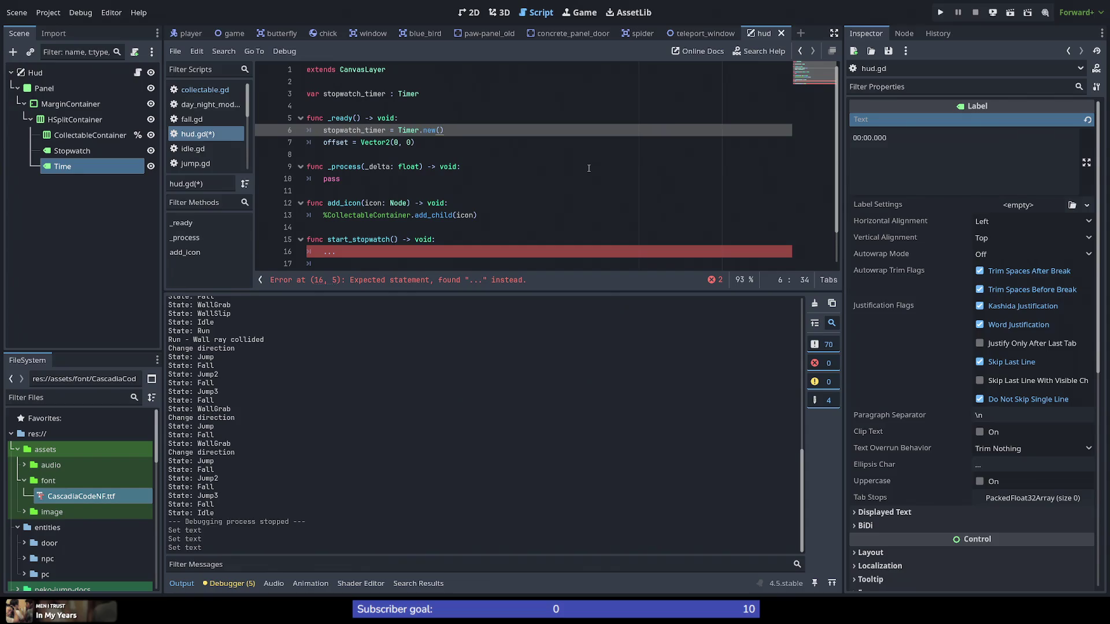
pyautogui.hotkey('shift', 'Home')
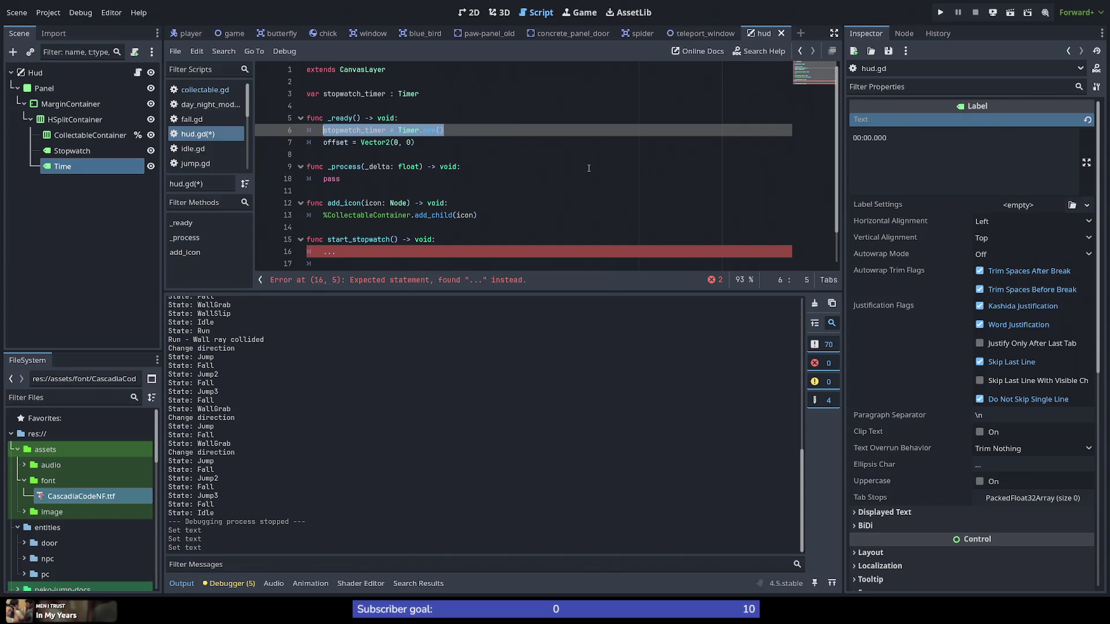
pyautogui.press('BackSpace')
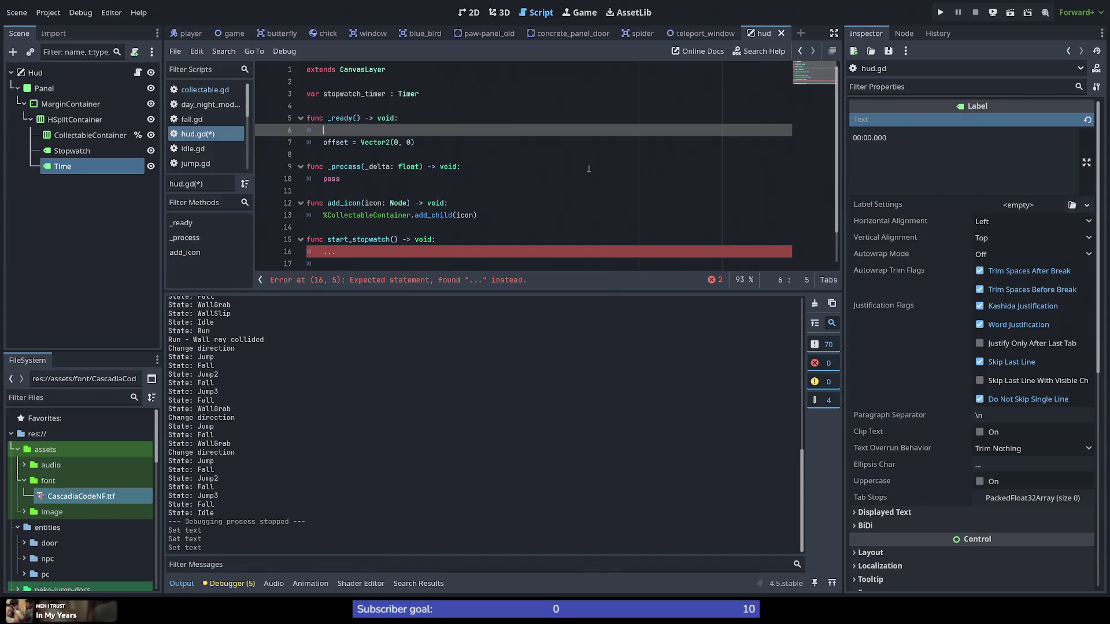
# Step: Delete the stopwatch_timer variable declaration from line 3 of hud.gd
pyautogui.press('Down')
pyautogui.press('Down')
pyautogui.press('Down')
pyautogui.click(588, 168)
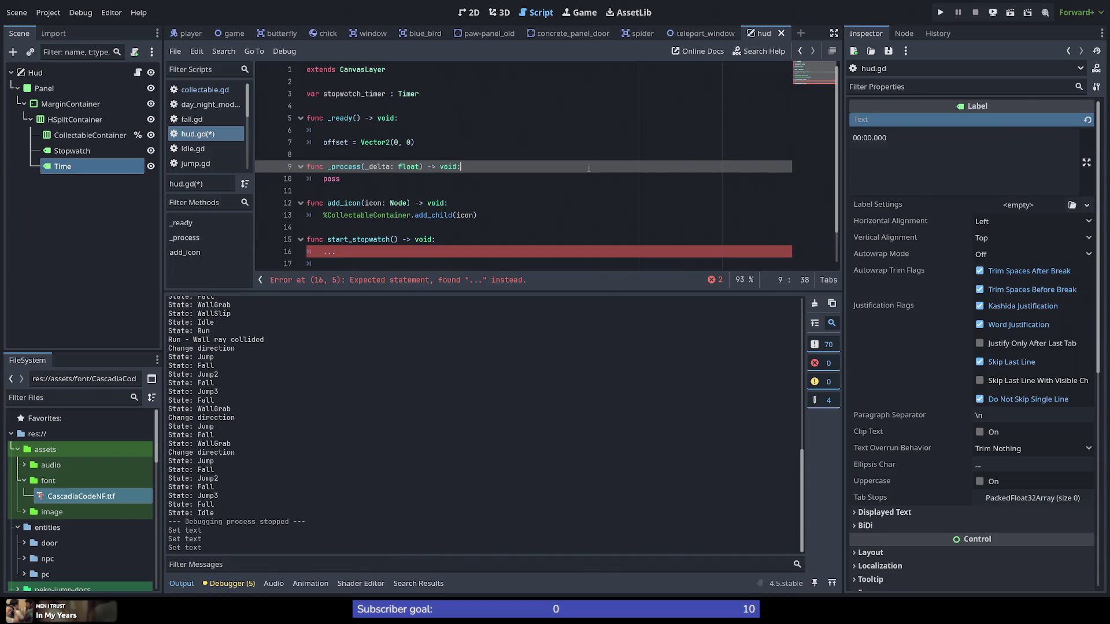
pyautogui.press('Up')
pyautogui.press('Up')
pyautogui.press('Up')
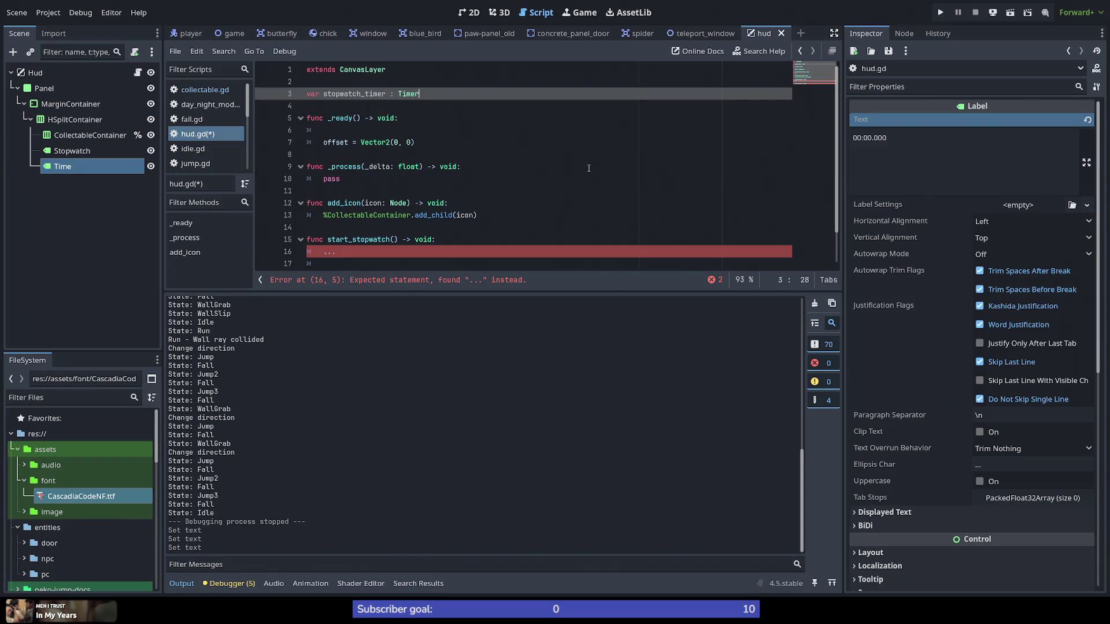
pyautogui.hotkey('shift', 'Home')
pyautogui.press('BackSpace')
# Step: Start typing Time.get_c on the empty first line of _ready
pyautogui.press('Down')
pyautogui.press('Down')
pyautogui.press('Down')
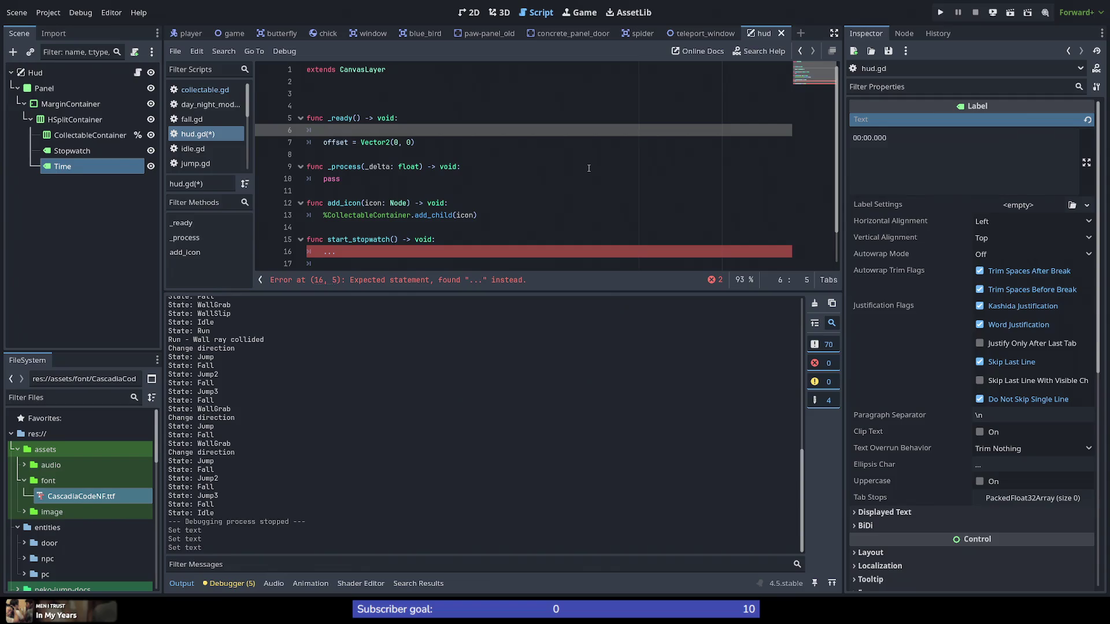
pyautogui.write('current')
pyautogui.press('BackSpace')
pyautogui.press('BackSpace')
pyautogui.press('BackSpace')
pyautogui.write('Time')
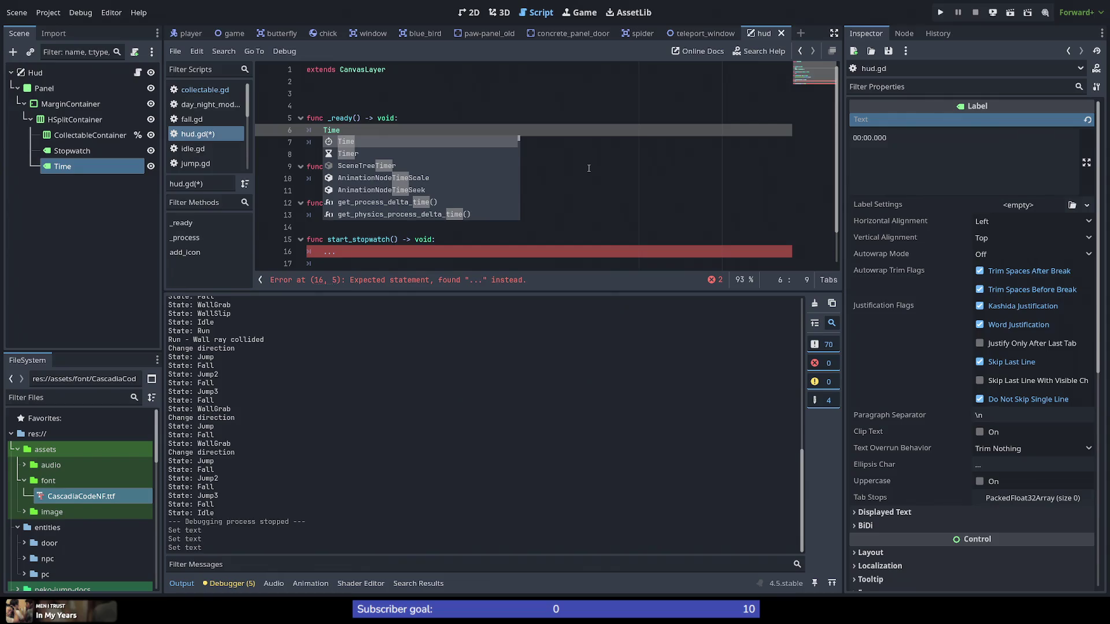
pyautogui.write('.')
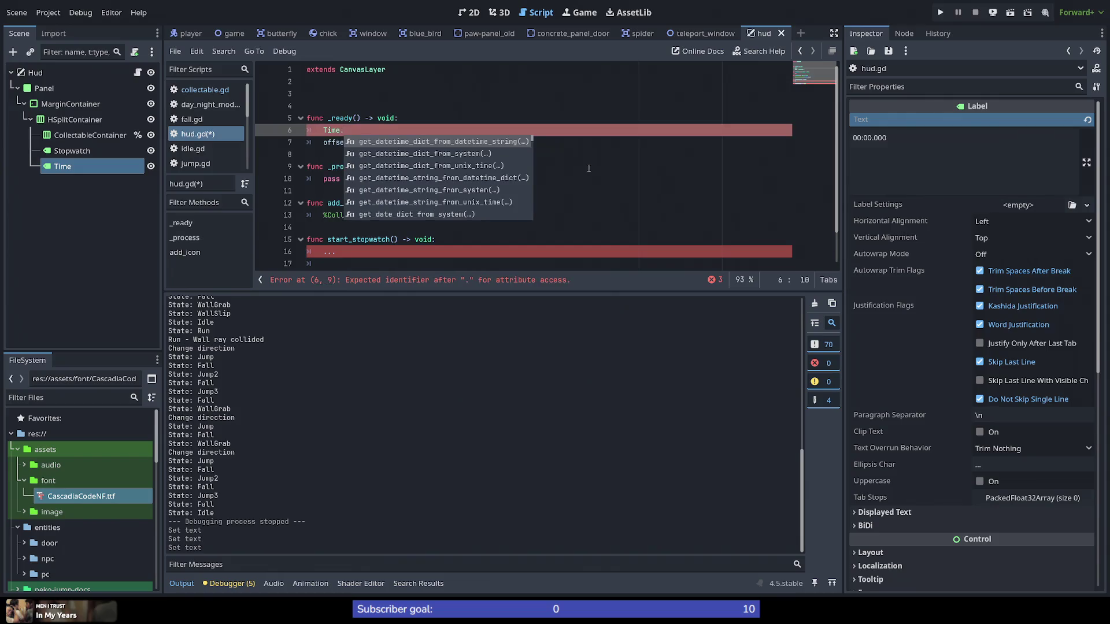
pyautogui.write('get_c')
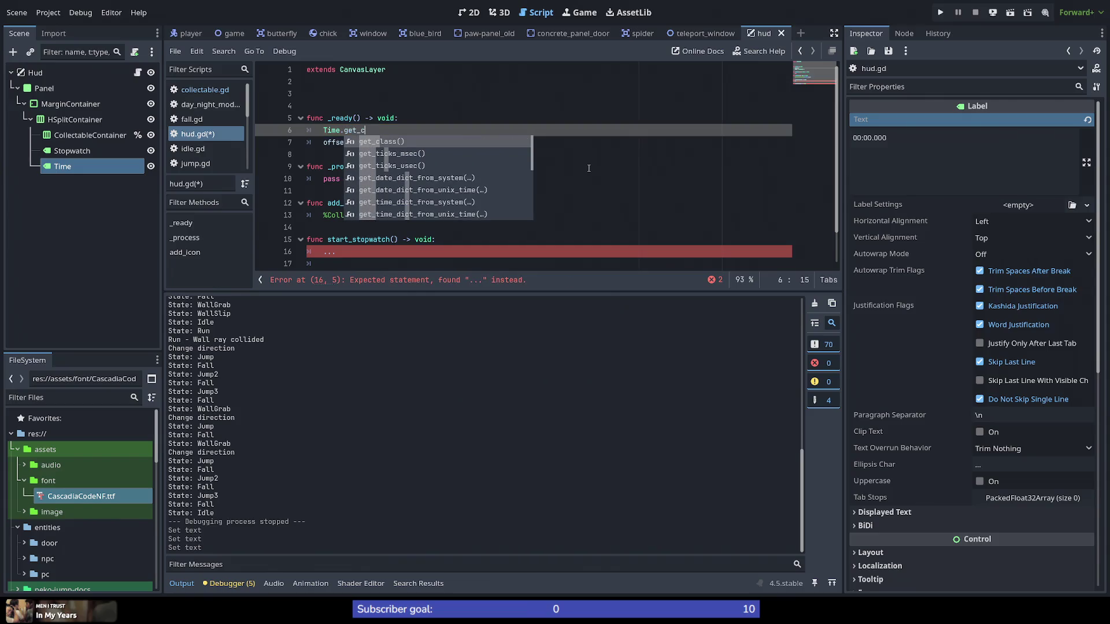
# Step: Choose get_time_zone_from_system from the Time.get_ autocomplete list to finish the call
pyautogui.press('BackSpace')
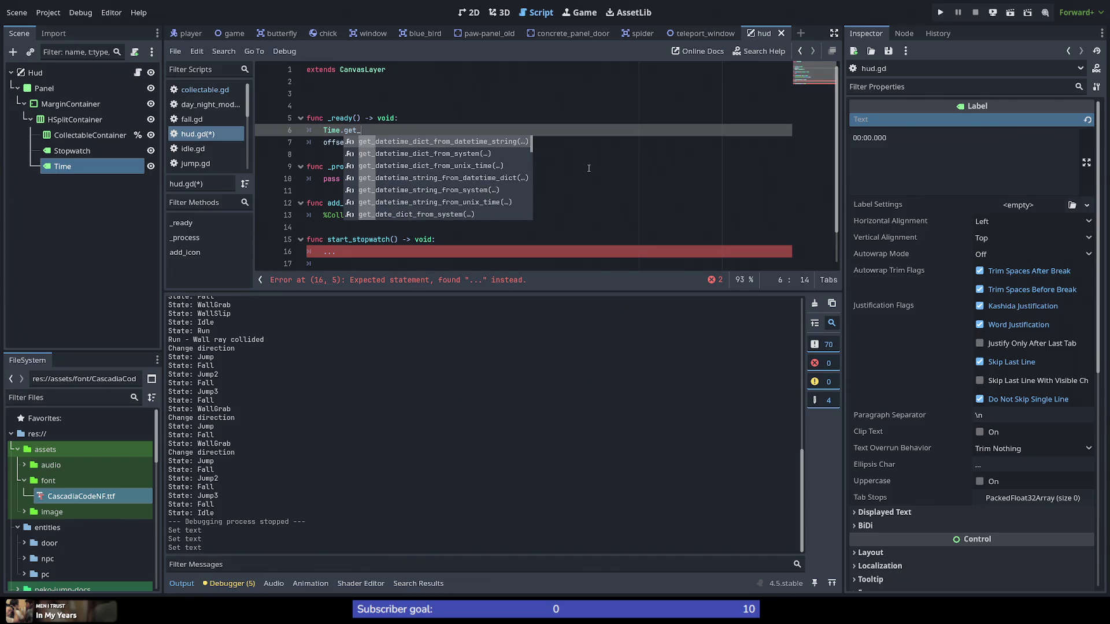
pyautogui.scroll(-8, 497, 179)
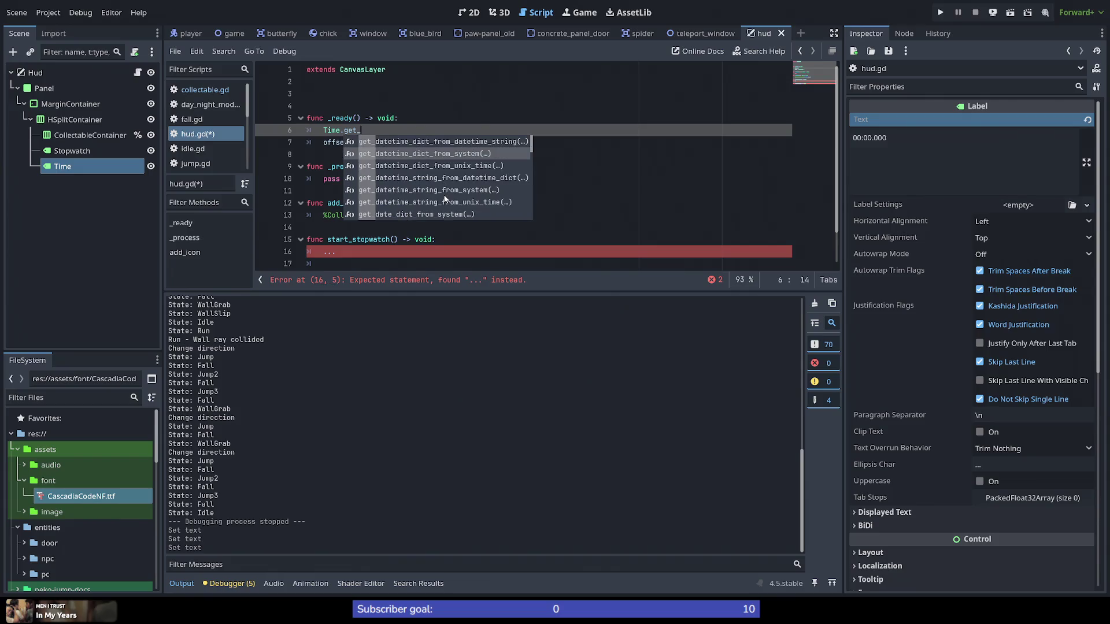
pyautogui.scroll(-3, 445, 199)
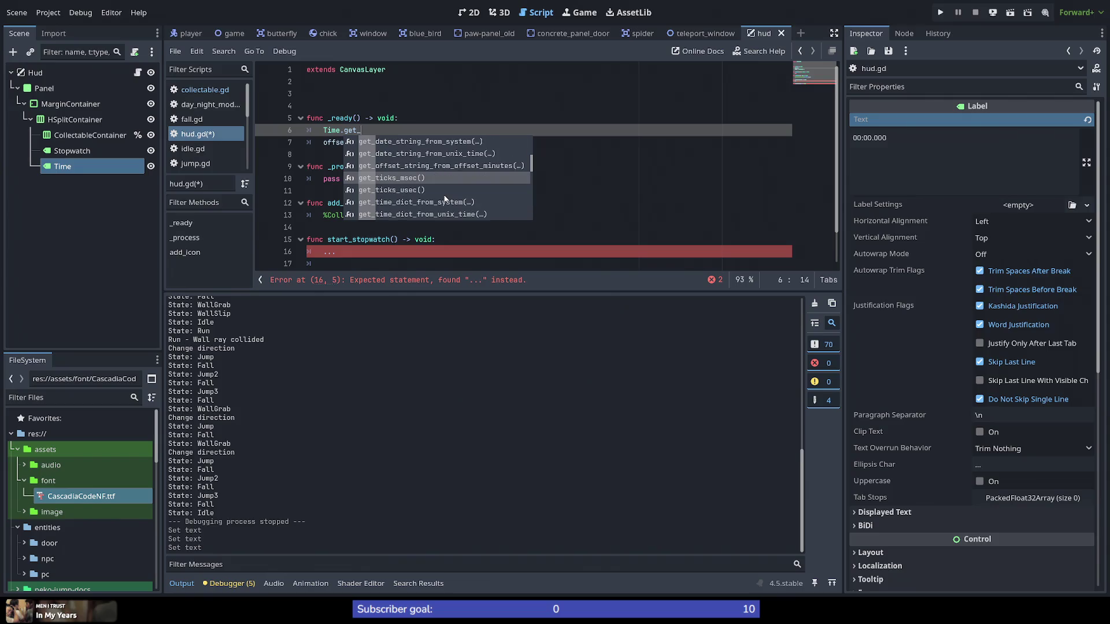
pyautogui.scroll(-1, 414, 192)
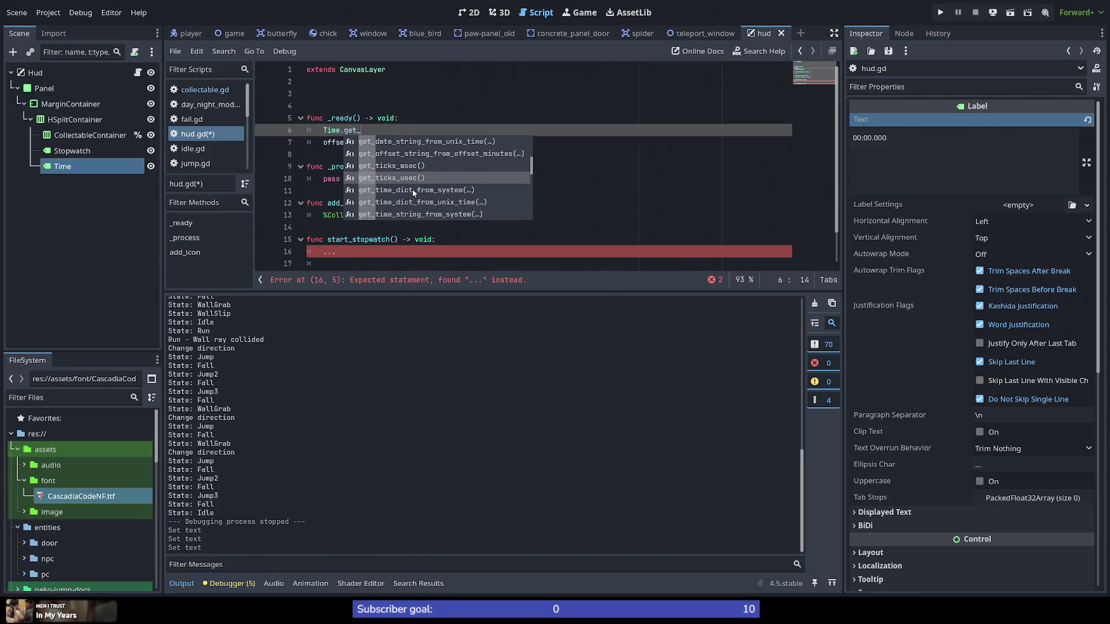
pyautogui.scroll(-7, 414, 191)
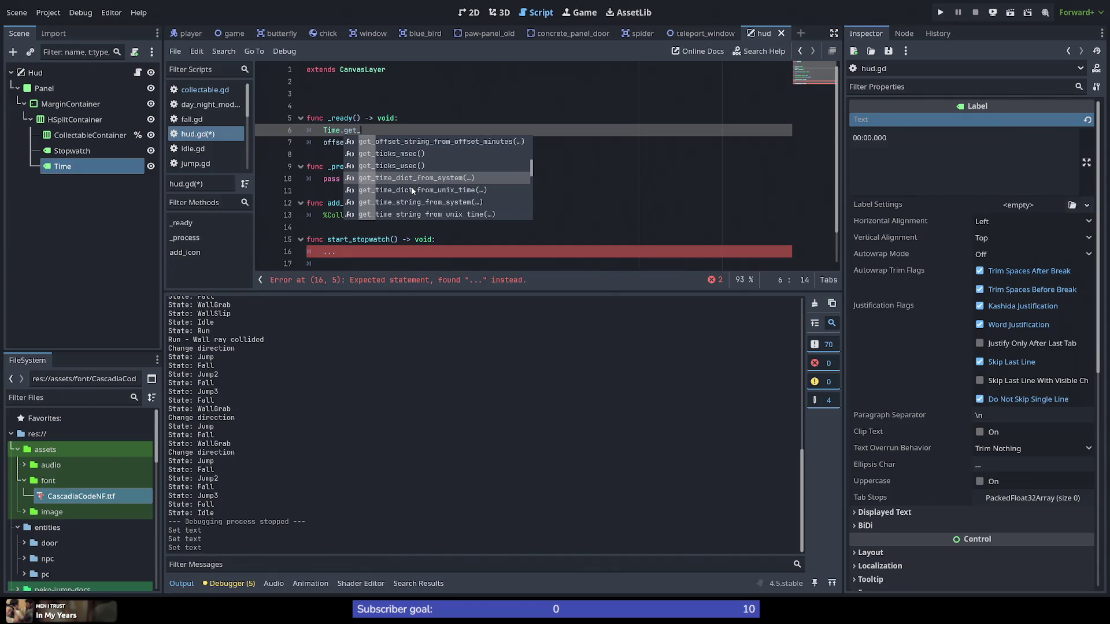
pyautogui.scroll(-10, 412, 190)
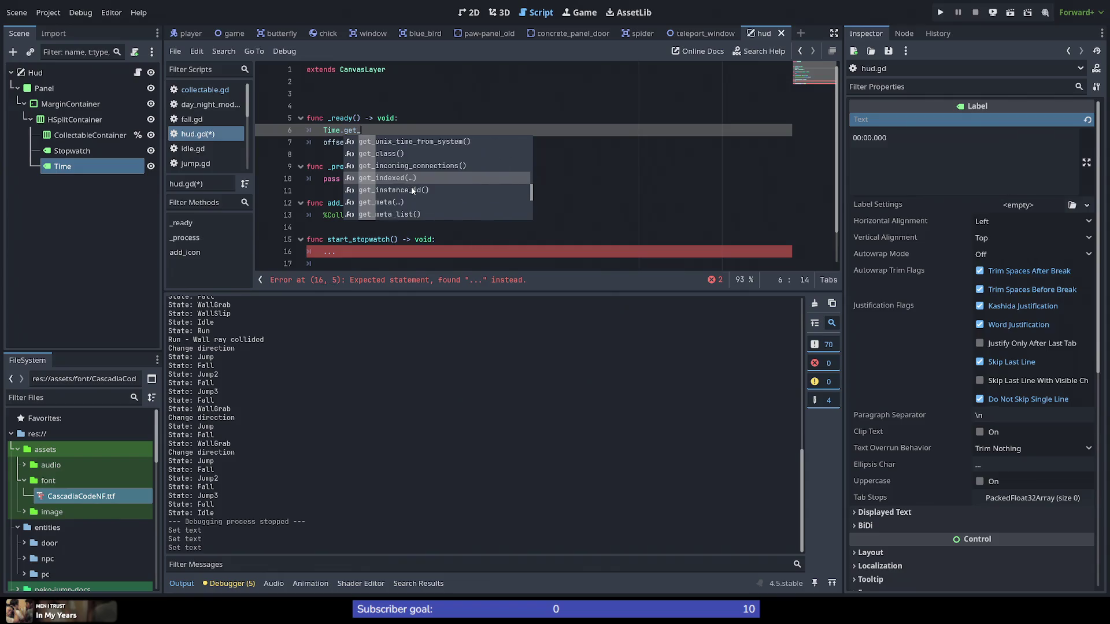
pyautogui.scroll(20, 417, 192)
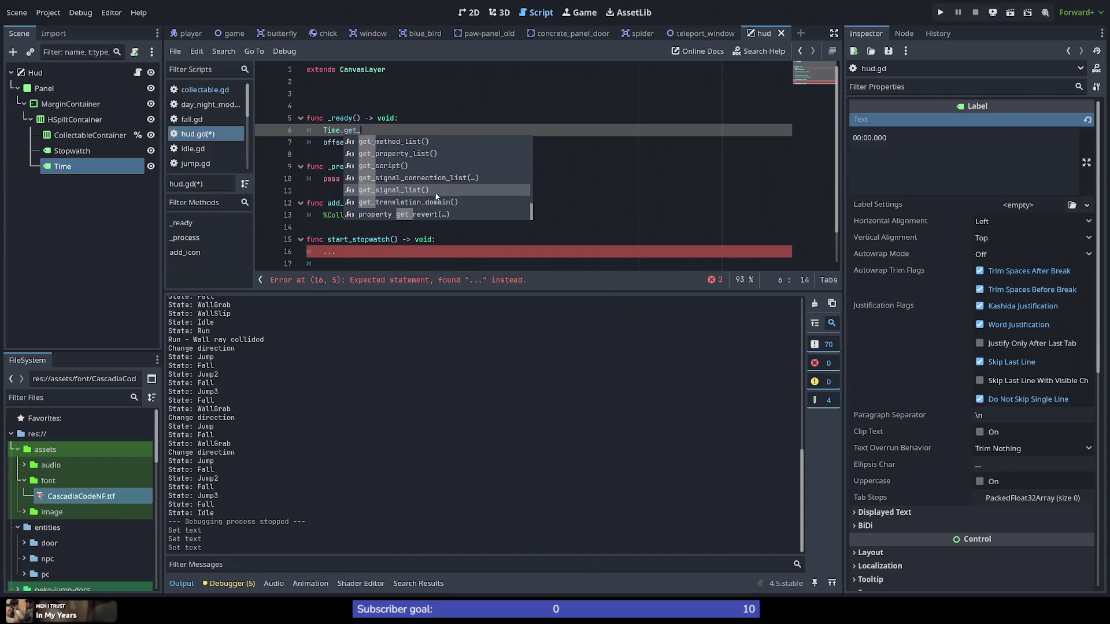
pyautogui.scroll(-8, 436, 196)
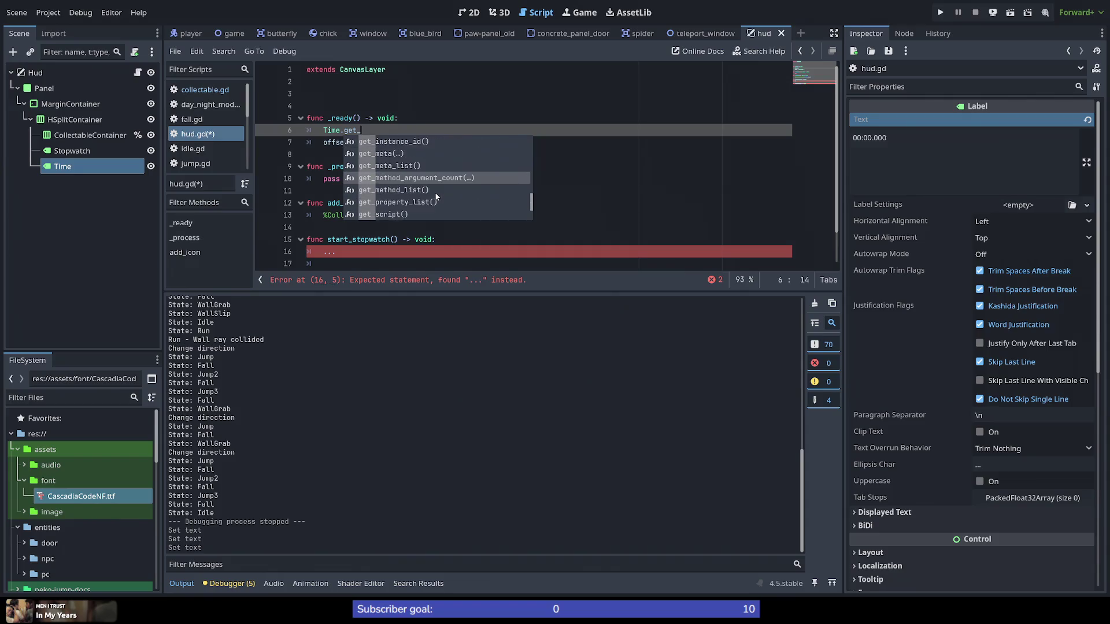
pyautogui.scroll(-5, 437, 197)
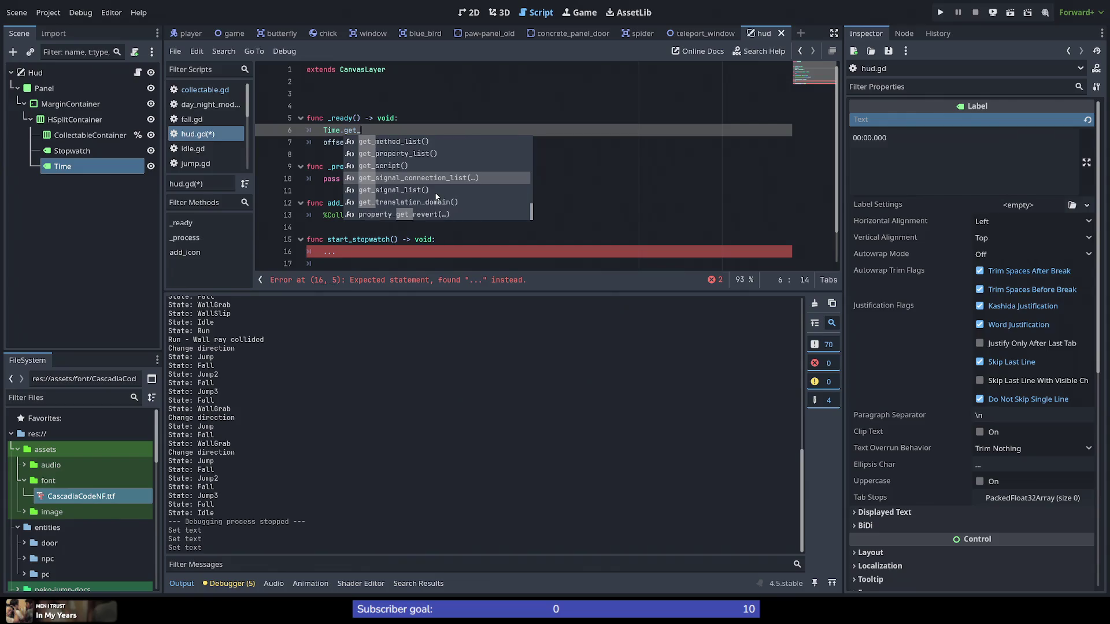
pyautogui.scroll(5, 437, 197)
pyautogui.scroll(4, 436, 197)
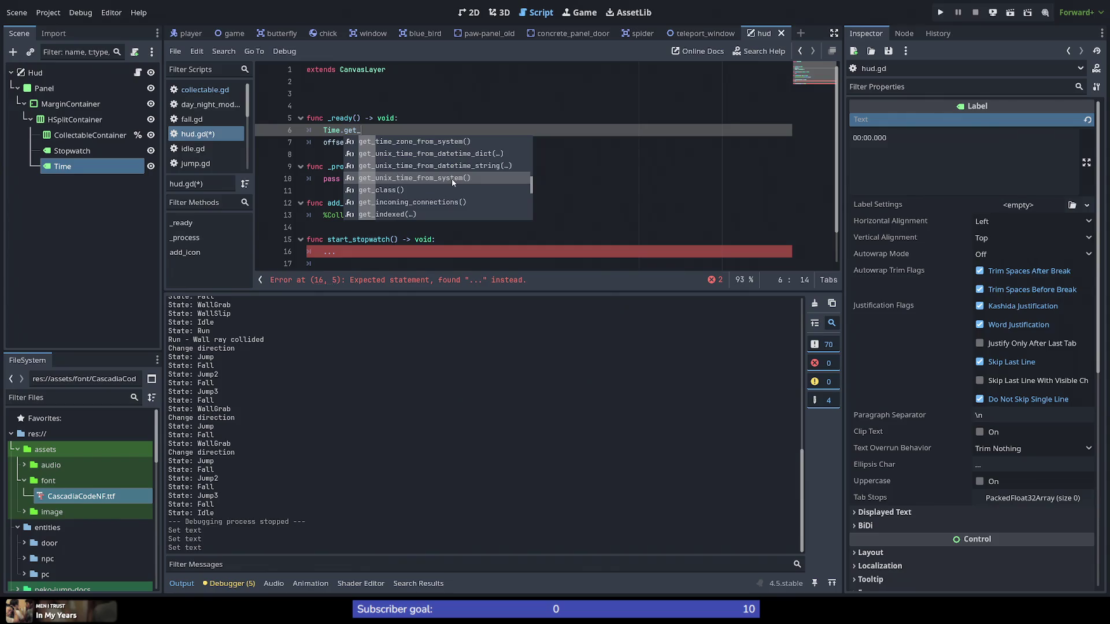
pyautogui.scroll(3, 451, 182)
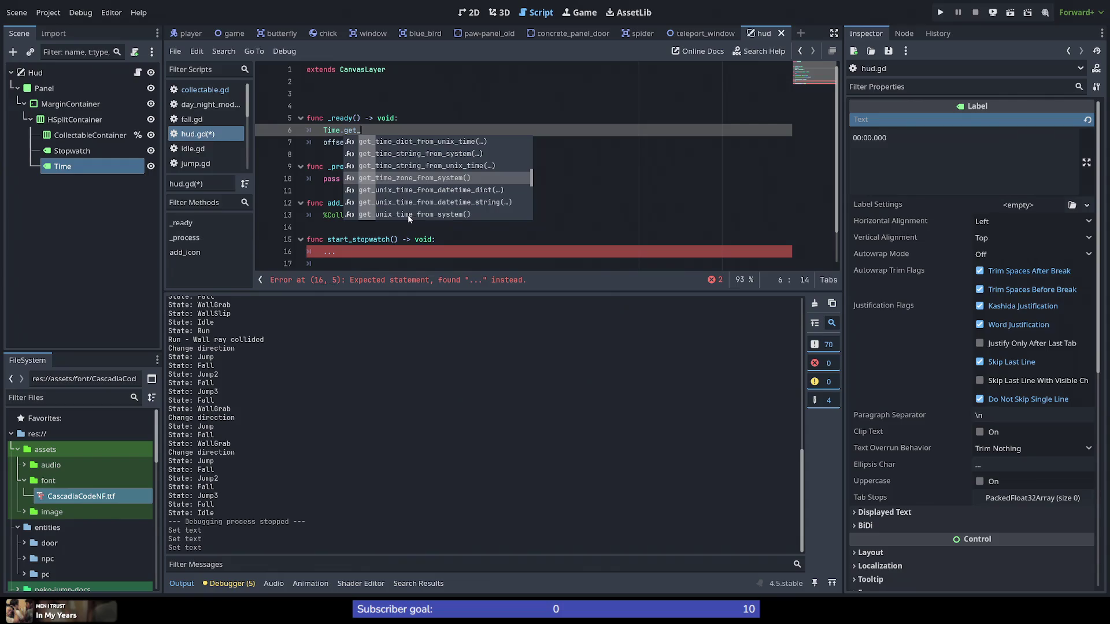
pyautogui.moveTo(450, 217)
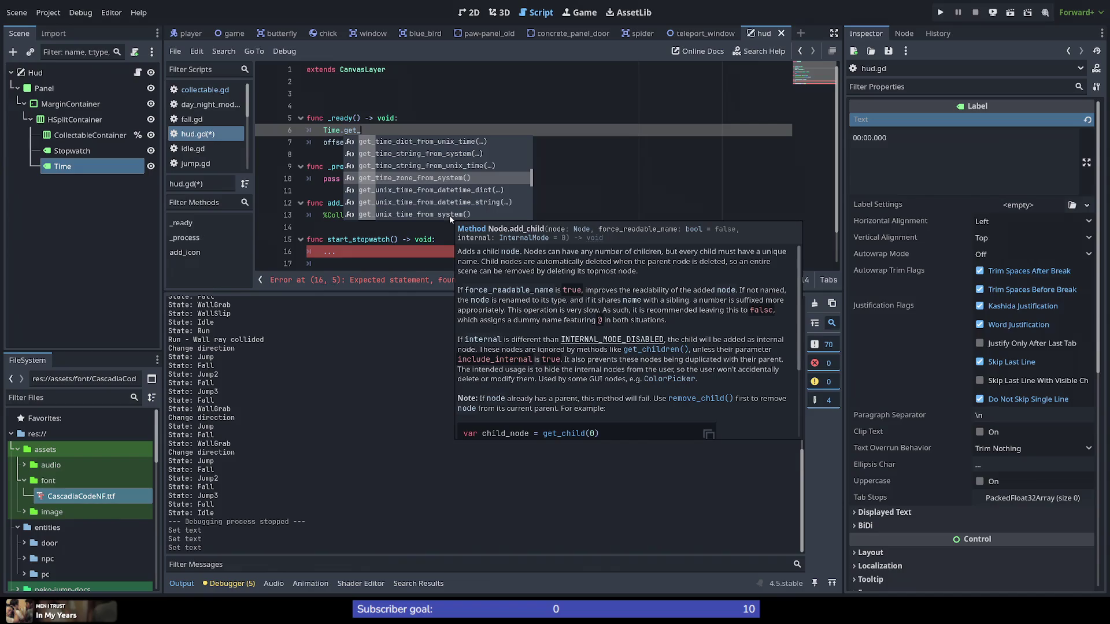
pyautogui.scroll(-3, 532, 273)
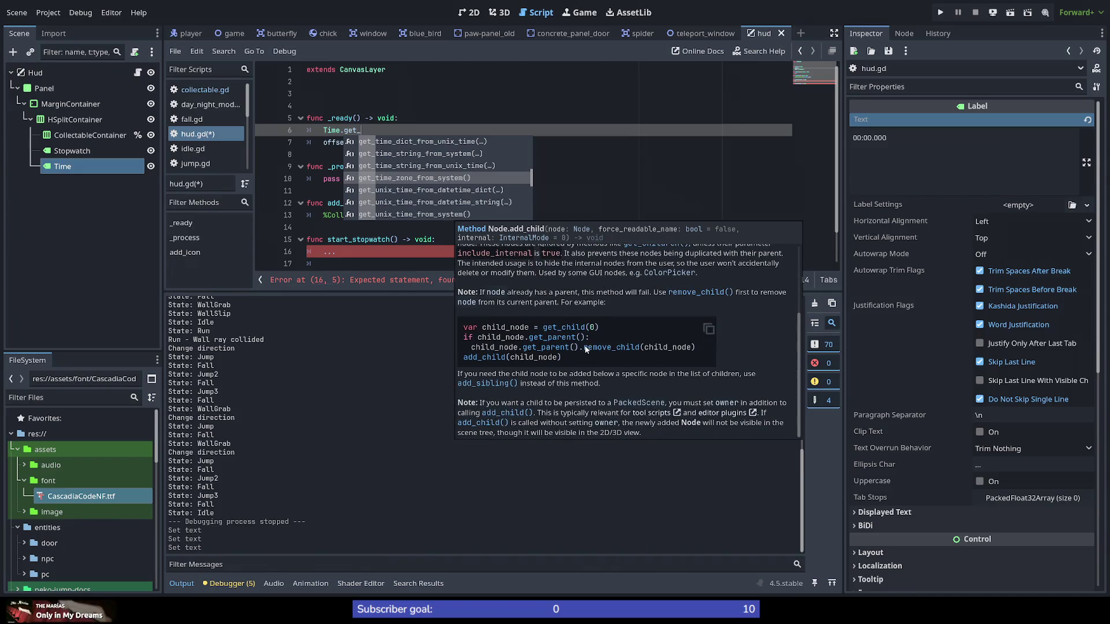
pyautogui.scroll(3, 581, 348)
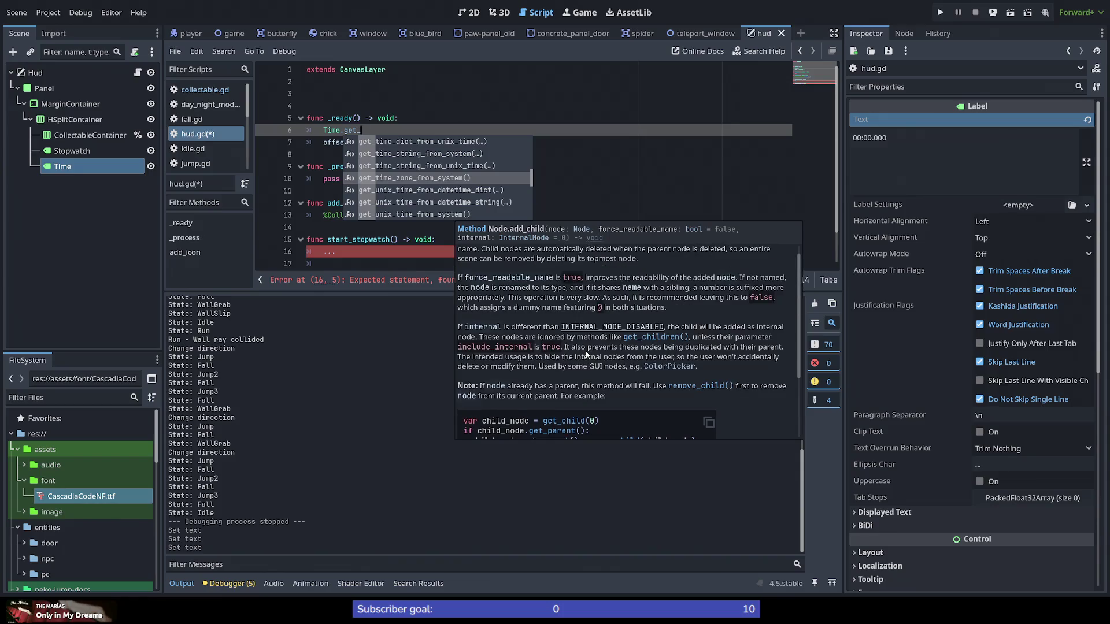
pyautogui.scroll(1, 586, 354)
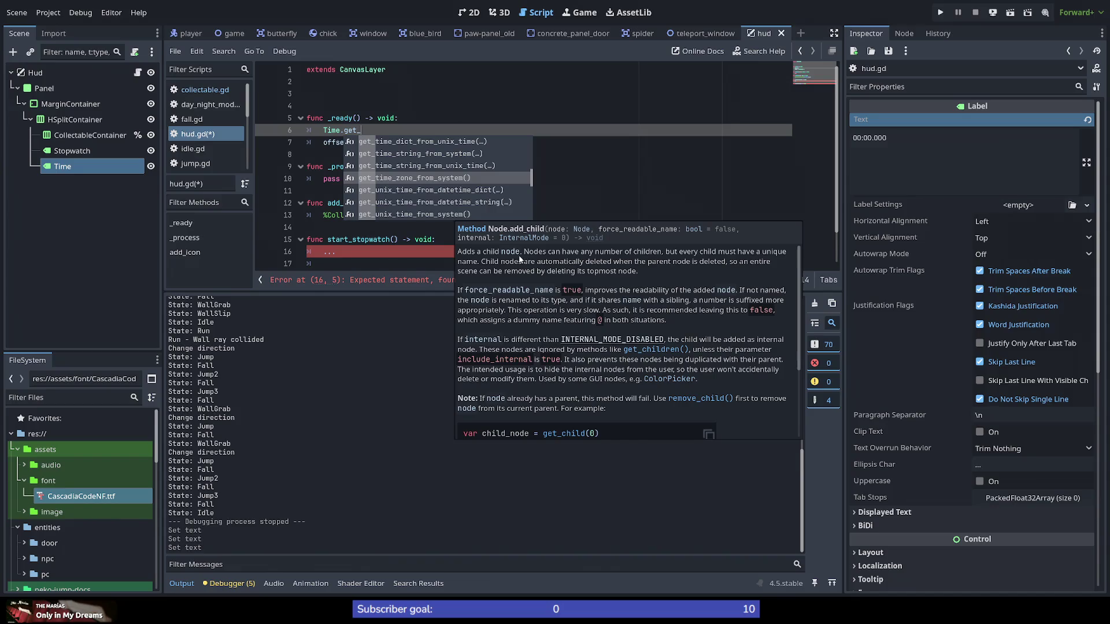
pyautogui.click(446, 178)
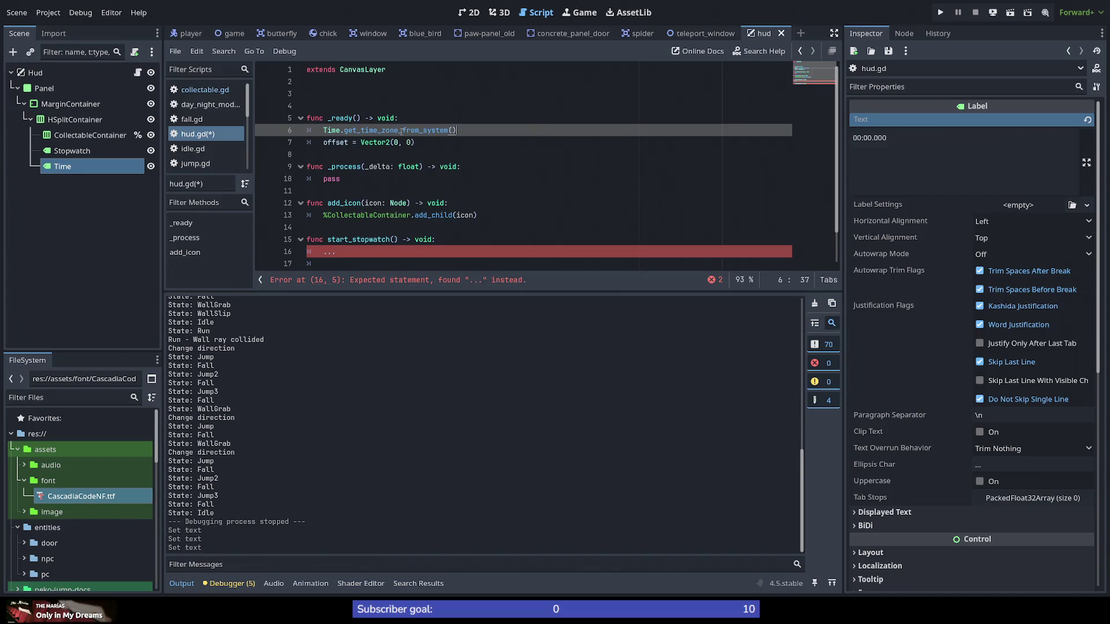
# Step: Delete the get_time_zone_from_system method name after Time. on line 6
pyautogui.moveTo(403, 131)
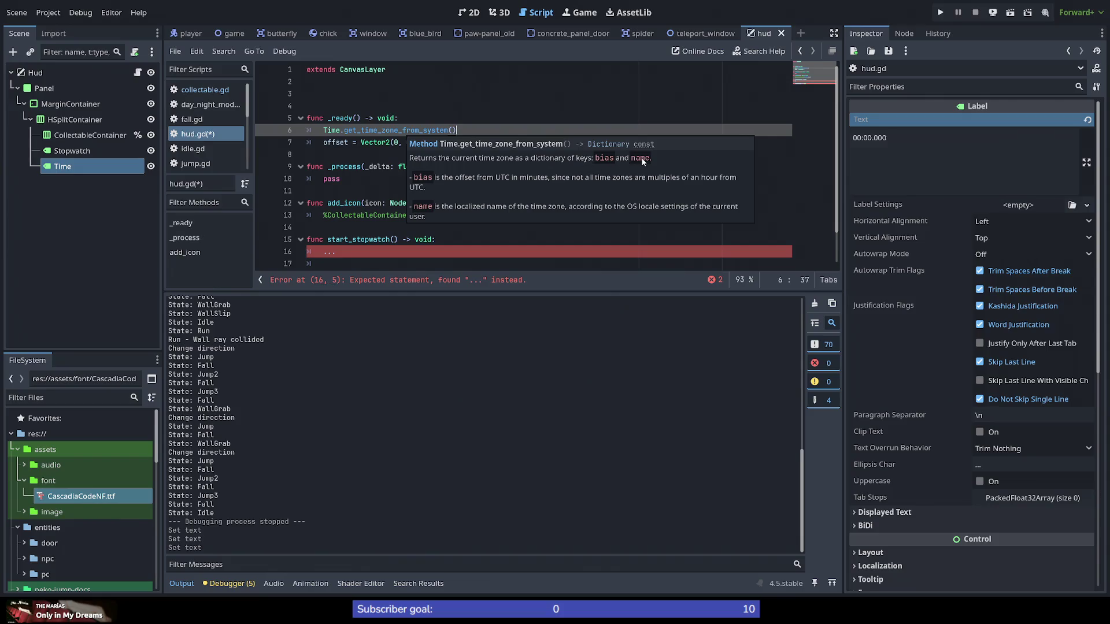
pyautogui.click(389, 129)
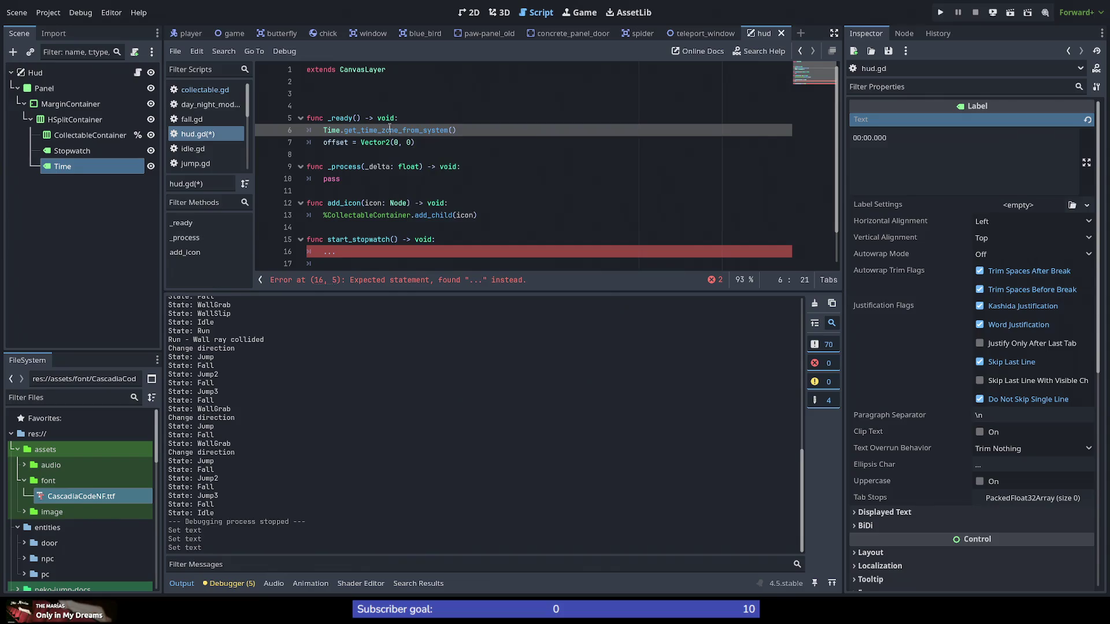
pyautogui.doubleClick(391, 130)
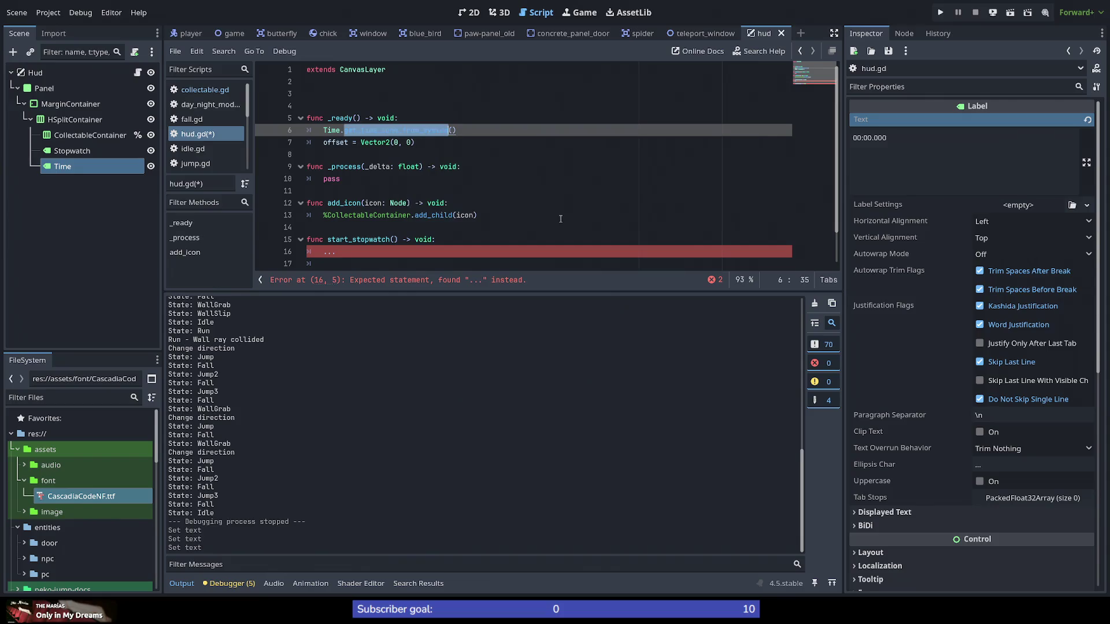
pyautogui.press('BackSpace')
pyautogui.press('Delete')
pyautogui.press('Delete')
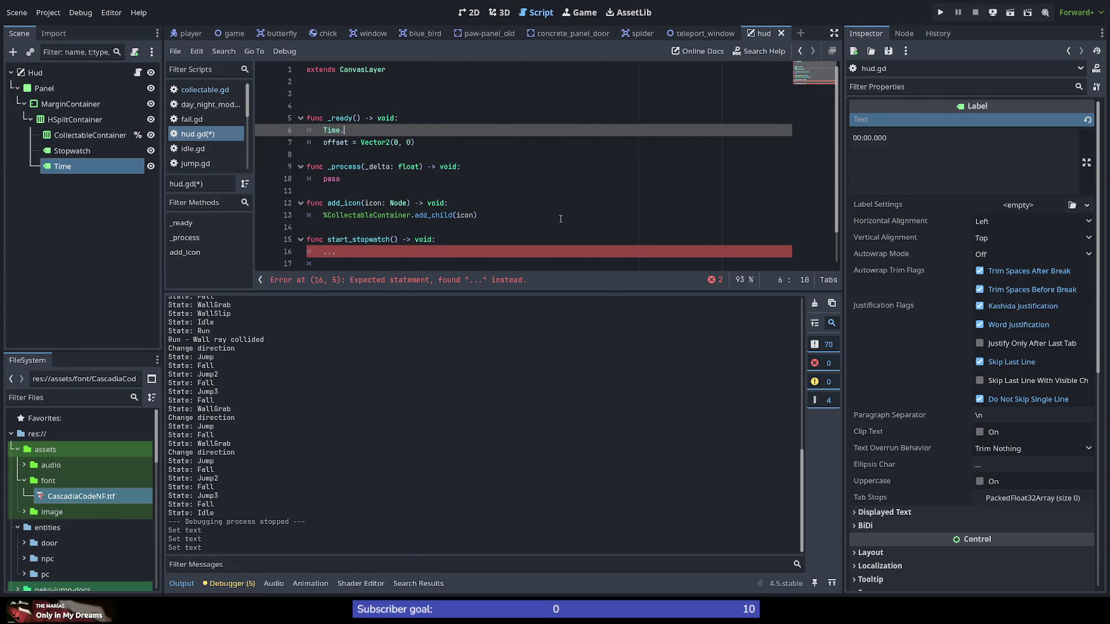
# Step: Complete the call as Time.get_unix_time_from_system() from the autocomplete suggestions
pyautogui.hotkey('ctrl', 'space')
pyautogui.write('get')
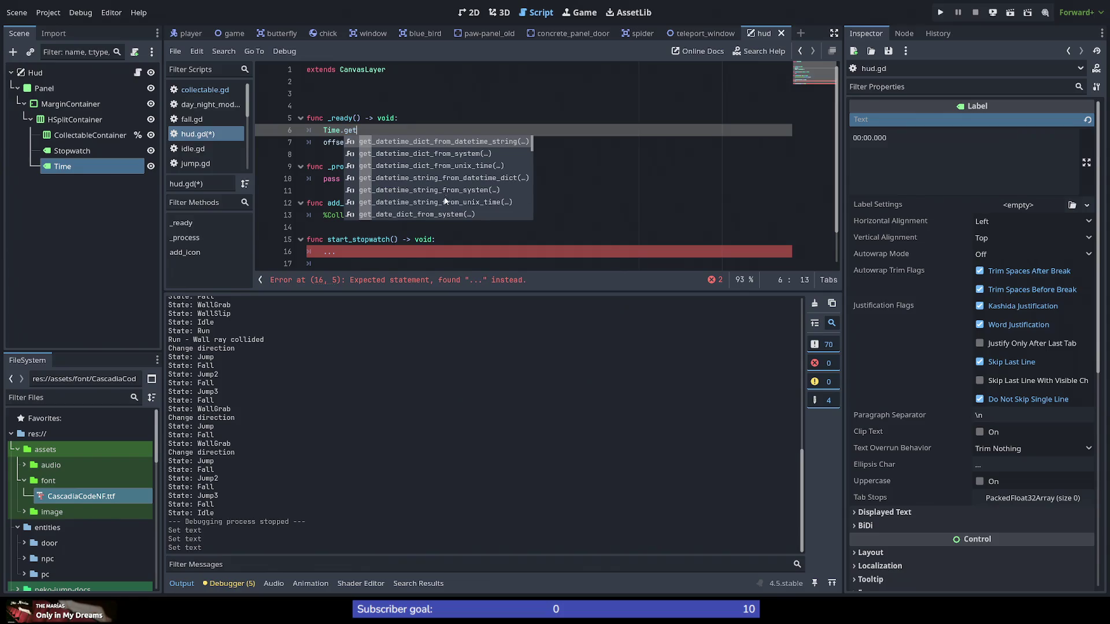
pyautogui.scroll(-4, 449, 205)
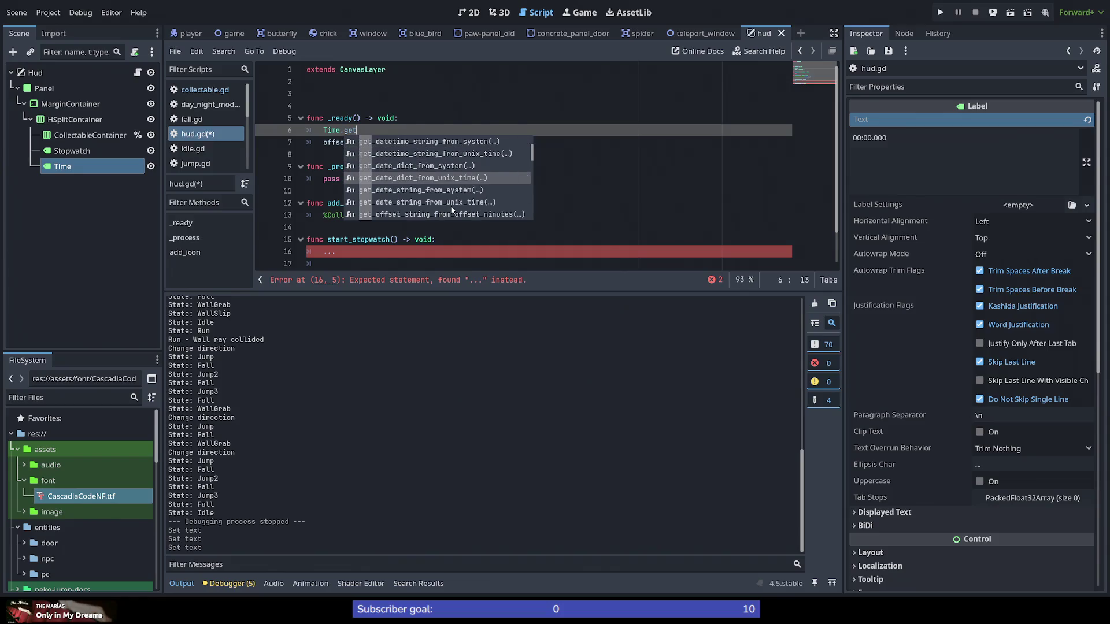
pyautogui.scroll(-3, 452, 210)
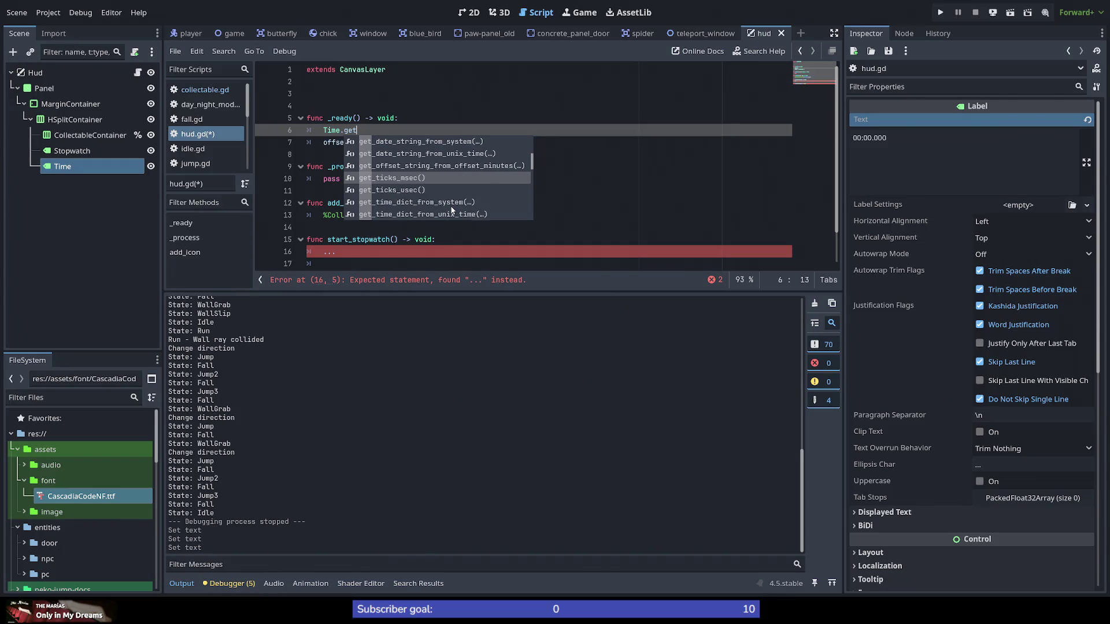
pyautogui.scroll(-7, 452, 211)
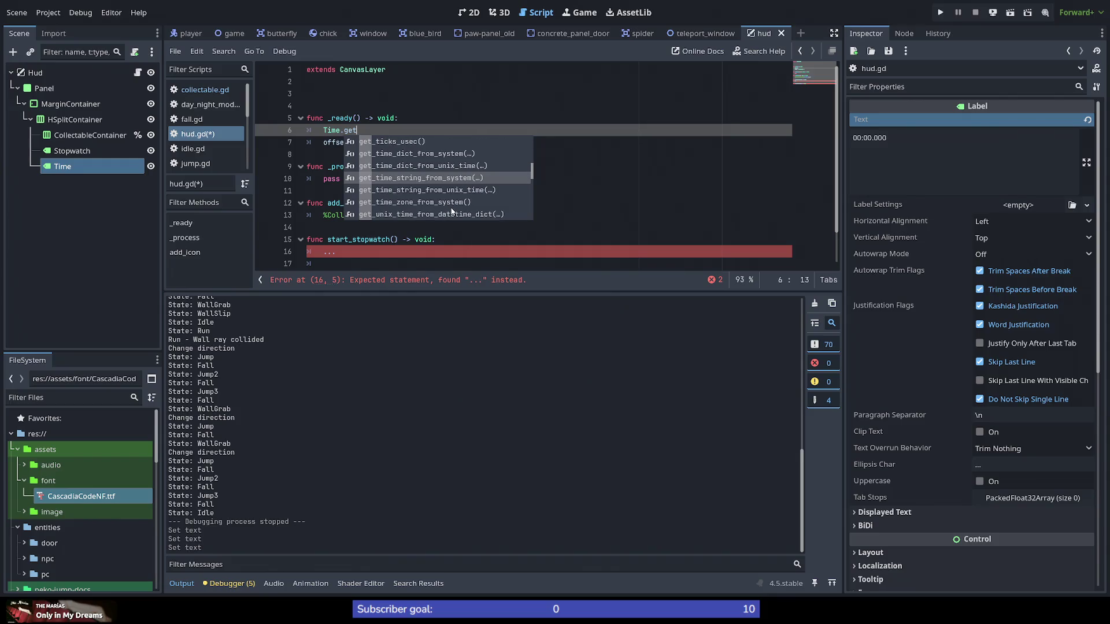
pyautogui.scroll(-3, 452, 211)
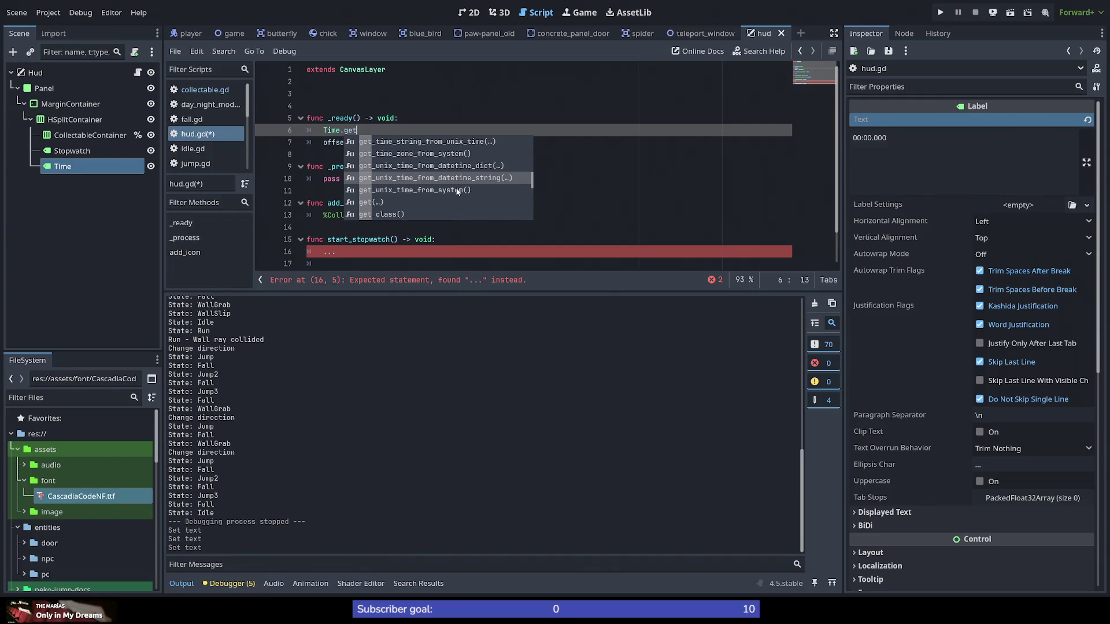
pyautogui.click(456, 190)
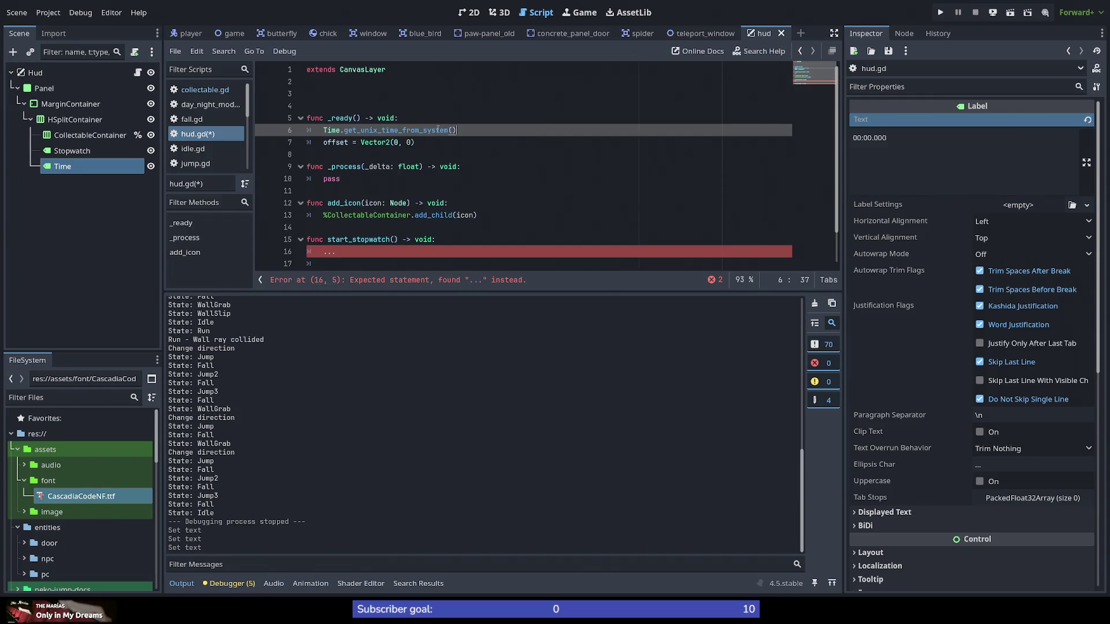
pyautogui.moveTo(437, 129)
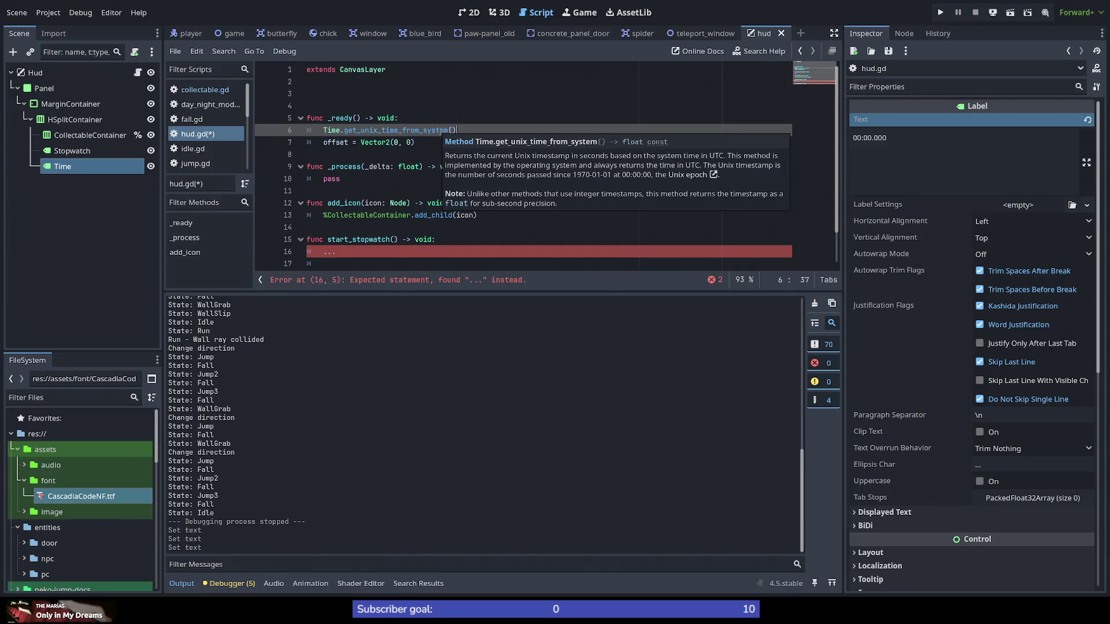
# Step: Declare 'var start_time : Time' on line 3 of hud.gd
pyautogui.click(432, 130)
pyautogui.click(338, 94)
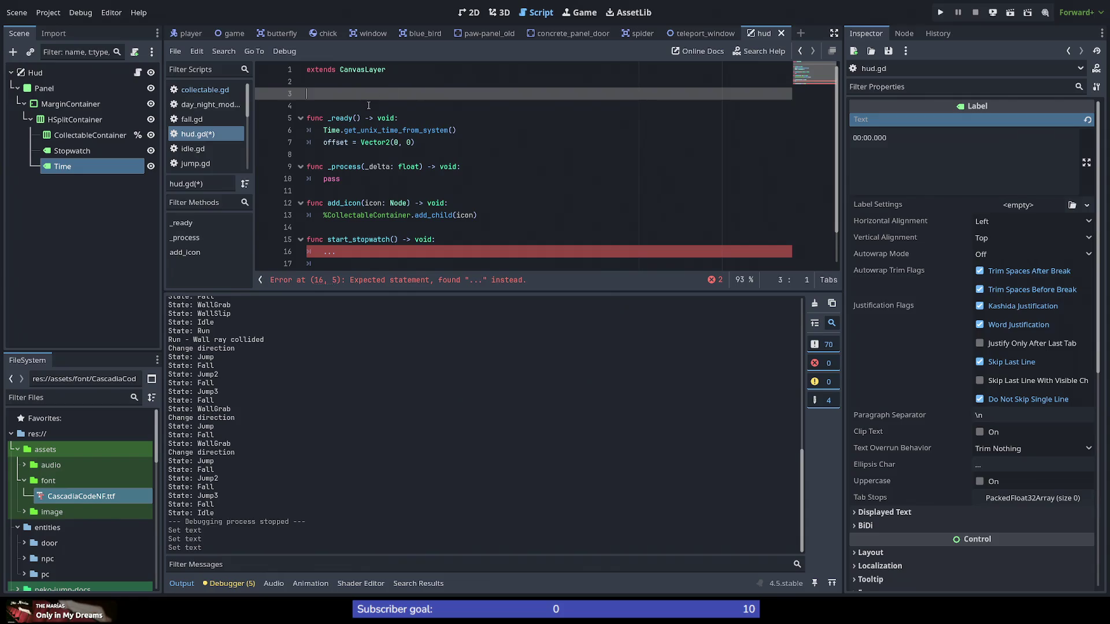
pyautogui.write('var ')
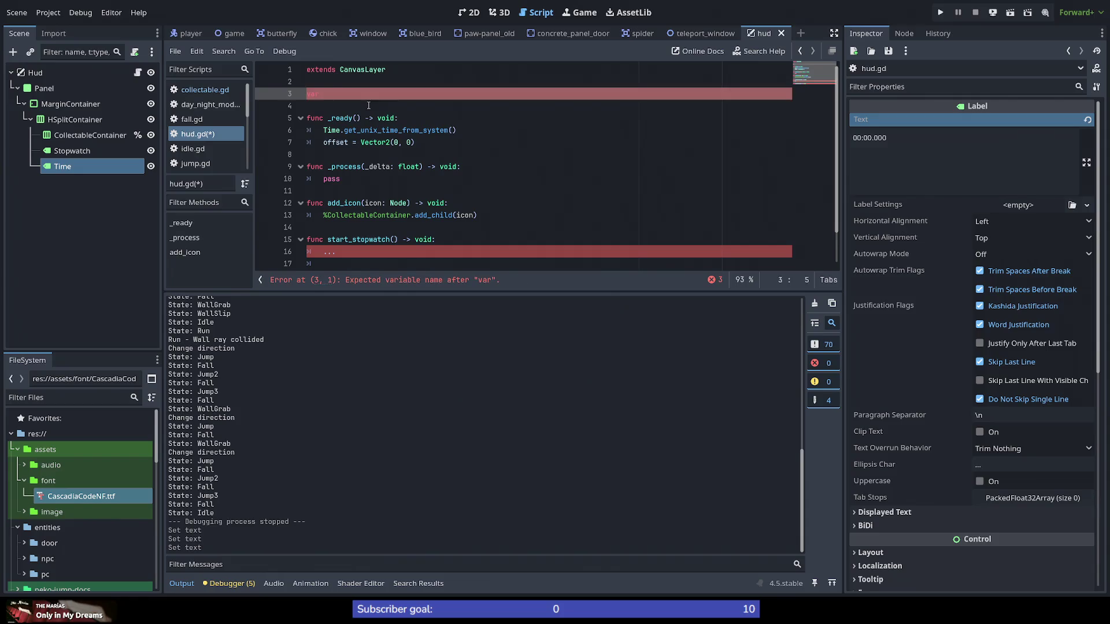
pyautogui.write('start_time =')
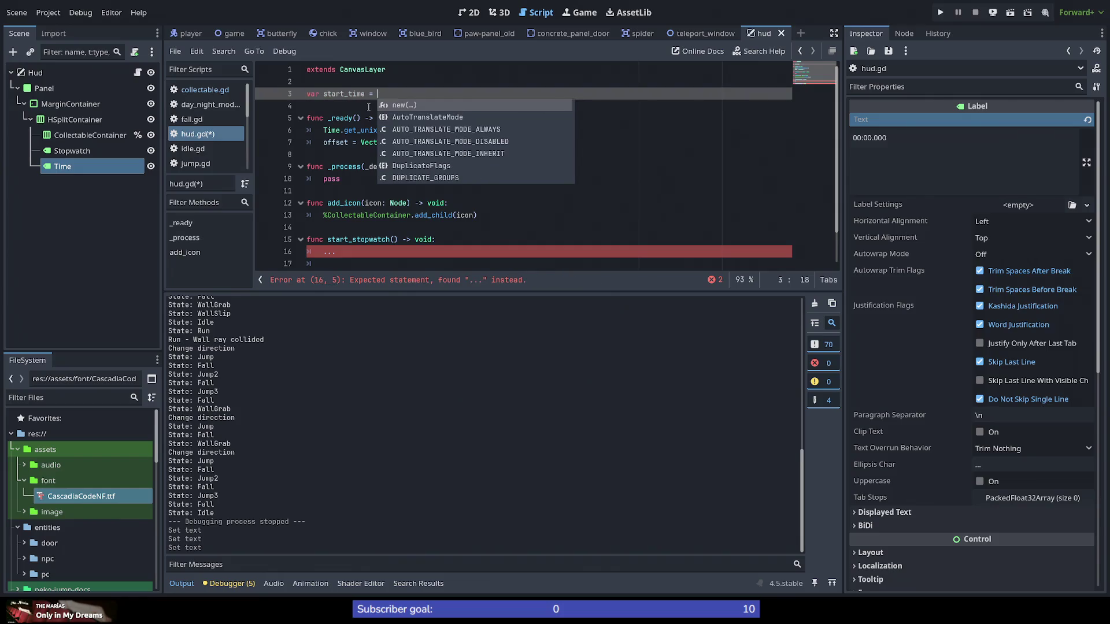
pyautogui.press('BackSpace')
pyautogui.press('BackSpace')
pyautogui.write(': T')
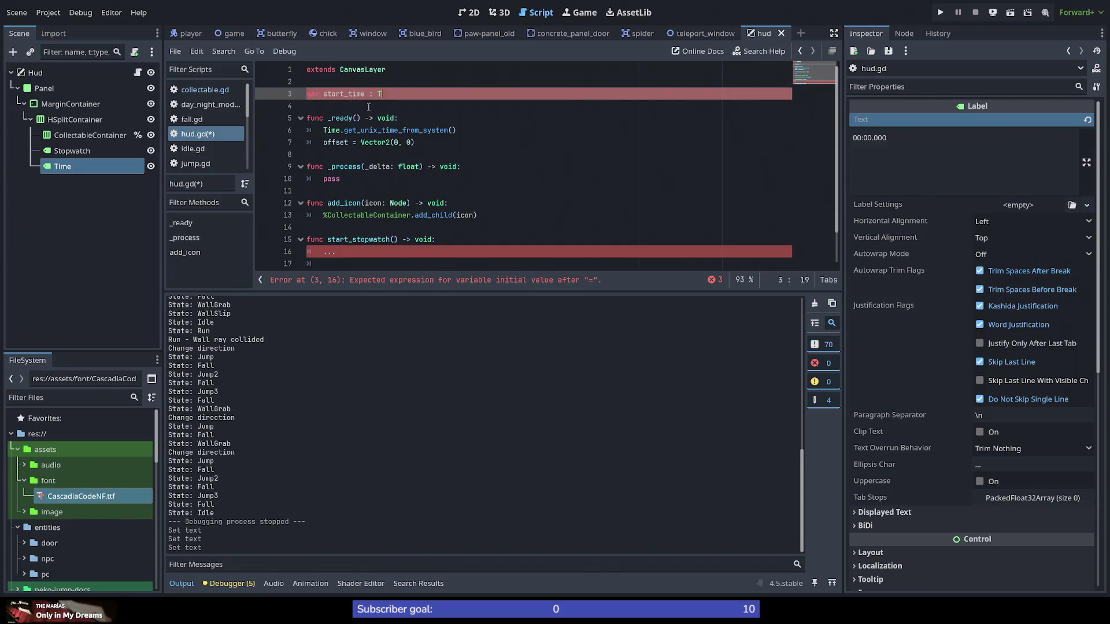
pyautogui.write('ime')
pyautogui.press('Escape')
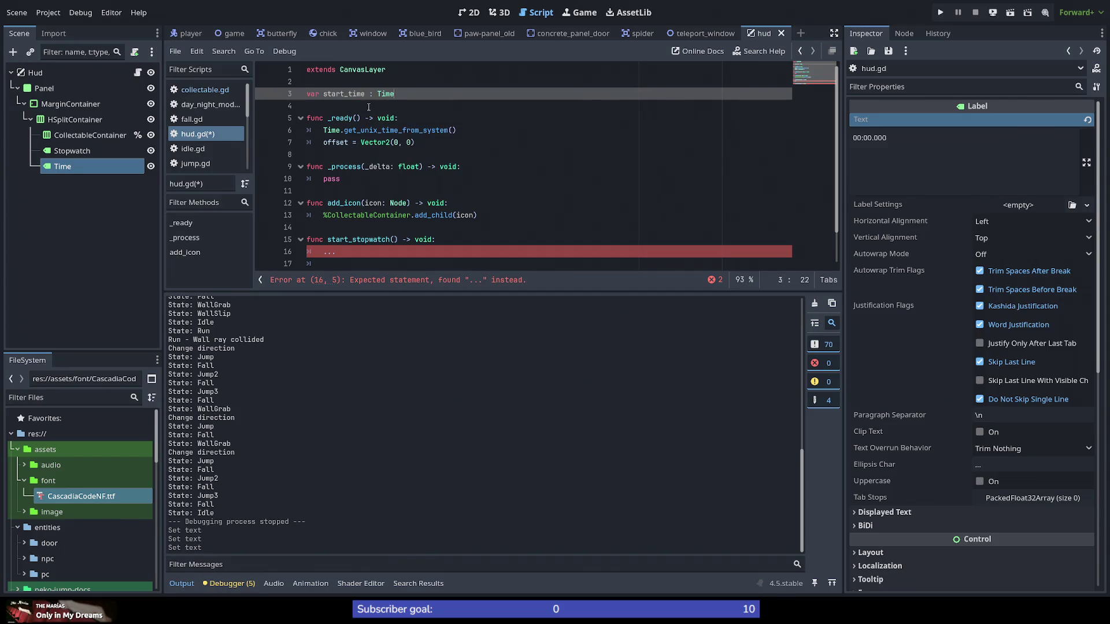
pyautogui.press('Return')
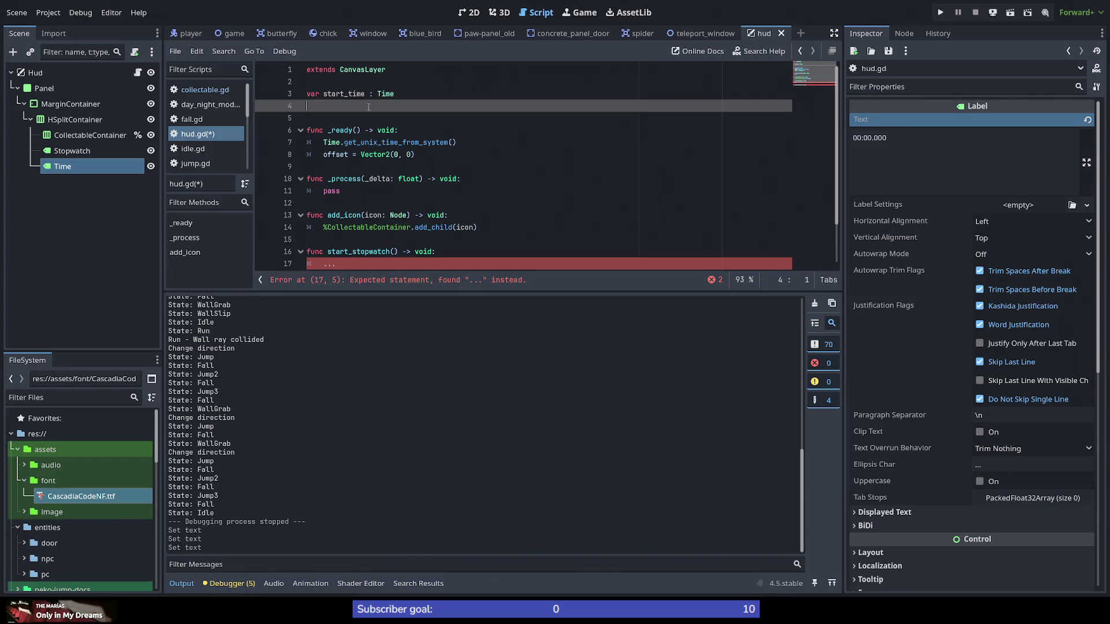
pyautogui.press('Delete')
# Step: Delete the Time.get_unix_time_from_system() line from _ready
pyautogui.press('Down')
pyautogui.press('Down')
pyautogui.press('Down')
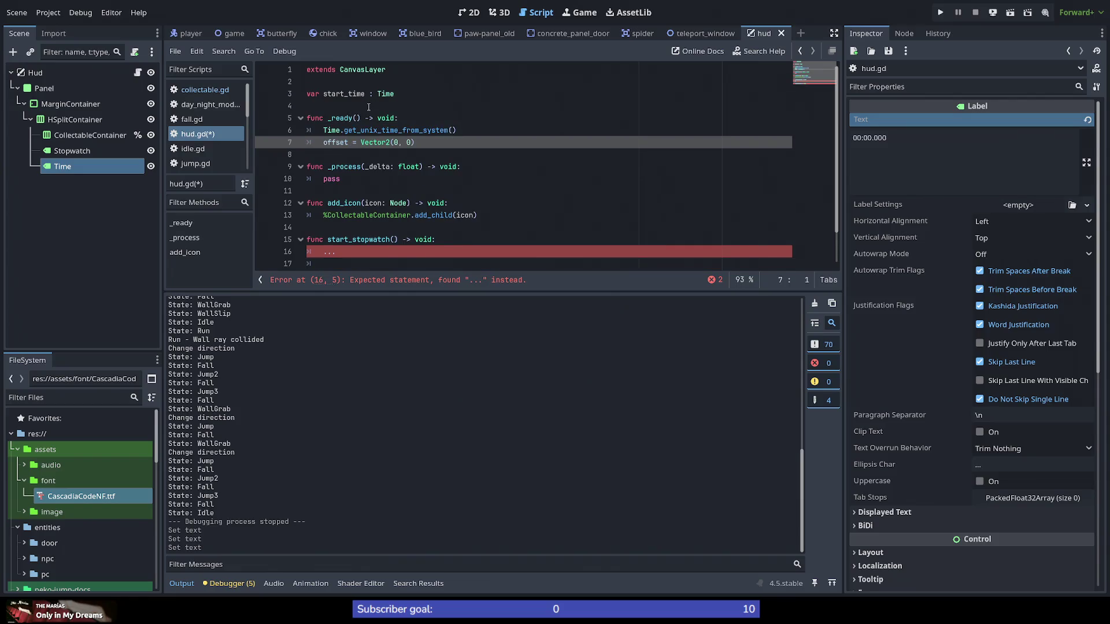
pyautogui.press('Up')
pyautogui.press('End')
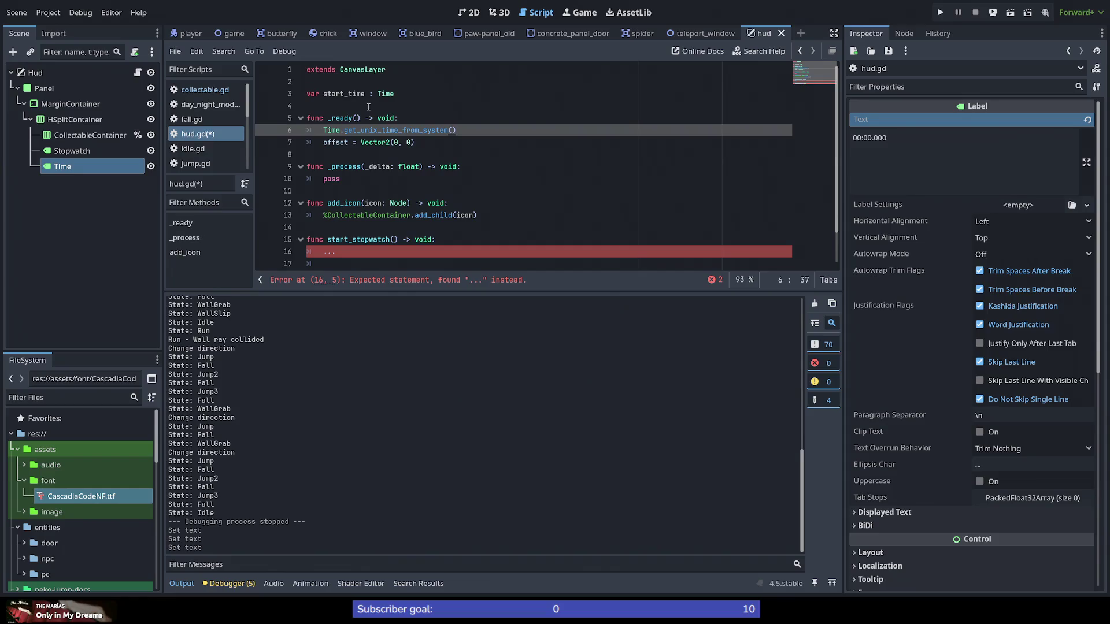
pyautogui.hotkey('shift', 'Home')
pyautogui.hotkey('ctrl', 'c')
pyautogui.press('BackSpace')
pyautogui.press('BackSpace')
pyautogui.press('BackSpace')
pyautogui.press('Down')
pyautogui.press('Down')
pyautogui.press('Down')
pyautogui.press('Down')
pyautogui.press('Down')
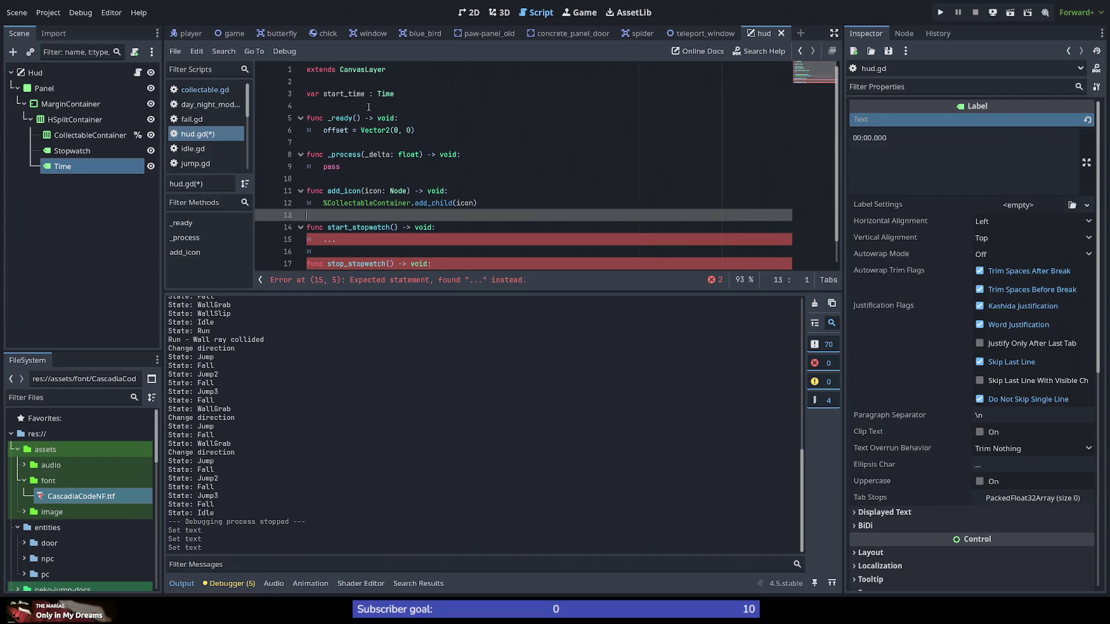
# Step: Replace the '...' in start_stopwatch with start_time = Time.get_unix_time_from_system()
pyautogui.press('Up')
pyautogui.press('End')
pyautogui.hotkey('shift', 'Home')
pyautogui.write('start_')
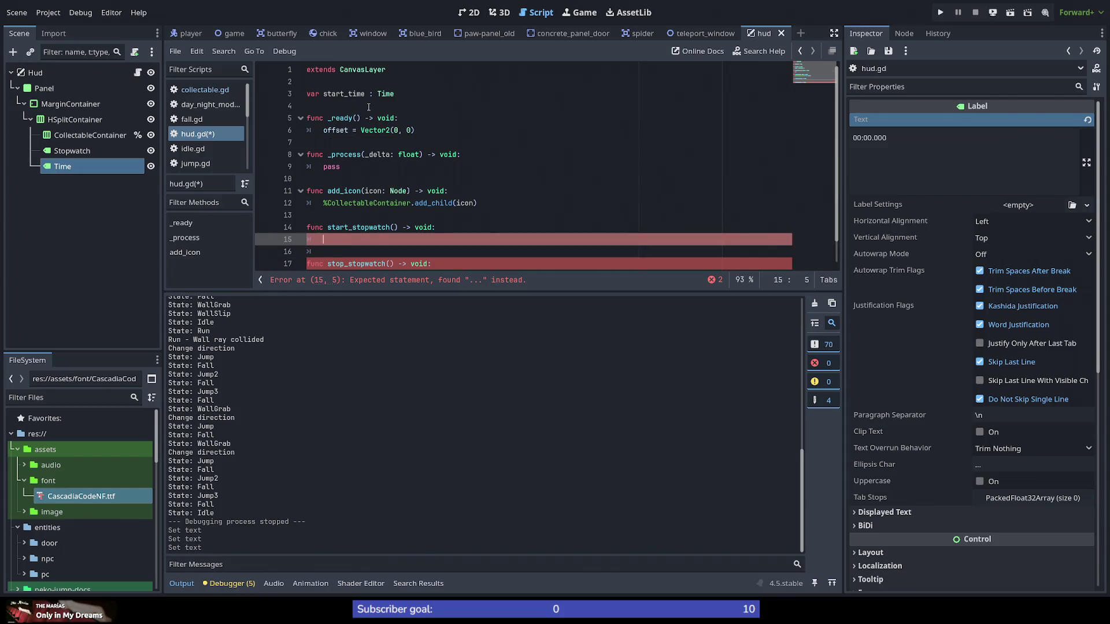
pyautogui.write('time =')
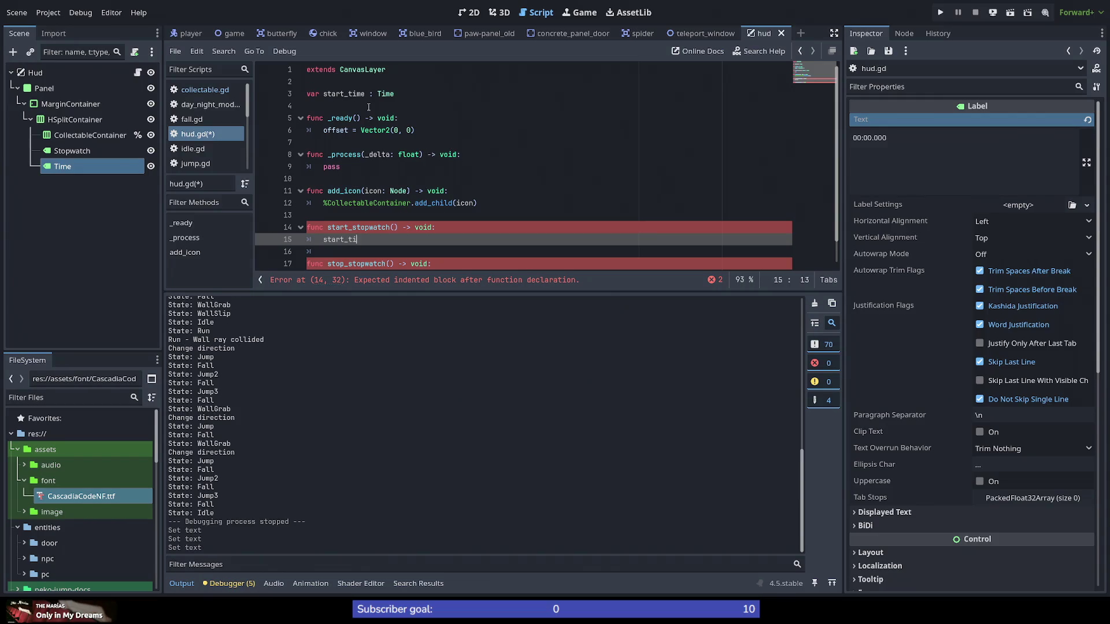
pyautogui.hotkey('ctrl', 'v')
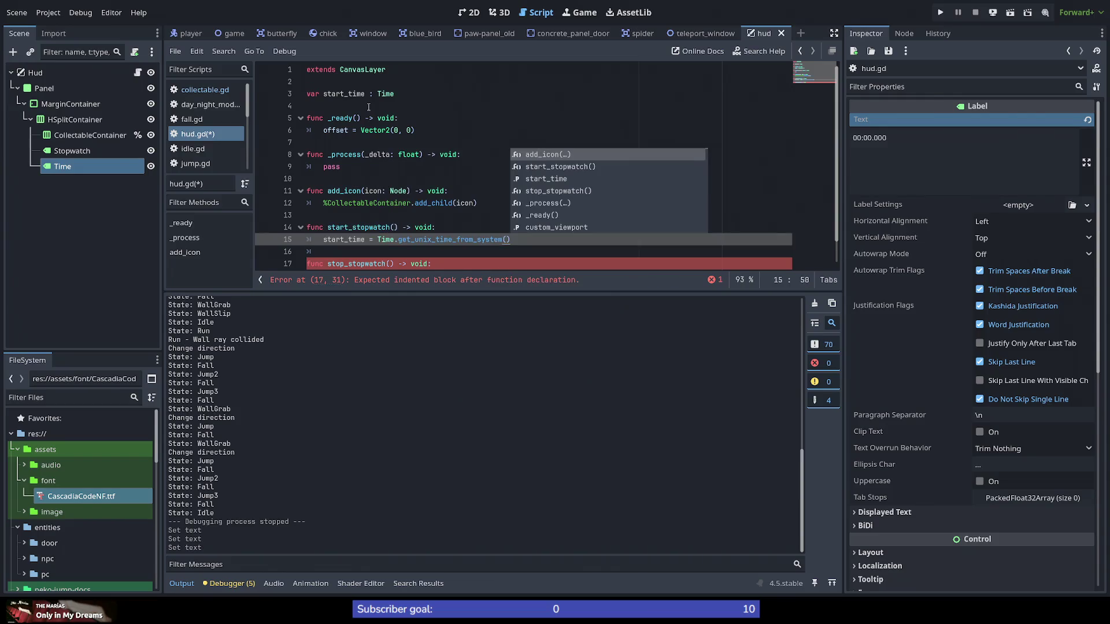
pyautogui.press('Down')
pyautogui.press('Down')
pyautogui.press('Down')
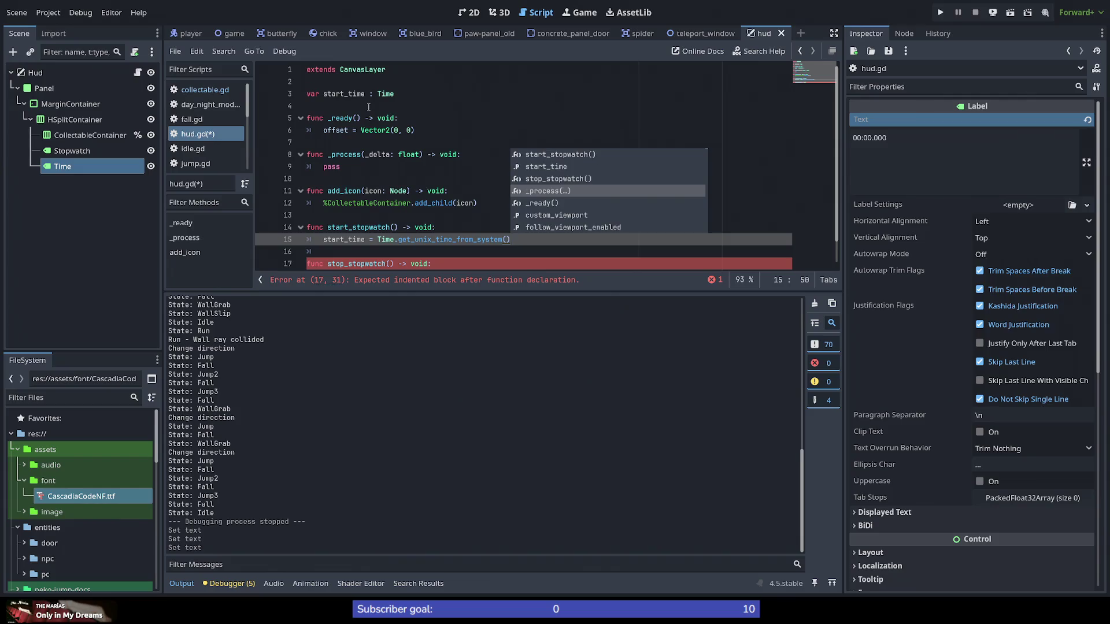
pyautogui.press('Escape')
# Step: Add stop_time = Time.get_unix_time_from_system() in stop_stopwatch
pyautogui.press('Down')
pyautogui.press('Down')
pyautogui.press('Down')
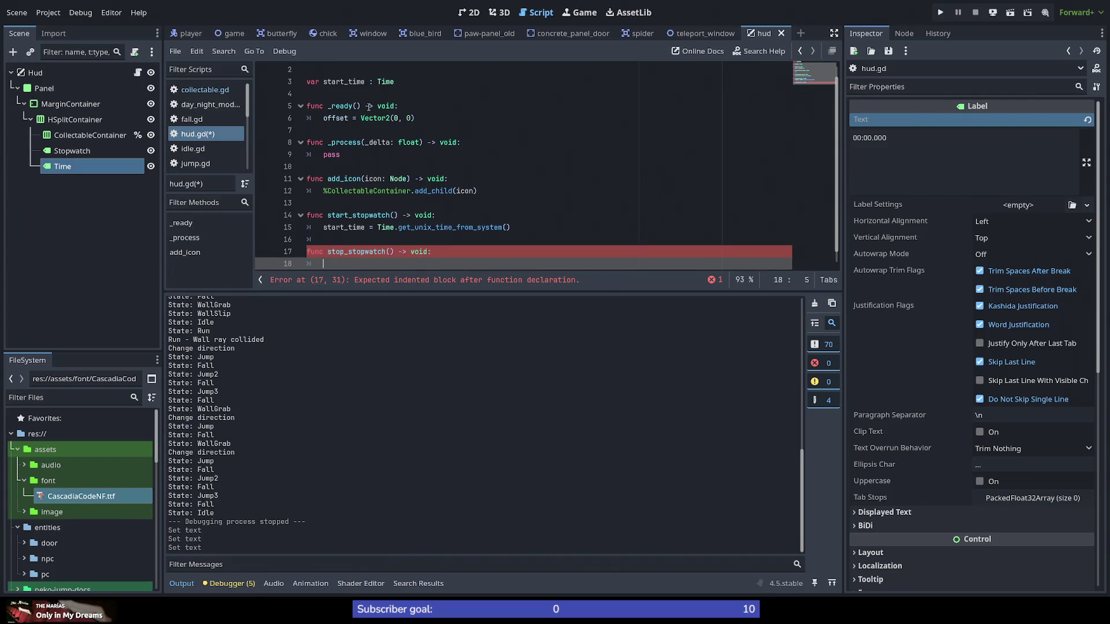
pyautogui.write('stop_')
pyautogui.write('time =')
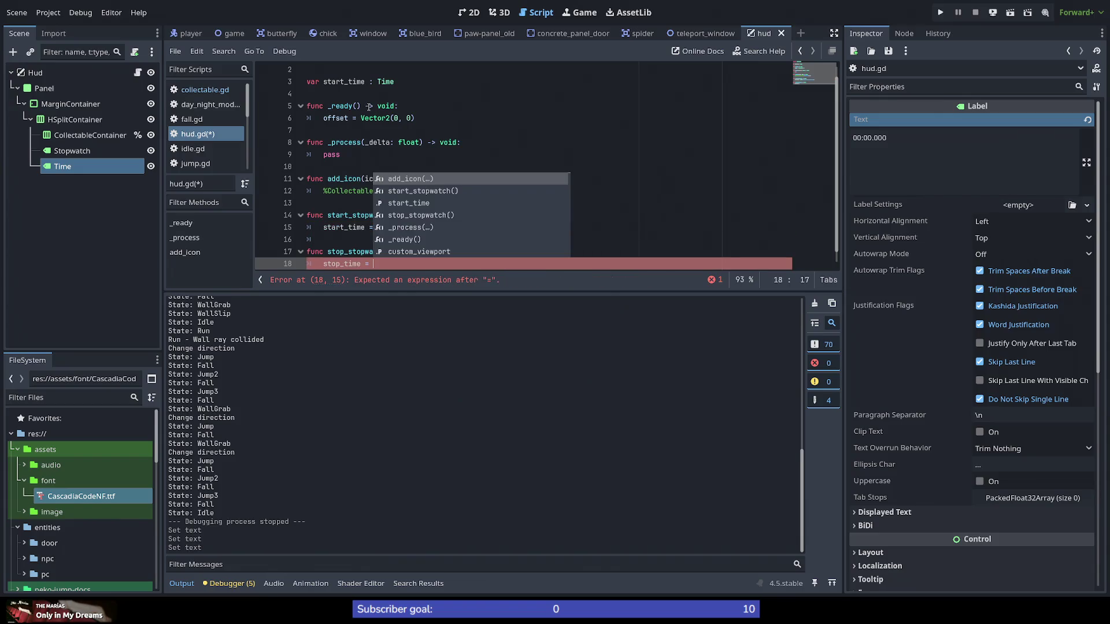
pyautogui.press('Escape')
pyautogui.press('Up')
pyautogui.press('Up')
pyautogui.press('Up')
pyautogui.press('Down')
pyautogui.press('Down')
pyautogui.press('Down')
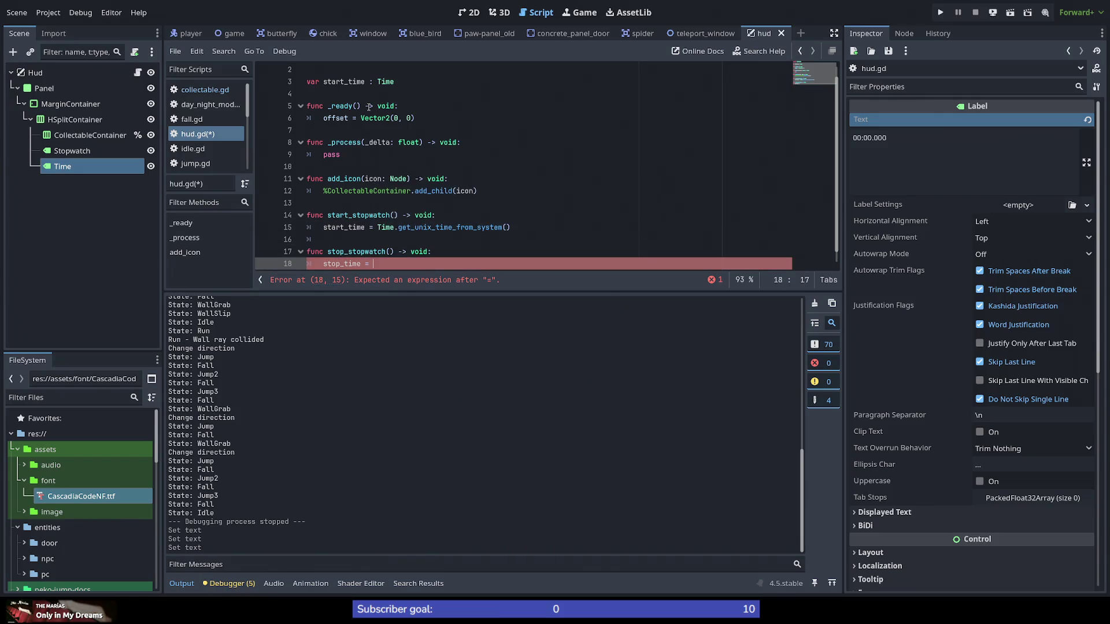
pyautogui.hotkey('ctrl', 'v')
pyautogui.press('Up')
pyautogui.press('Up')
pyautogui.press('Up')
pyautogui.press('Down')
pyautogui.press('Down')
pyautogui.press('Down')
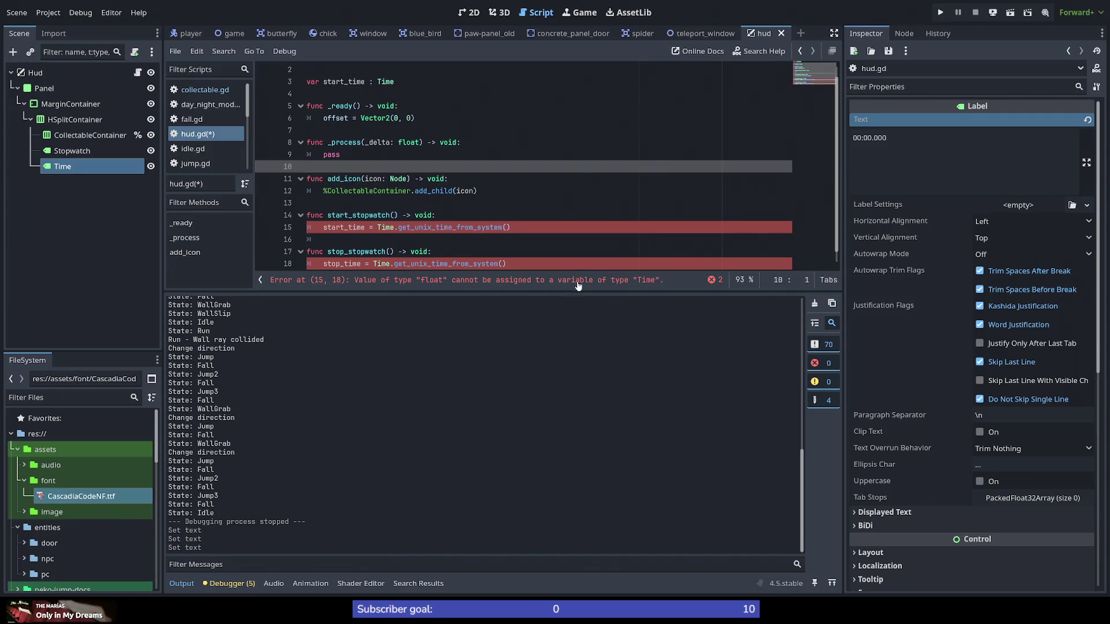
pyautogui.scroll(1, 374, 210)
# Step: Change start_time's type from Time to float
pyautogui.doubleClick(384, 93)
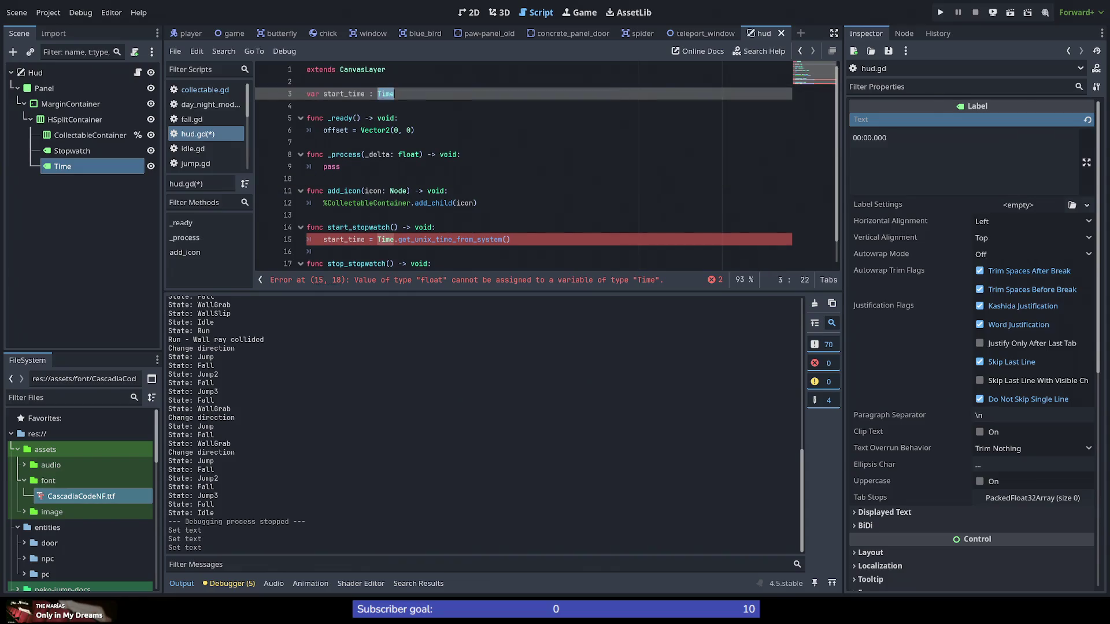
pyautogui.write('float')
pyautogui.click(457, 214)
pyautogui.scroll(-1, 460, 246)
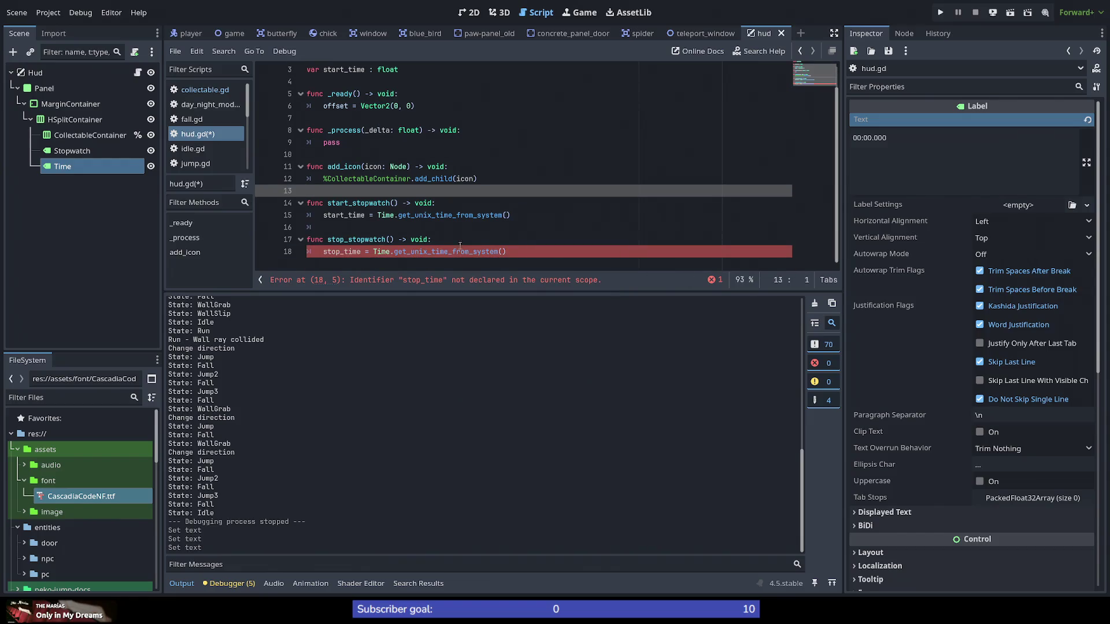
pyautogui.scroll(1, 399, 203)
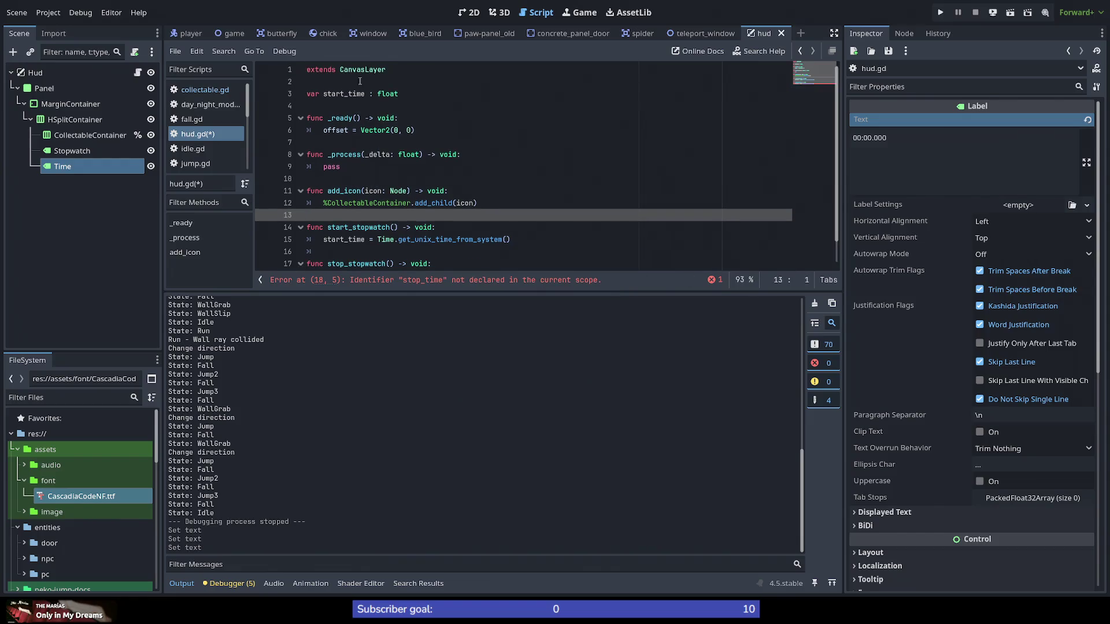
pyautogui.click(420, 97)
# Step: Duplicate the declaration and rename the copy to stop_time
pyautogui.hotkey('ctrl', 'shift', 'd')
pyautogui.hotkey('ctrl', 'Left')
pyautogui.hotkey('ctrl', 'Left')
pyautogui.hotkey('ctrl', 'Left')
pyautogui.hotkey('shift', 'Right')
pyautogui.hotkey('shift', 'Right')
pyautogui.hotkey('shift', 'Right')
pyautogui.write('stop')
pyautogui.press('Down')
pyautogui.press('Down')
pyautogui.press('Down')
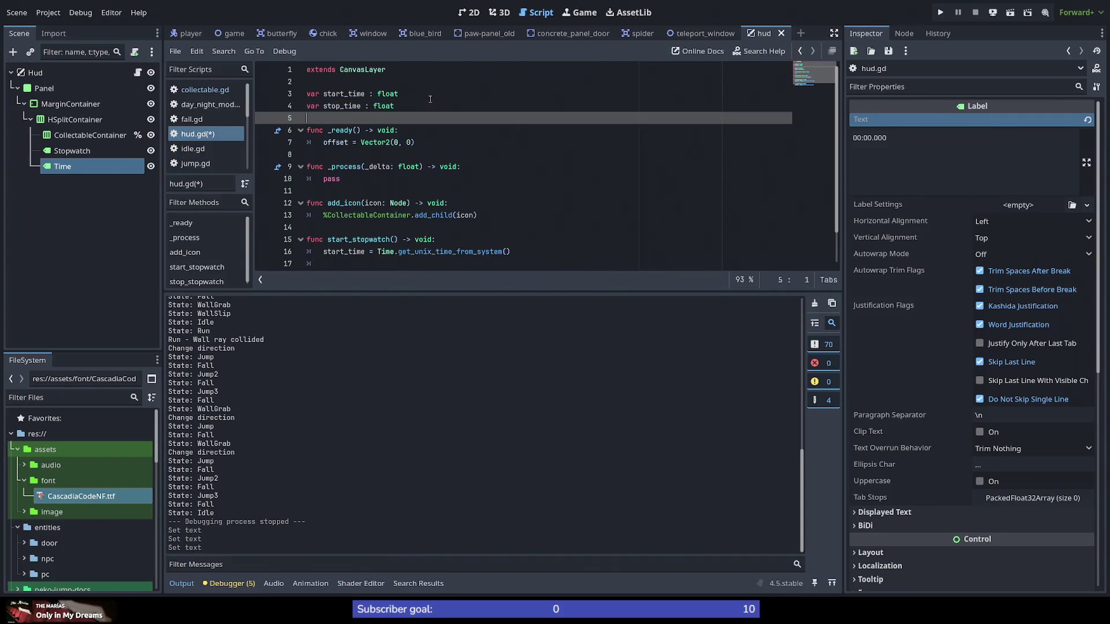
pyautogui.press('Up')
pyautogui.press('Up')
pyautogui.press('Up')
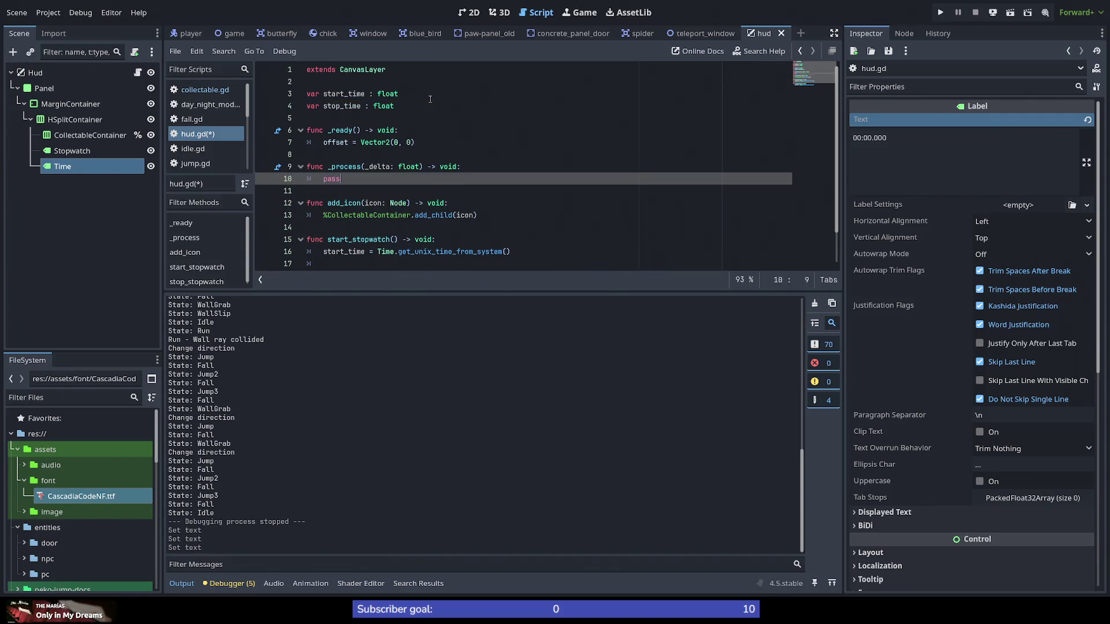
pyautogui.hotkey('ctrl', 'Return')
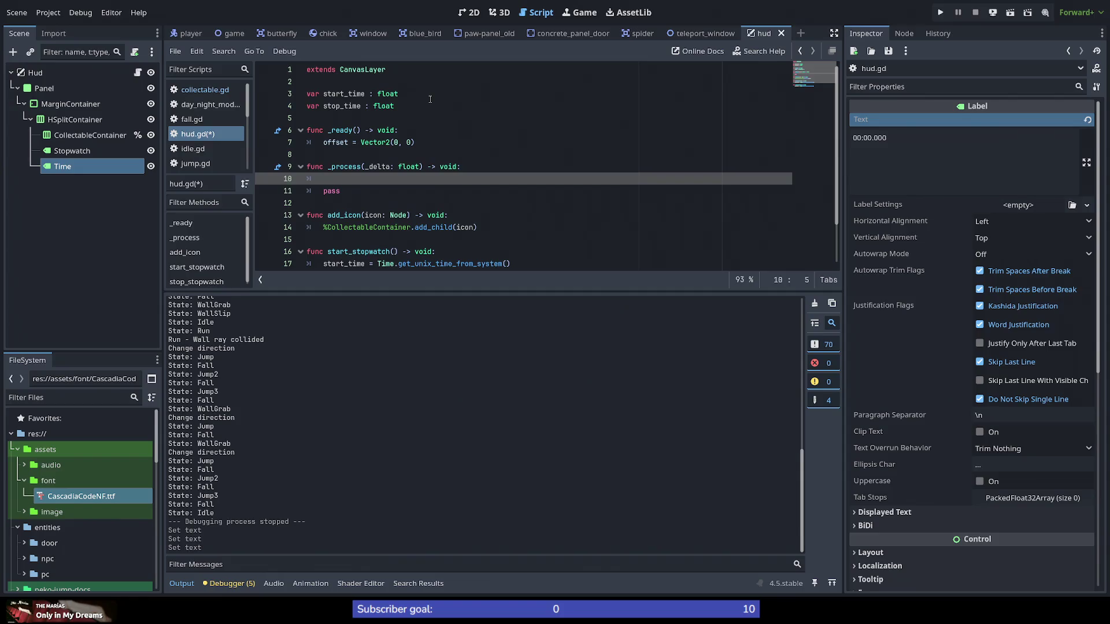
# Step: Give the Time node a scene-unique name and type '%Time.text = Time.' in _process
pyautogui.rightClick(86, 168)
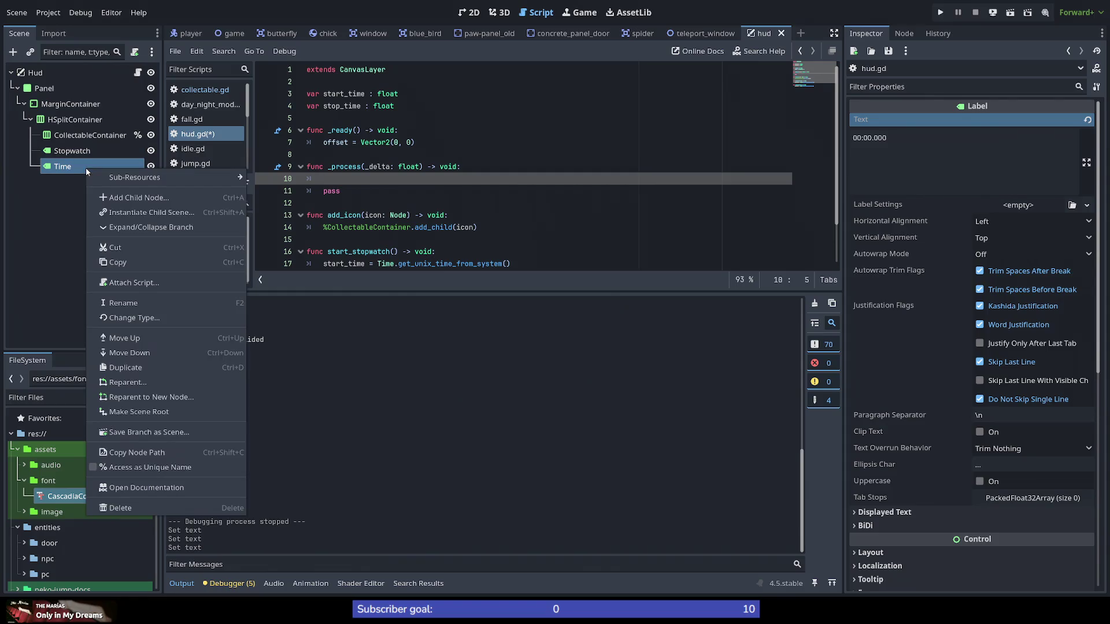
pyautogui.click(133, 468)
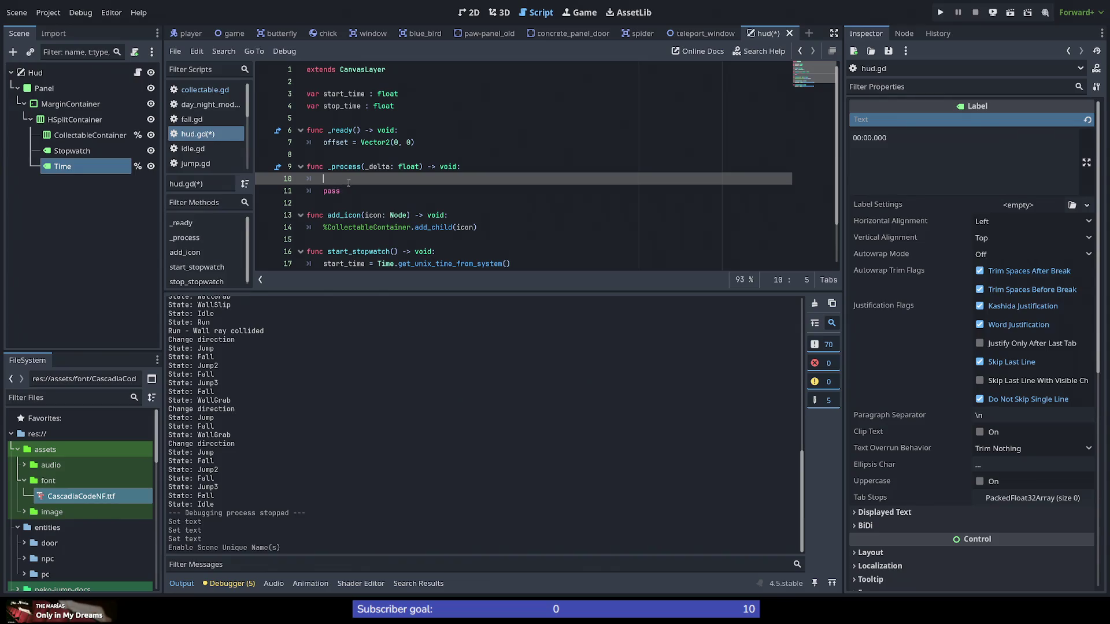
pyautogui.write('%Time.')
pyautogui.write('v')
pyautogui.press('BackSpace')
pyautogui.write('te')
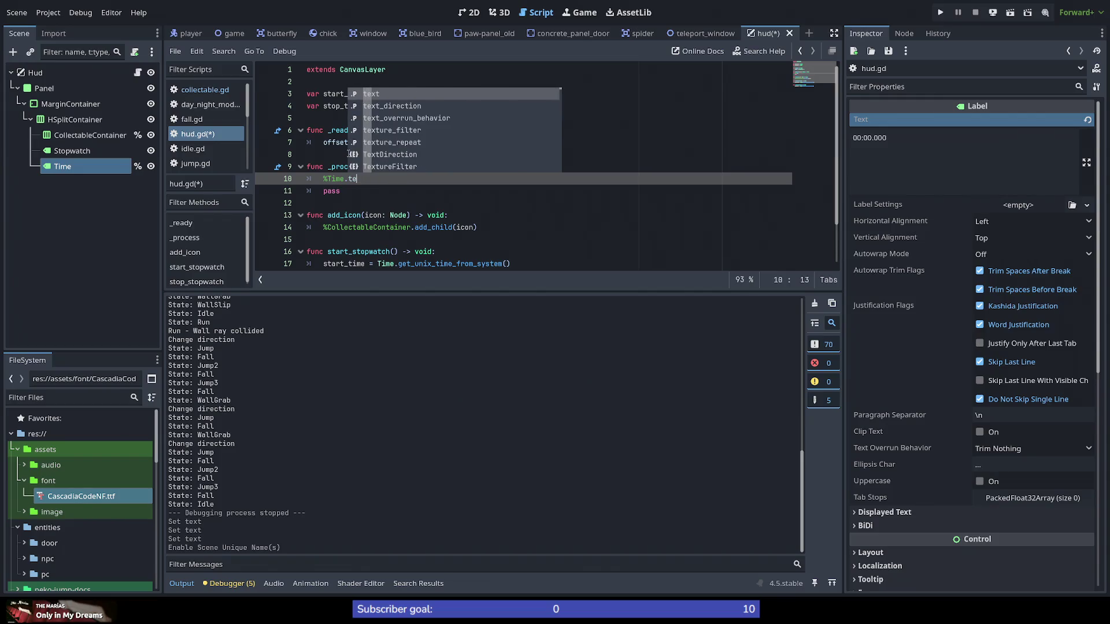
pyautogui.press('Return')
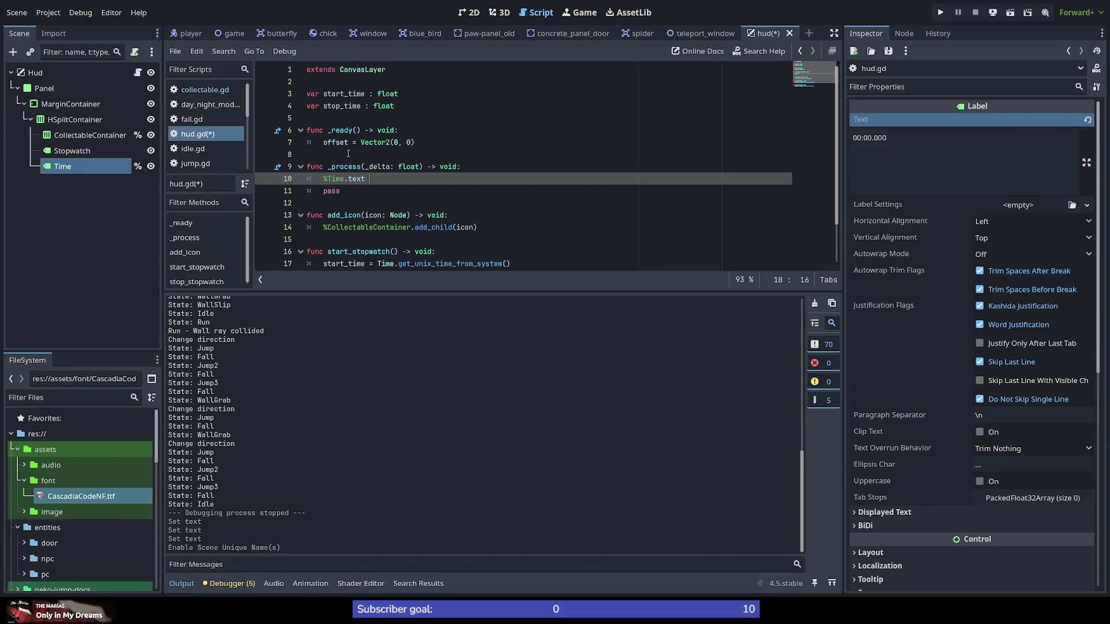
pyautogui.write('= ')
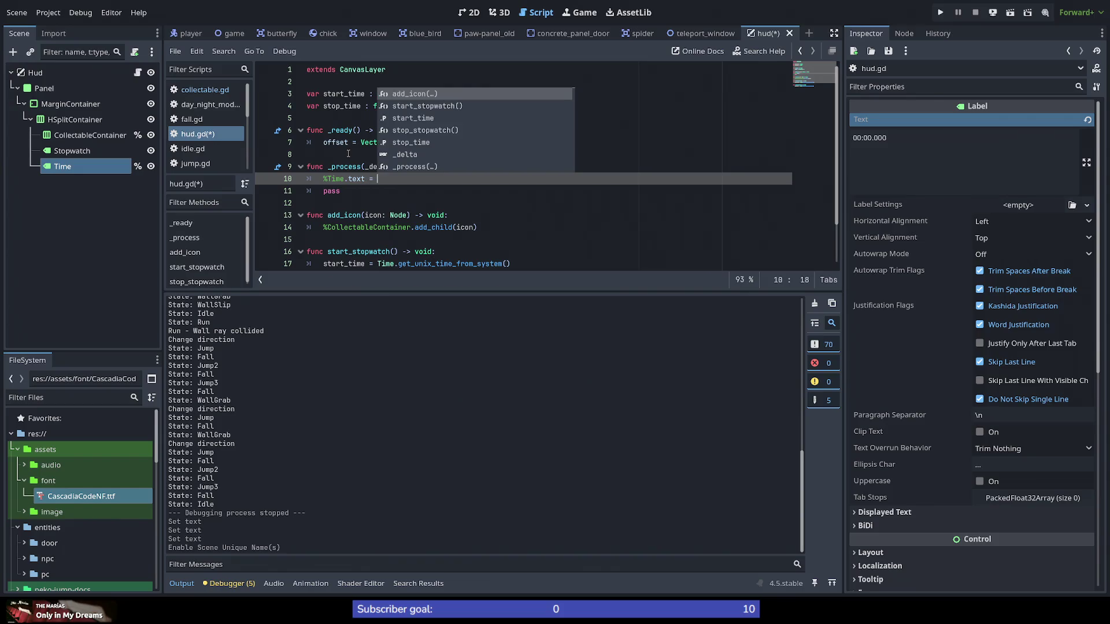
pyautogui.write('Time.')
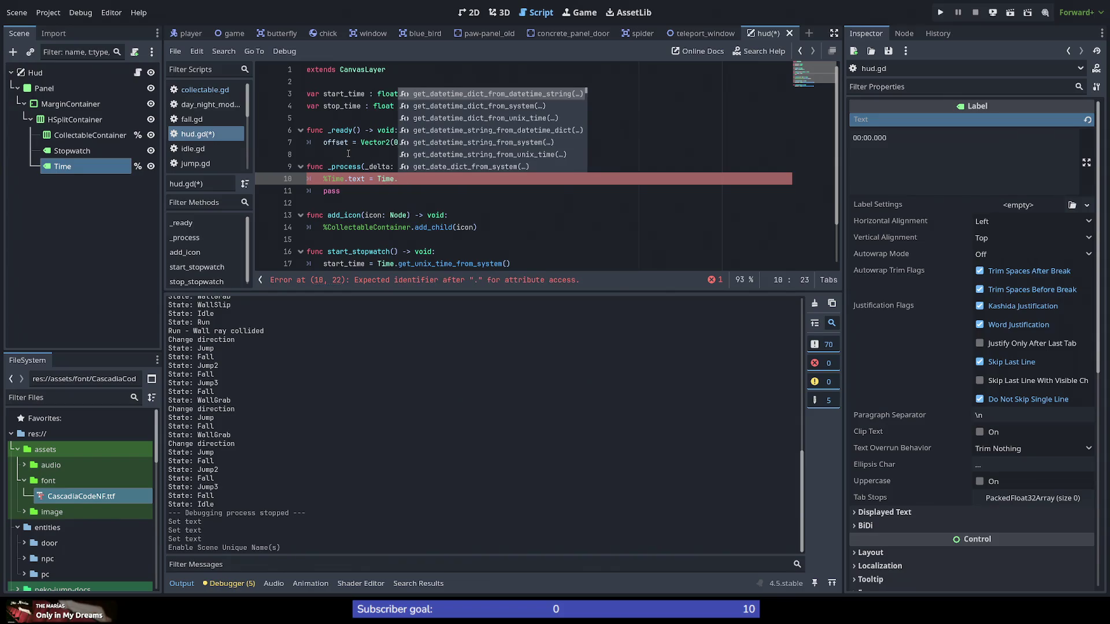
# Step: Look for a format method after Time., then erase the unfinished expression
pyautogui.scroll(-5, 470, 119)
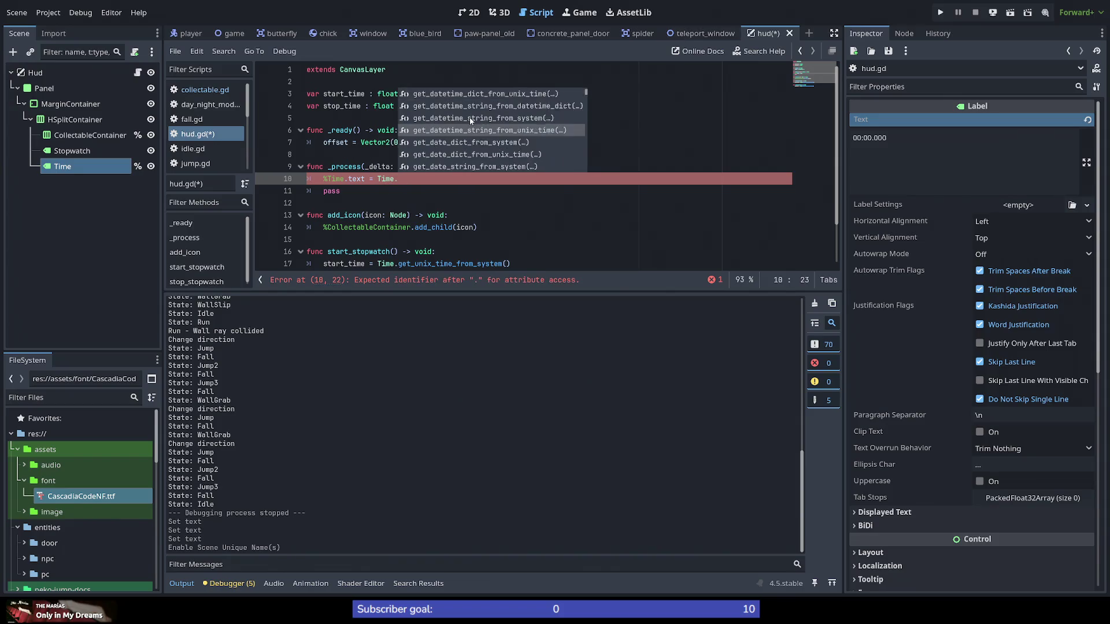
pyautogui.scroll(-6, 473, 123)
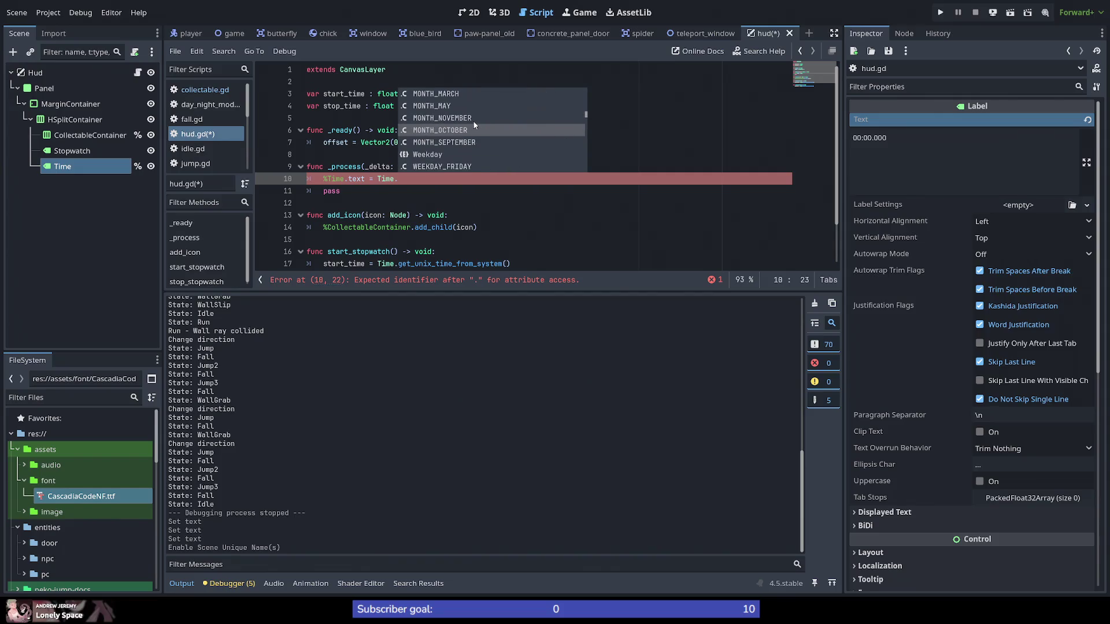
pyautogui.moveTo(584, 113); pyautogui.dragTo(586, 169)
pyautogui.scroll(7, 586, 168)
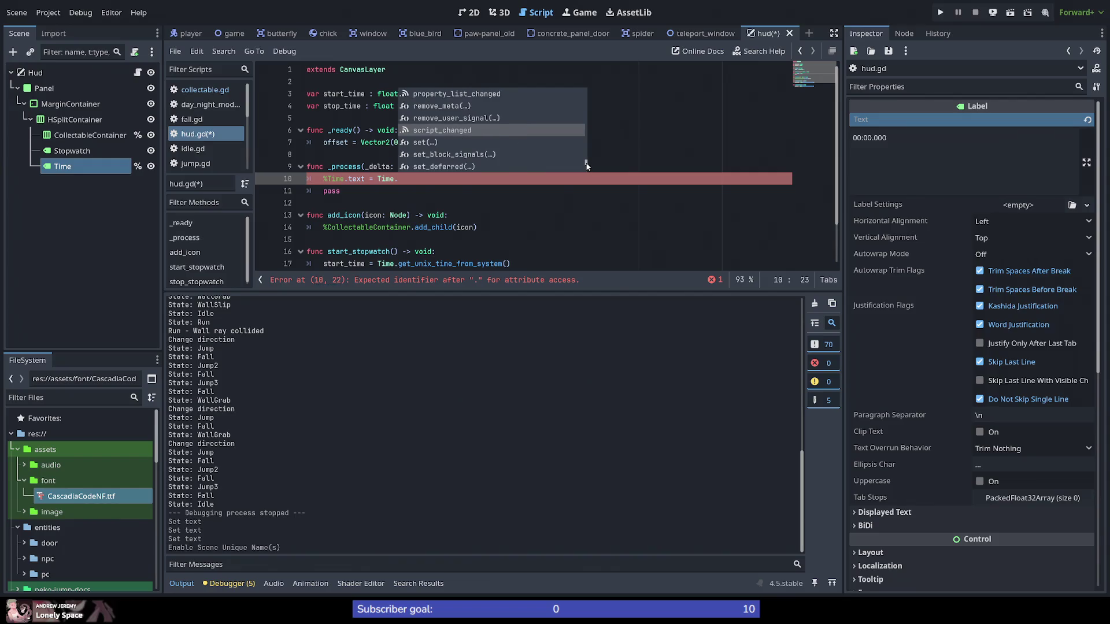
pyautogui.write('form')
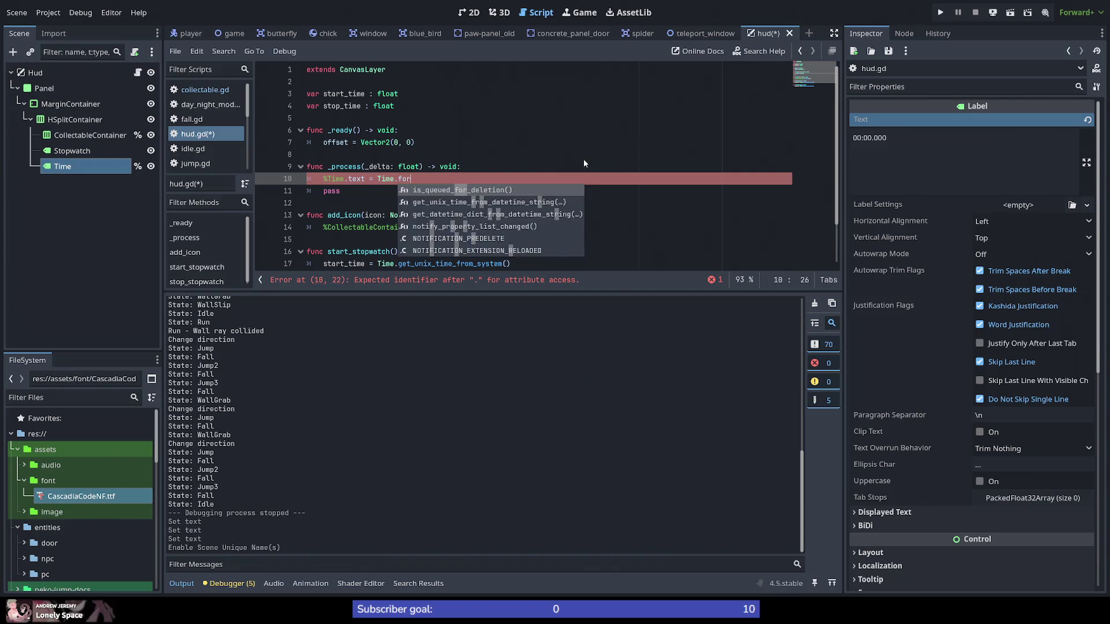
pyautogui.press('BackSpace')
pyautogui.press('BackSpace')
pyautogui.press('BackSpace')
pyautogui.press('BackSpace')
pyautogui.press('BackSpace')
pyautogui.press('BackSpace')
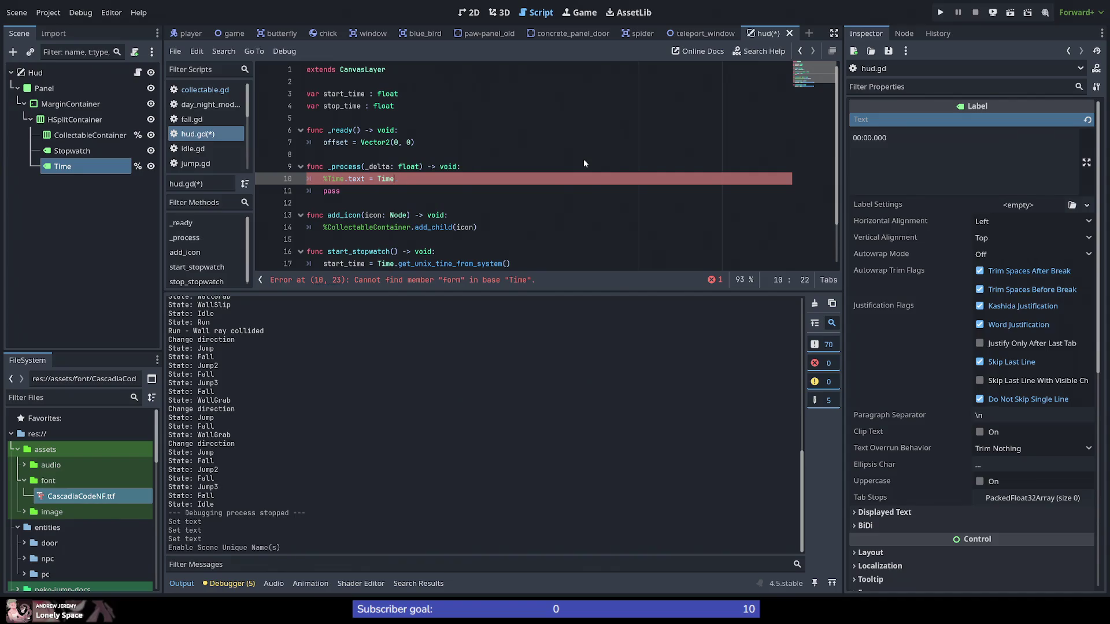
pyautogui.press('BackSpace')
pyautogui.press('BackSpace')
pyautogui.press('BackSpace')
pyautogui.press('BackSpace')
pyautogui.press('BackSpace')
pyautogui.press('BackSpace')
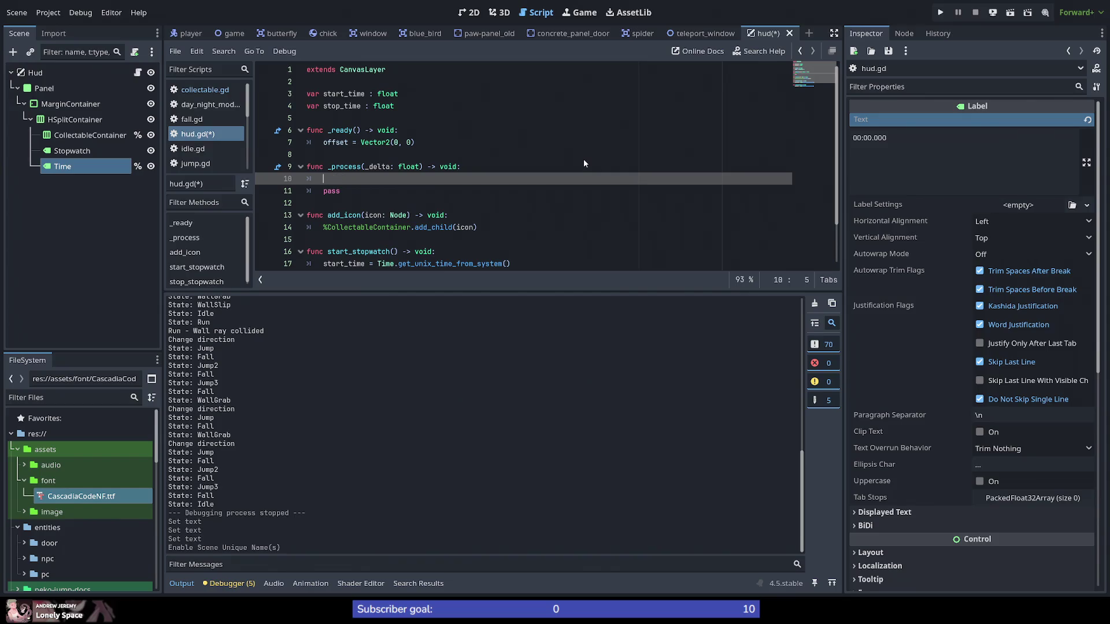
# Step: Try a 'var t := Time.new()' variable, then delete those failed lines
pyautogui.write('var t : ')
pyautogui.write('=Time.new()')
pyautogui.press('Return')
pyautogui.write('t')
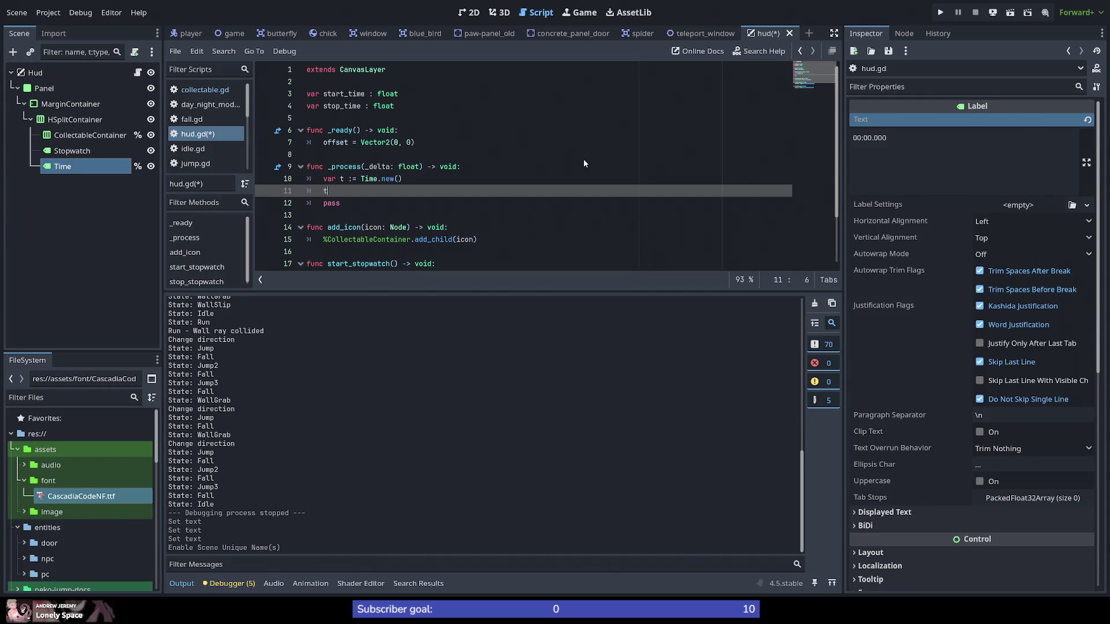
pyautogui.write('.')
pyautogui.press('Escape')
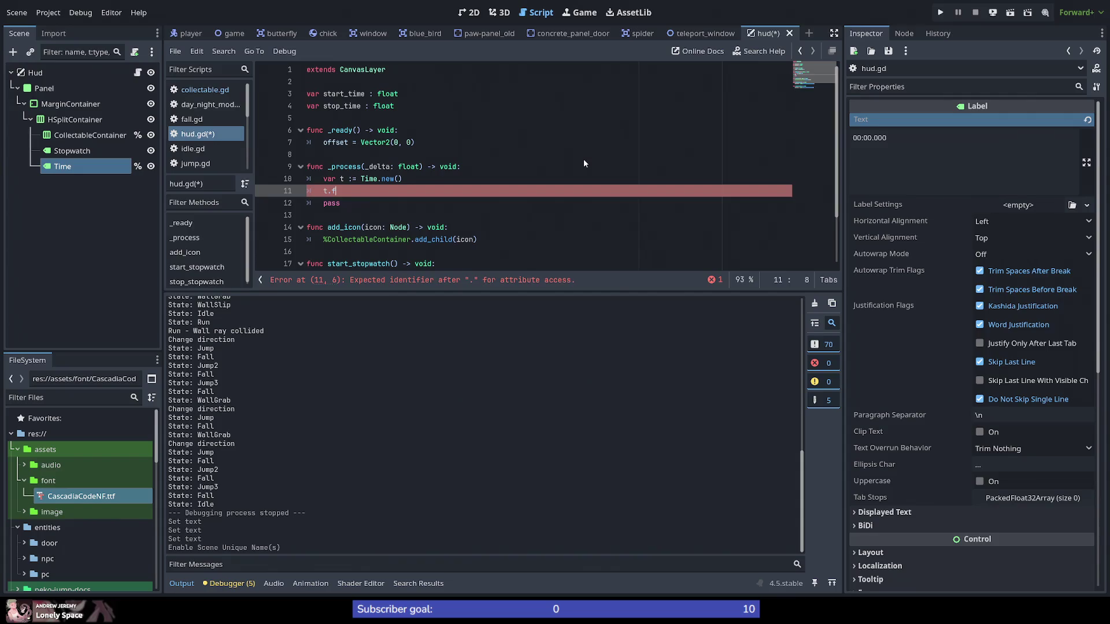
pyautogui.press('BackSpace')
pyautogui.press('Up')
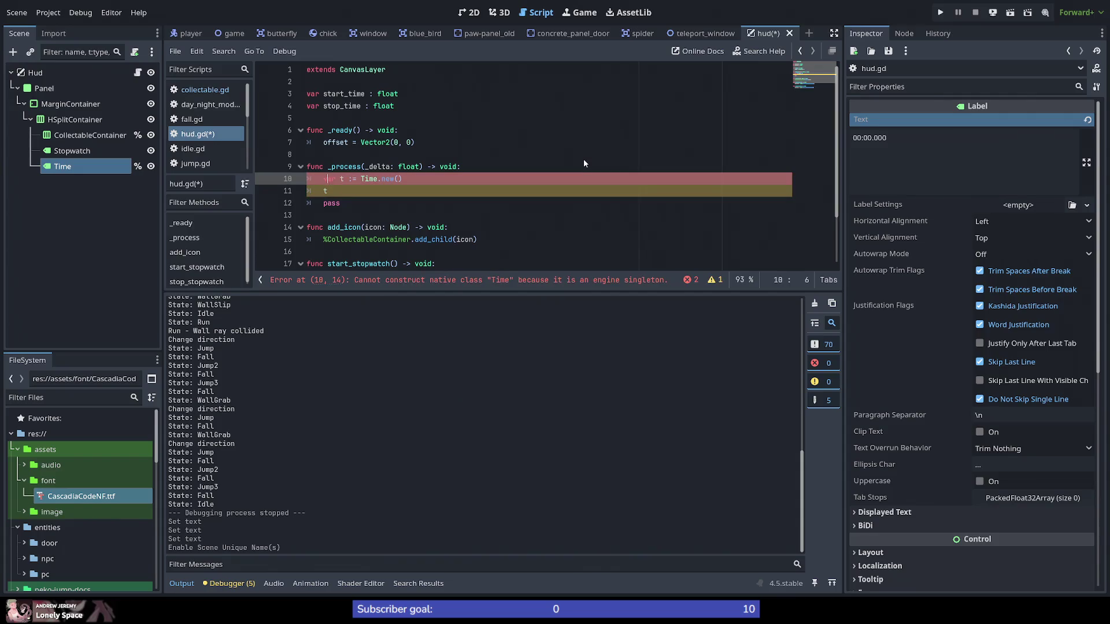
pyautogui.press('Right')
pyautogui.press('Right')
pyautogui.press('Right')
pyautogui.write('Time')
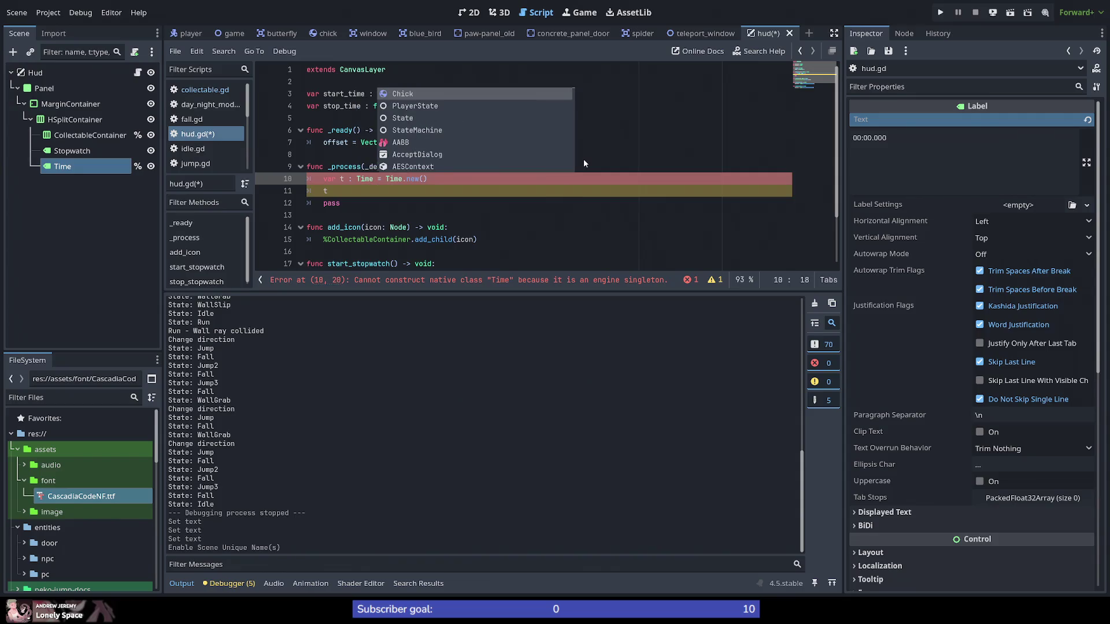
pyautogui.press('Escape')
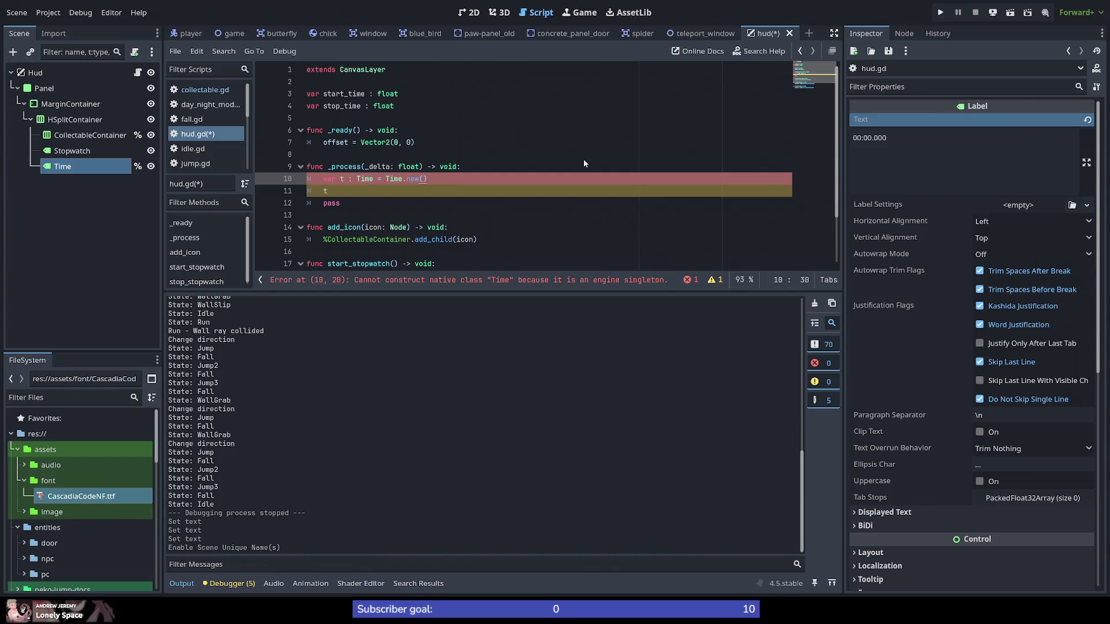
pyautogui.hotkey('shift', 'Home')
pyautogui.hotkey('shift', 'Home')
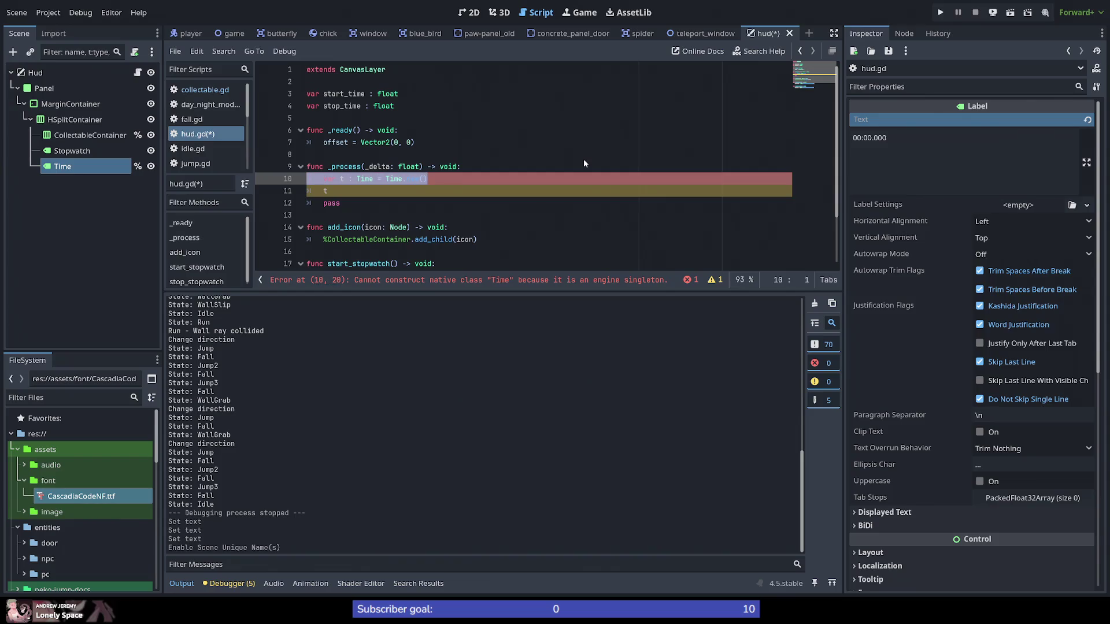
pyautogui.press('Down')
pyautogui.press('BackSpace')
pyautogui.press('Up')
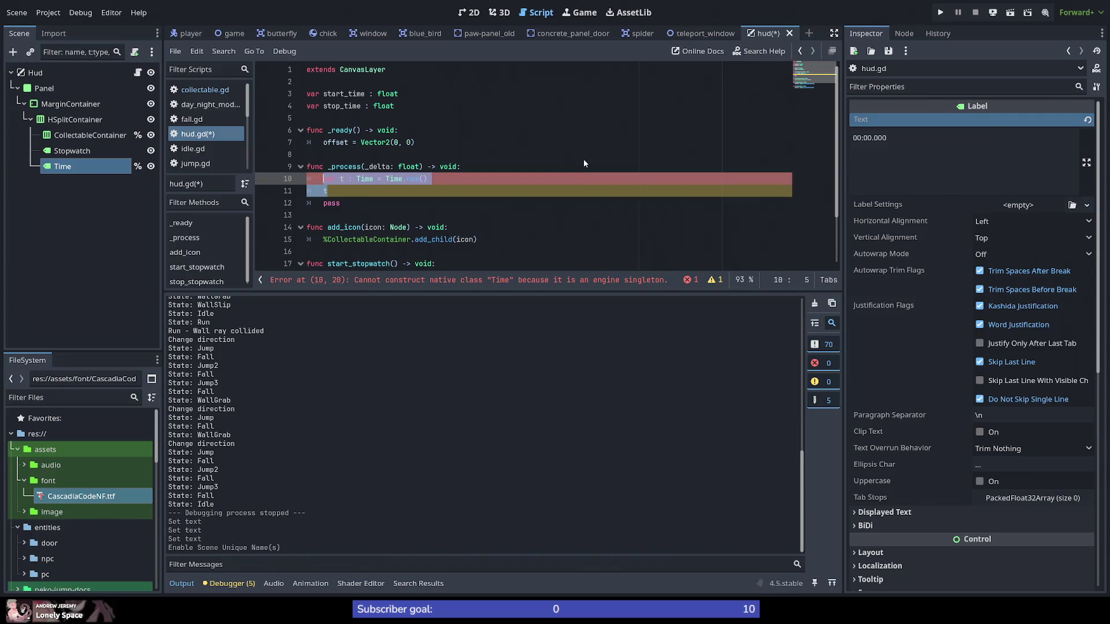
pyautogui.hotkey('ctrl', 'shift', 'k')
# Step: Insert Time.get_datetime_string_from_unix_time() on line 10, then remove that method call
pyautogui.write('Time.')
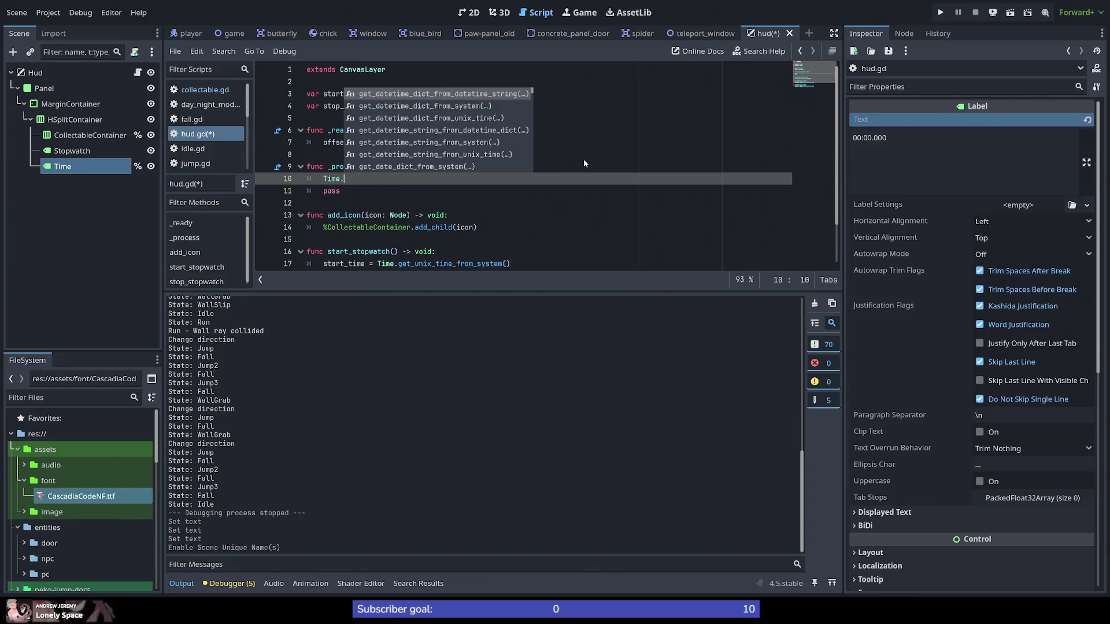
pyautogui.press('Down')
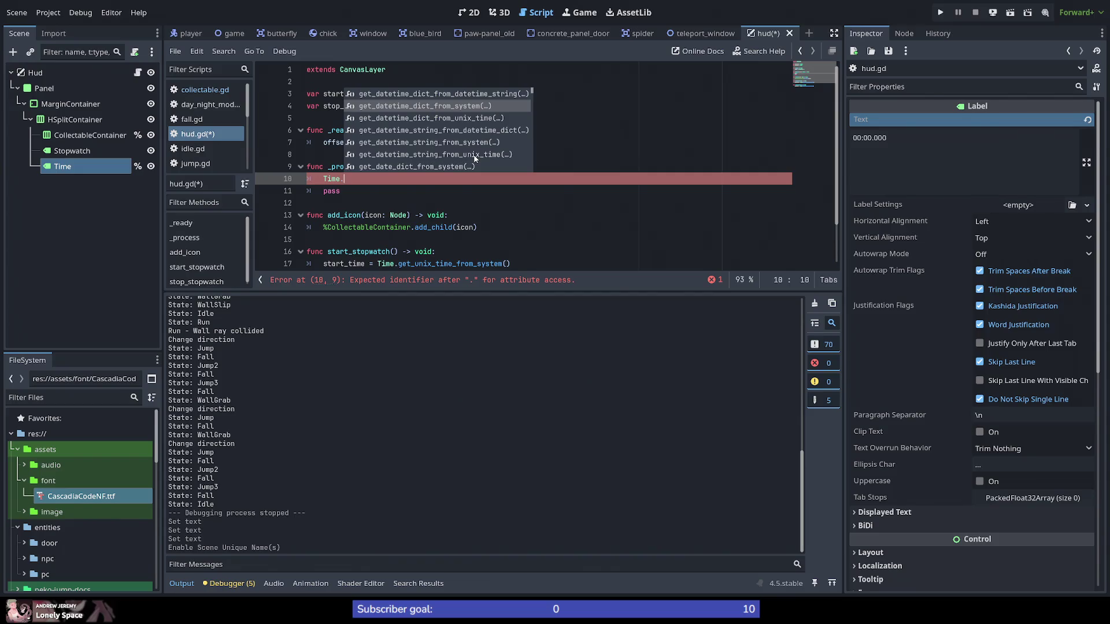
pyautogui.click(470, 155)
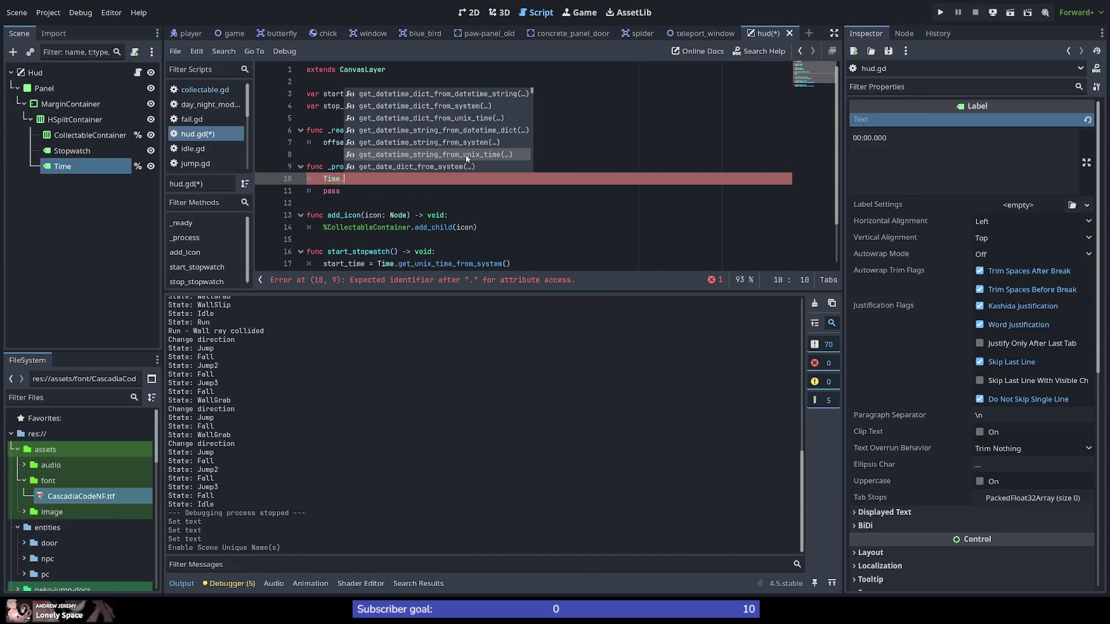
pyautogui.click(467, 155)
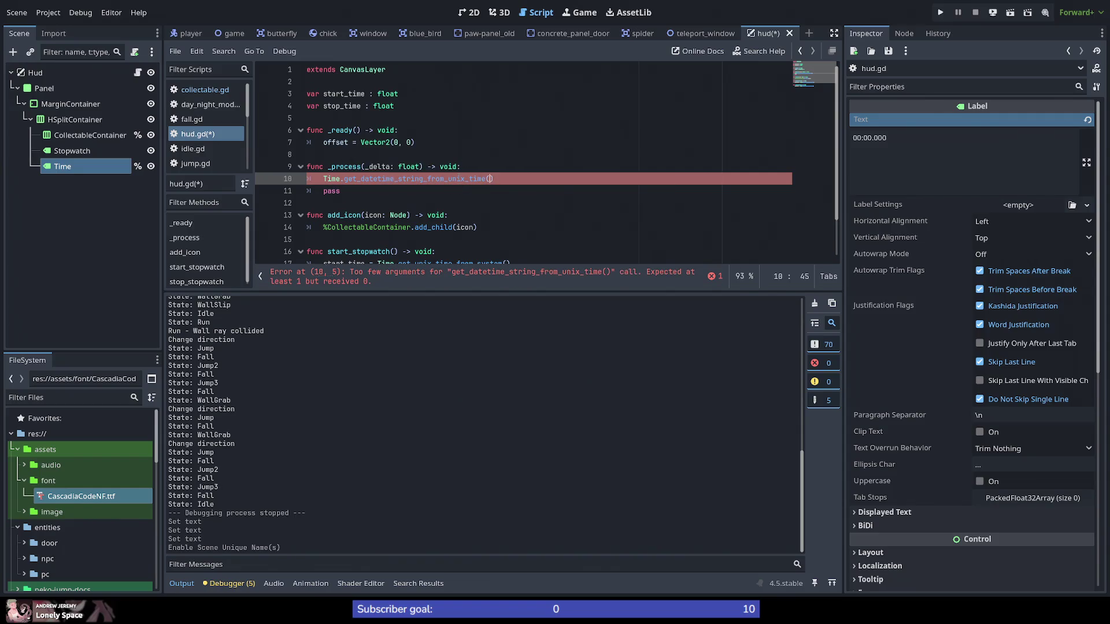
pyautogui.moveTo(465, 179)
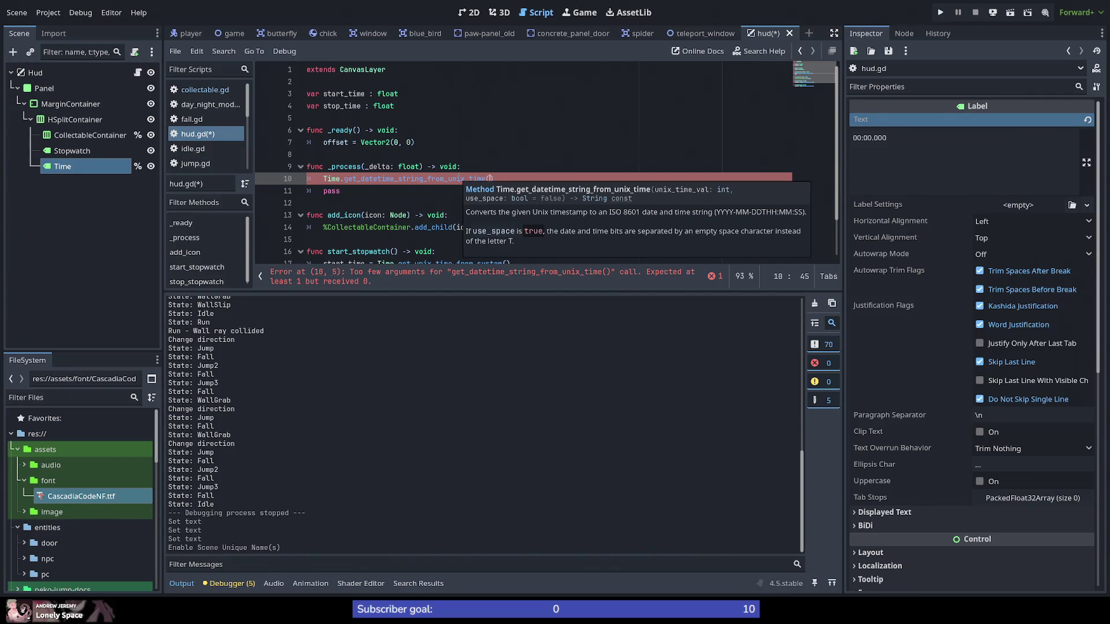
pyautogui.press('Up')
pyautogui.moveTo(504, 179); pyautogui.dragTo(341, 179)
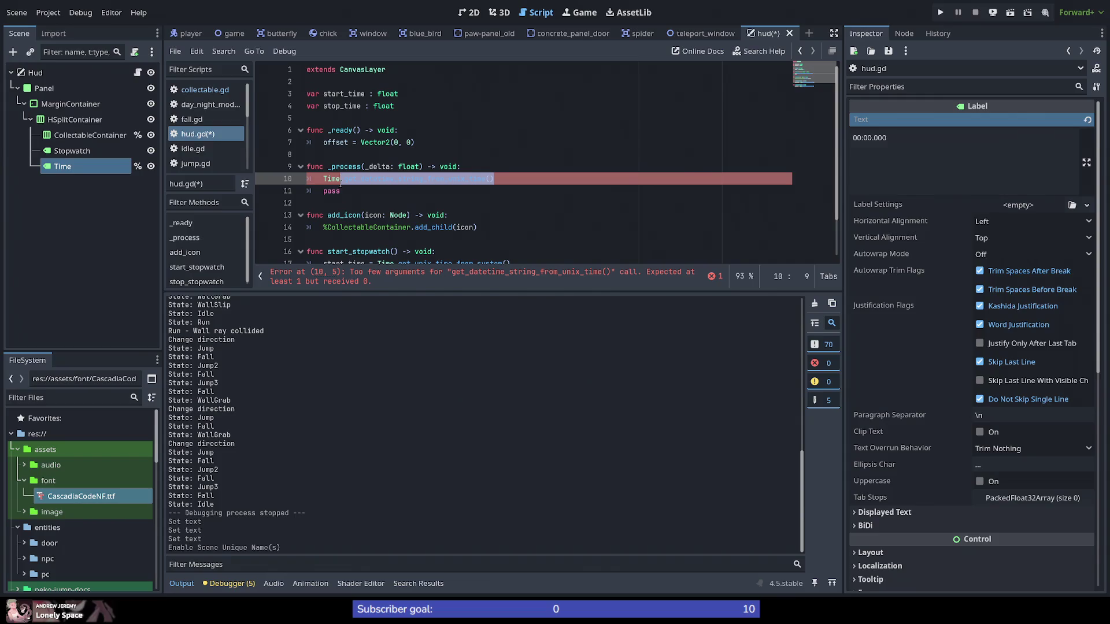
pyautogui.press('BackSpace')
# Step: Use Time.get_time_string_from_unix_time() on line 10 instead, then switch to the browser
pyautogui.write('.')
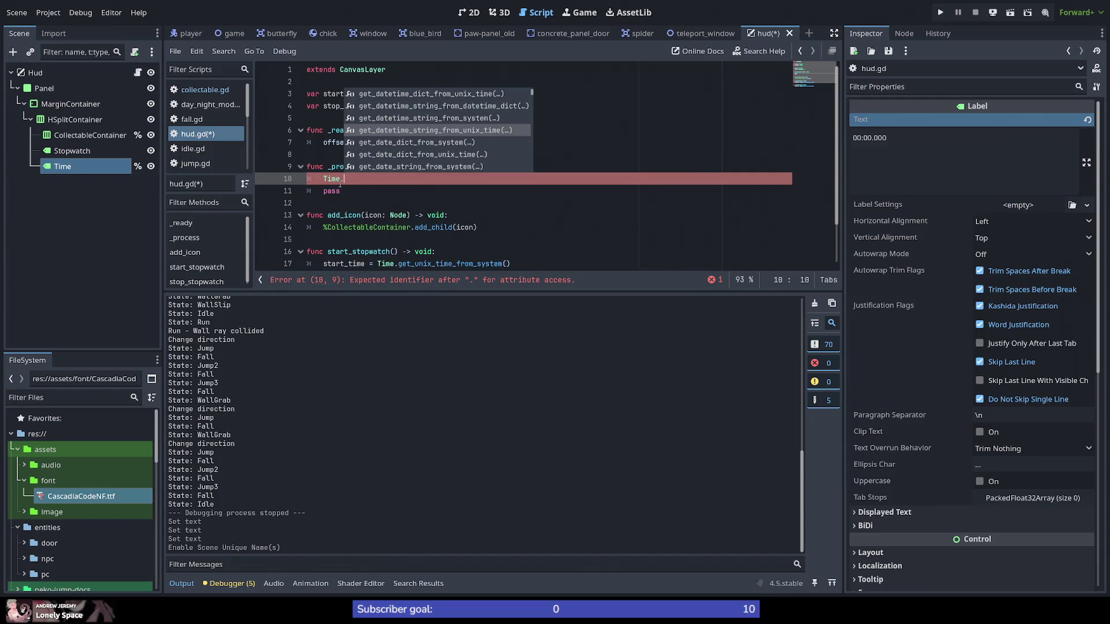
pyautogui.write('form')
pyautogui.press('BackSpace')
pyautogui.press('BackSpace')
pyautogui.press('BackSpace')
pyautogui.write('get')
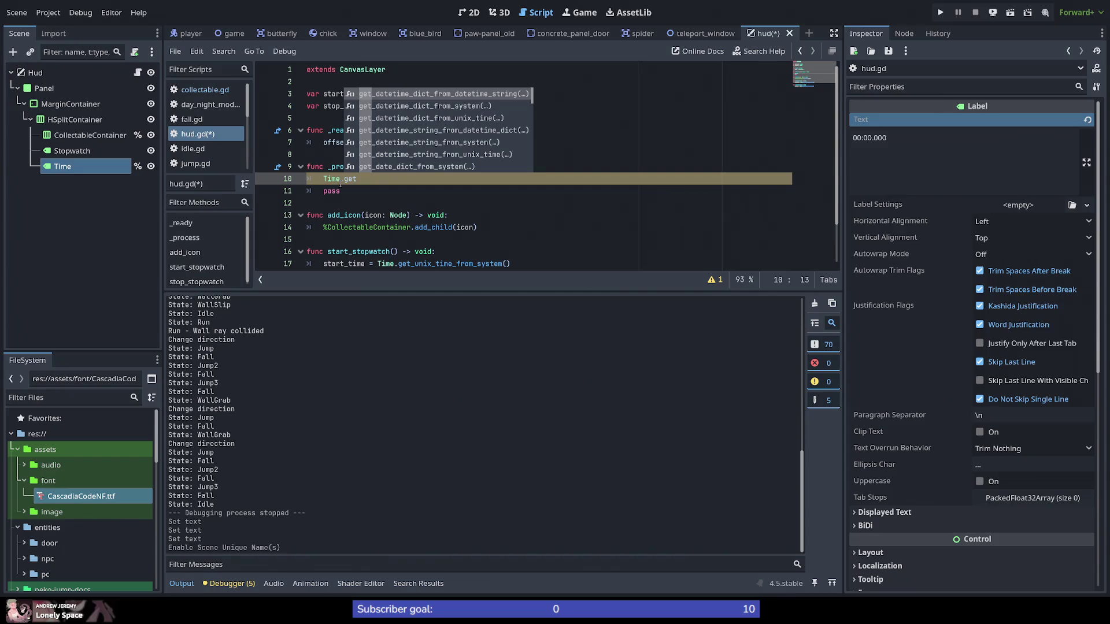
pyautogui.press('Down')
pyautogui.press('Down')
pyautogui.press('Down')
pyautogui.scroll(-5, 428, 162)
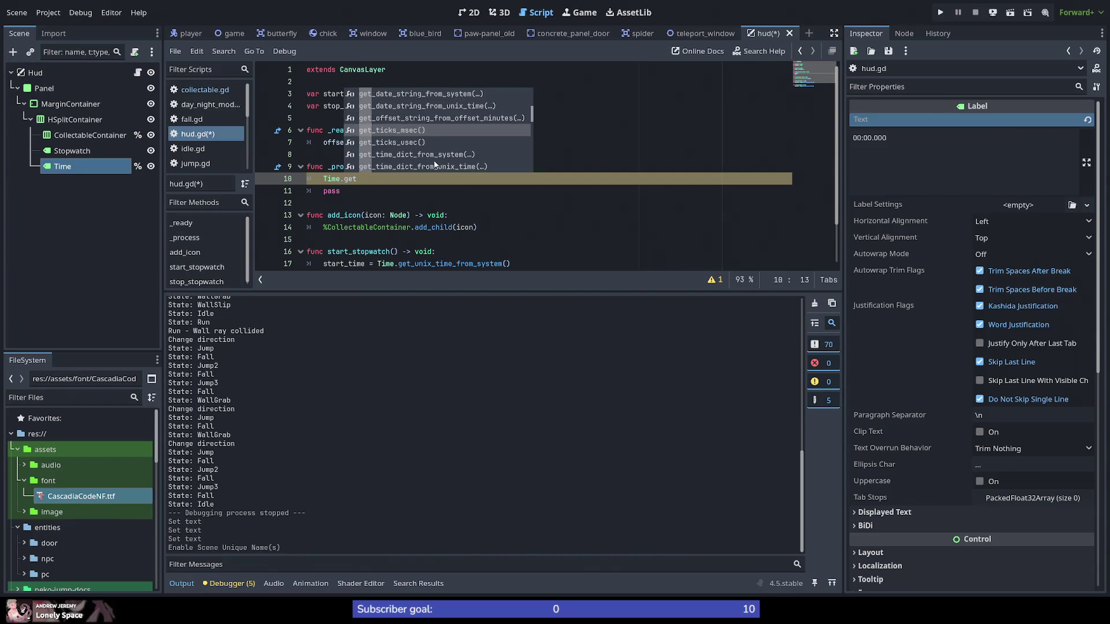
pyautogui.scroll(-4, 476, 143)
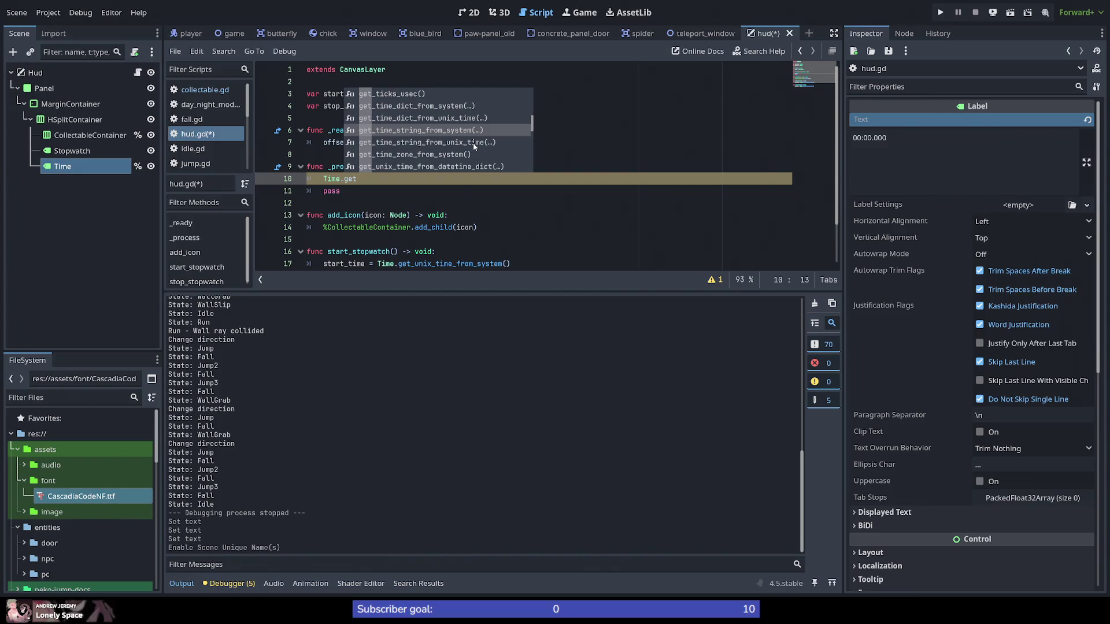
pyautogui.doubleClick(473, 144)
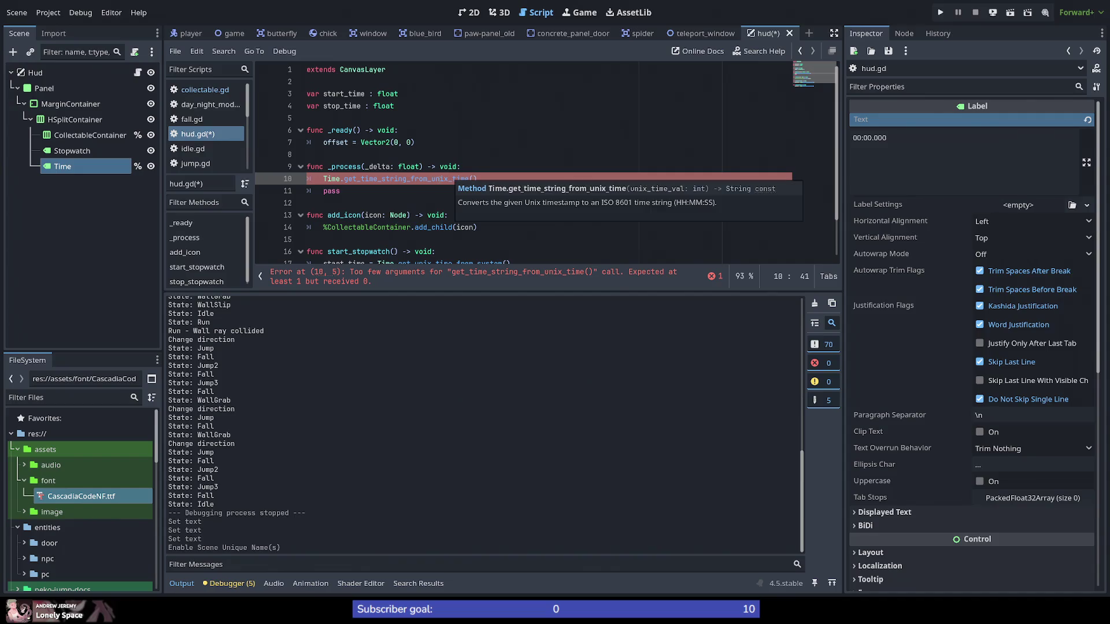
pyautogui.click(425, 179)
pyautogui.moveTo(483, 179)
pyautogui.mouseDown()
pyautogui.moveTo(347, 168)
pyautogui.moveTo(324, 181)
pyautogui.mouseUp()
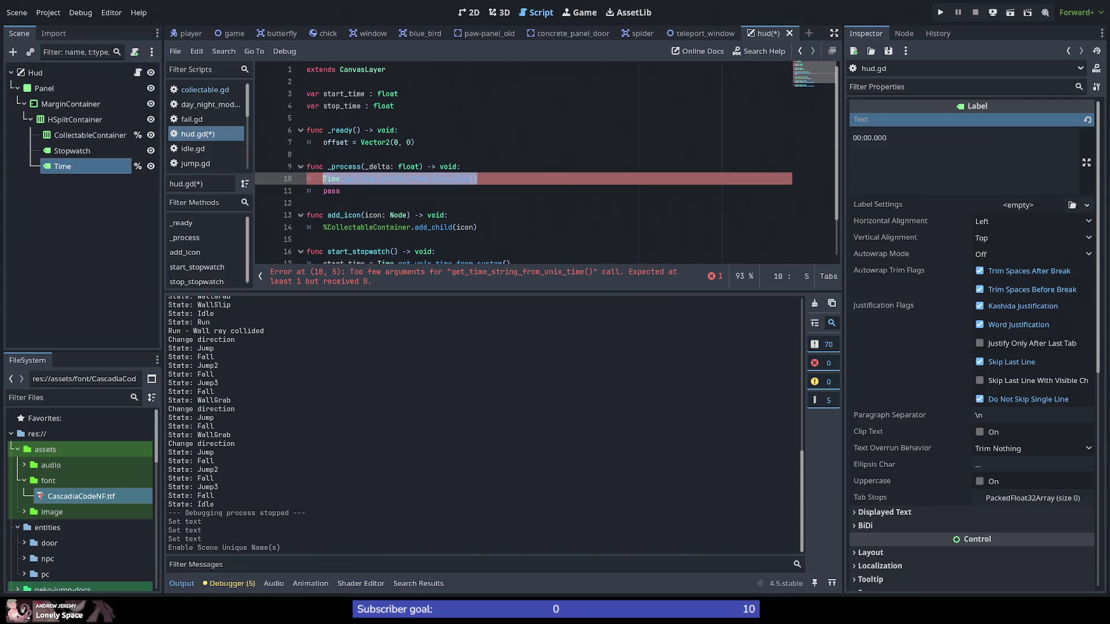
pyautogui.hotkey('alt', 'Tab')
pyautogui.hotkey('ctrl', 'l')
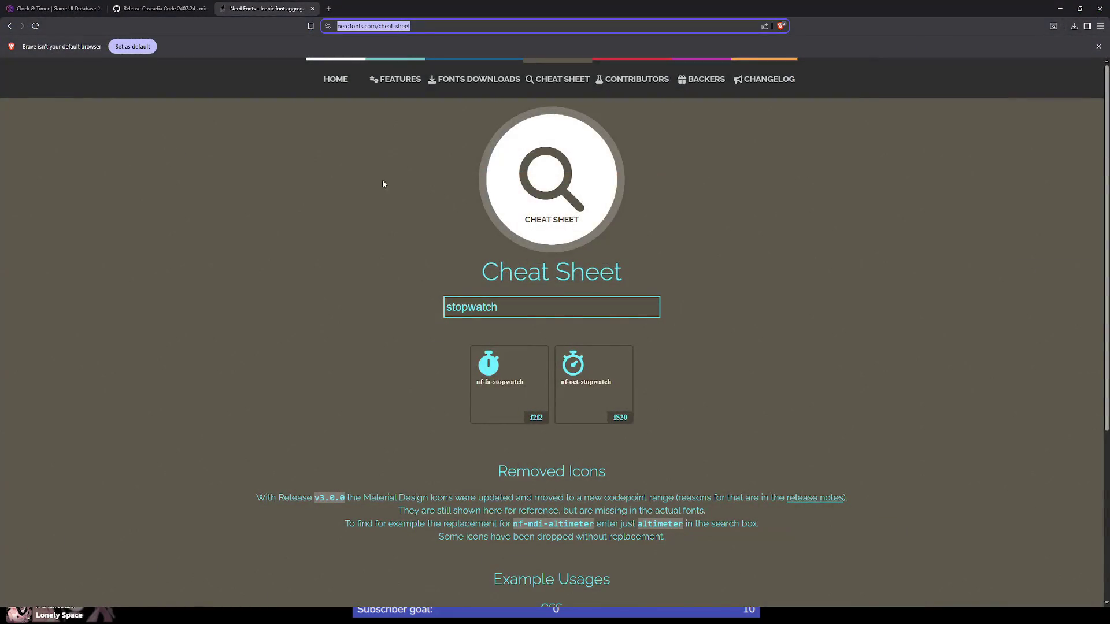
# Step: Search 'godot stopwatch' and open the forum thread about adding a stopwatch
pyautogui.click(156, 8)
pyautogui.click(419, 27)
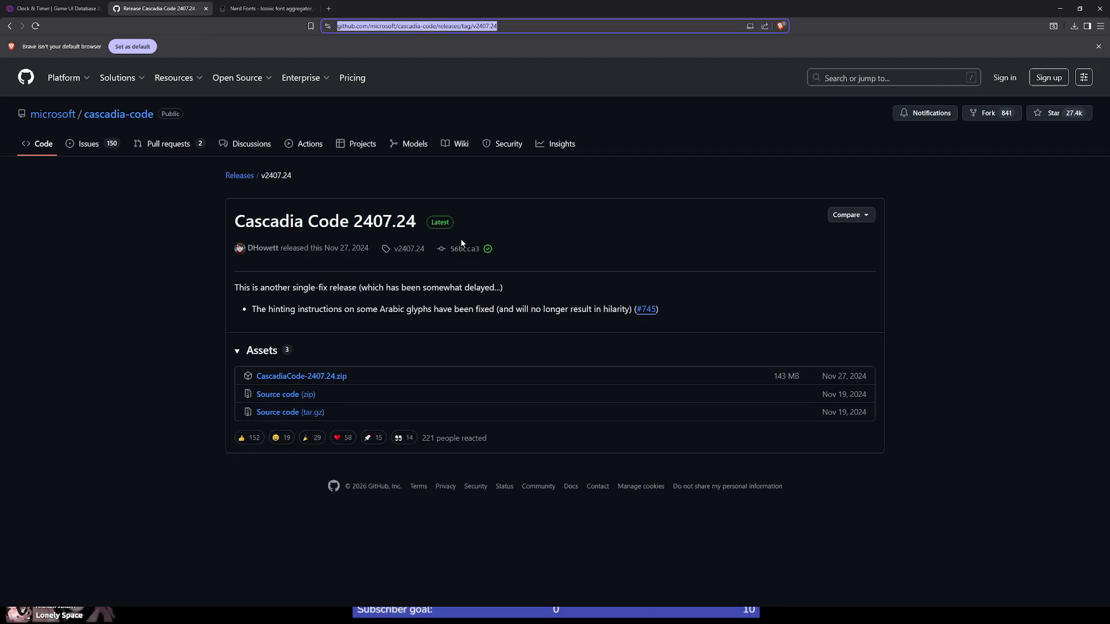
pyautogui.write('godot')
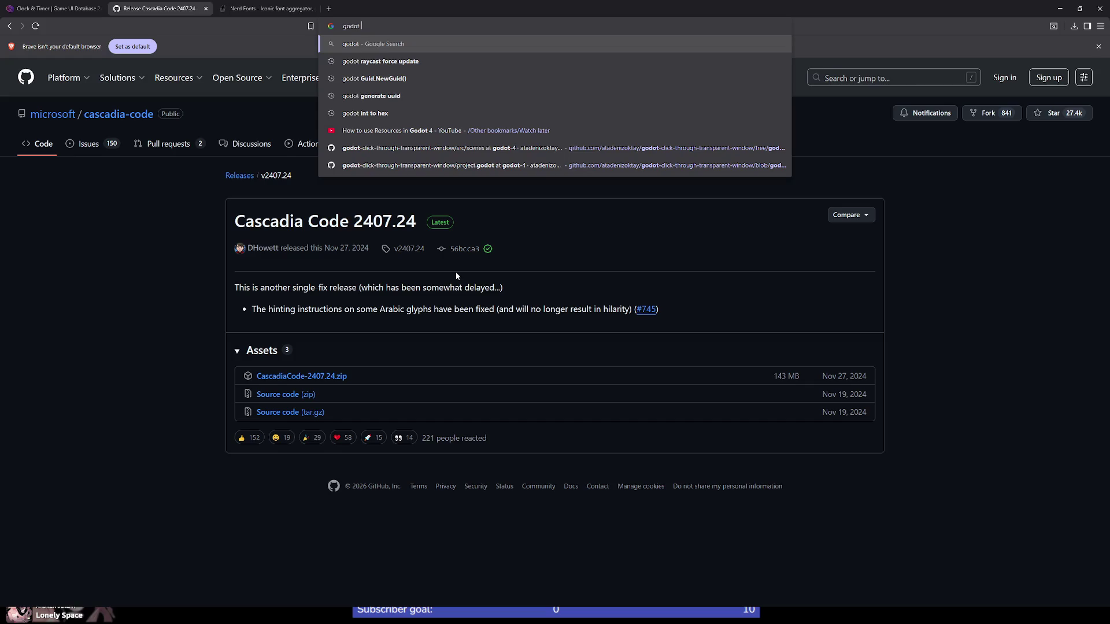
pyautogui.write('timer')
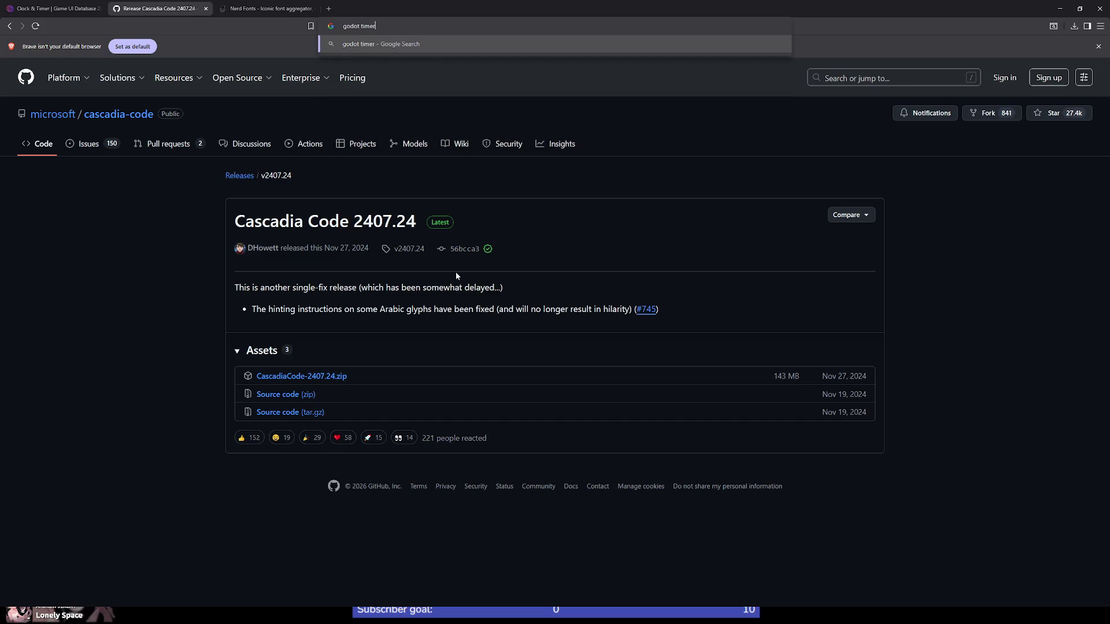
pyautogui.press('BackSpace')
pyautogui.press('BackSpace')
pyautogui.press('BackSpace')
pyautogui.write('stopwat')
pyautogui.write('ch')
pyautogui.press('Return')
pyautogui.click(252, 179)
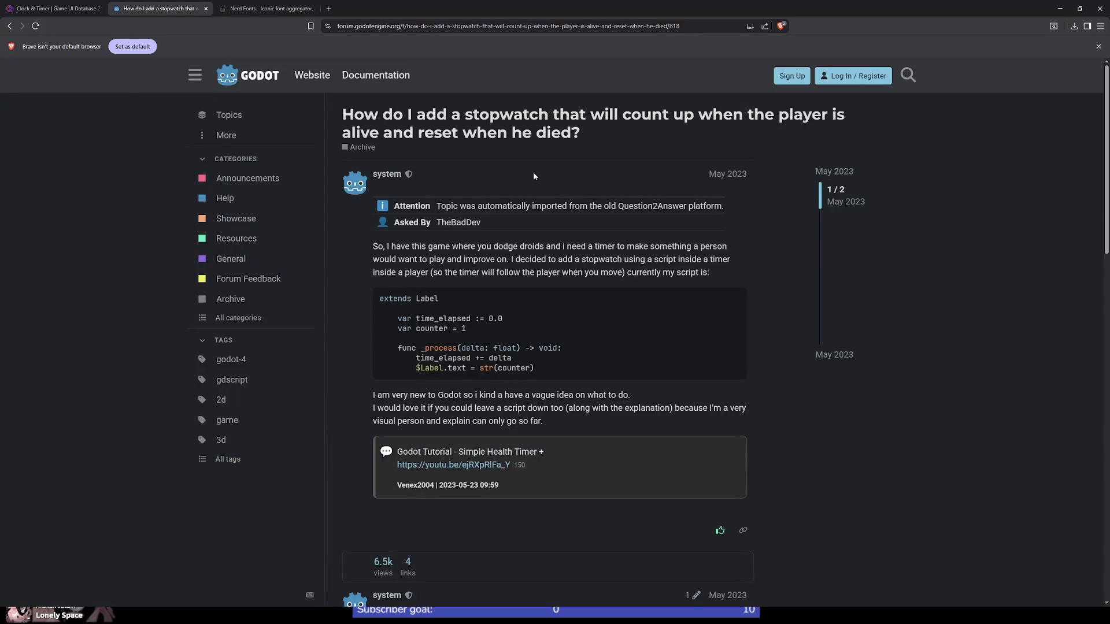
# Step: Highlight counter, time_elapsed and delta in the question's example code
pyautogui.doubleClick(522, 369)
pyautogui.doubleClick(452, 318)
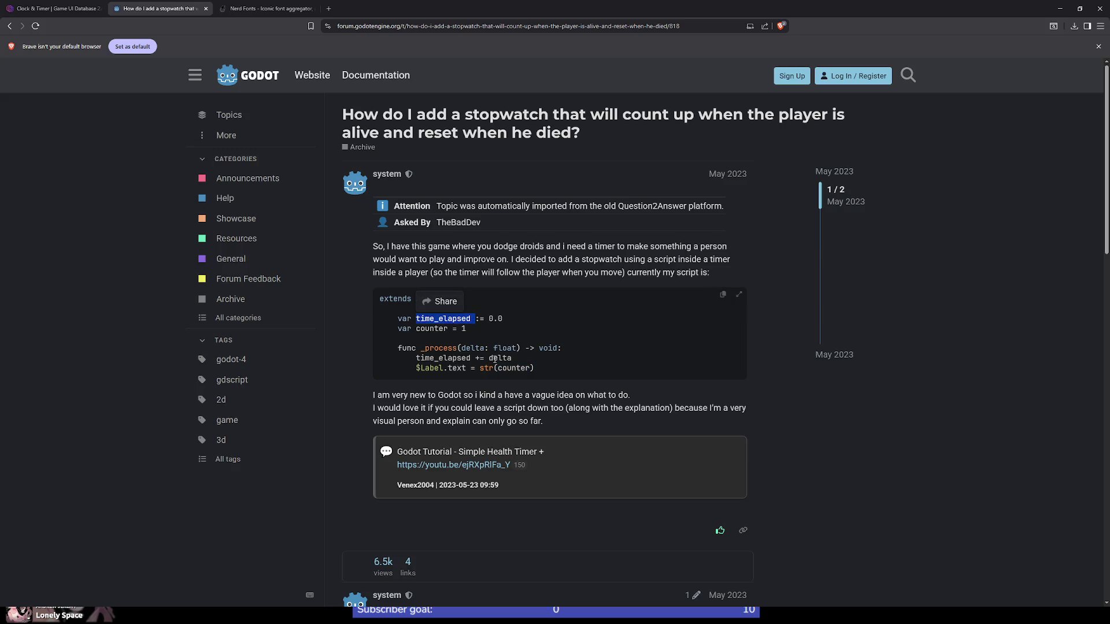
pyautogui.doubleClick(494, 359)
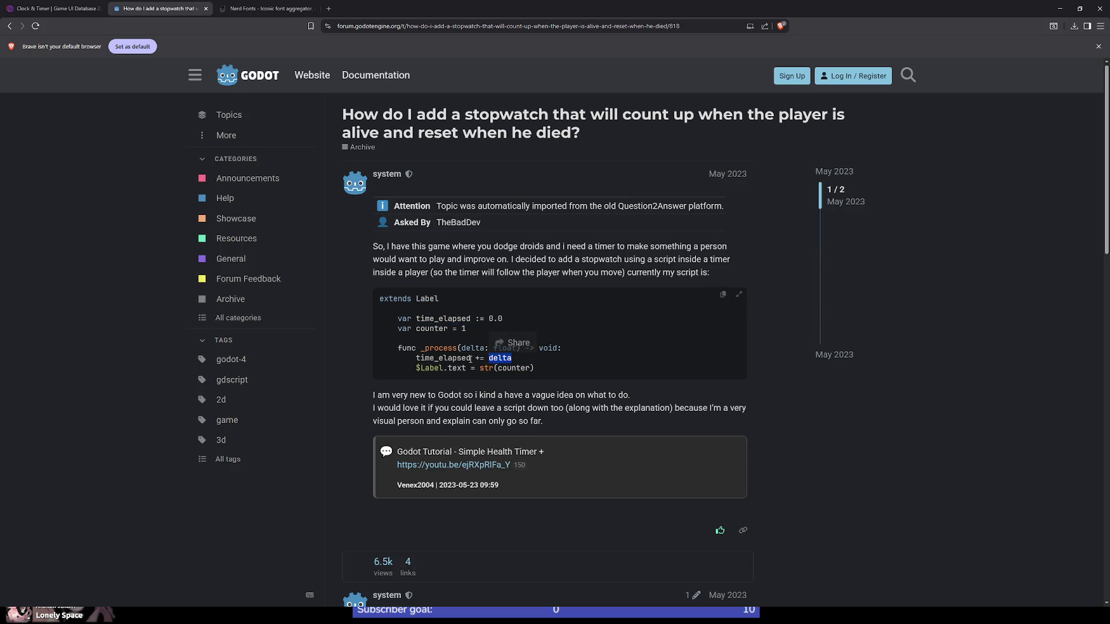
pyautogui.doubleClick(435, 319)
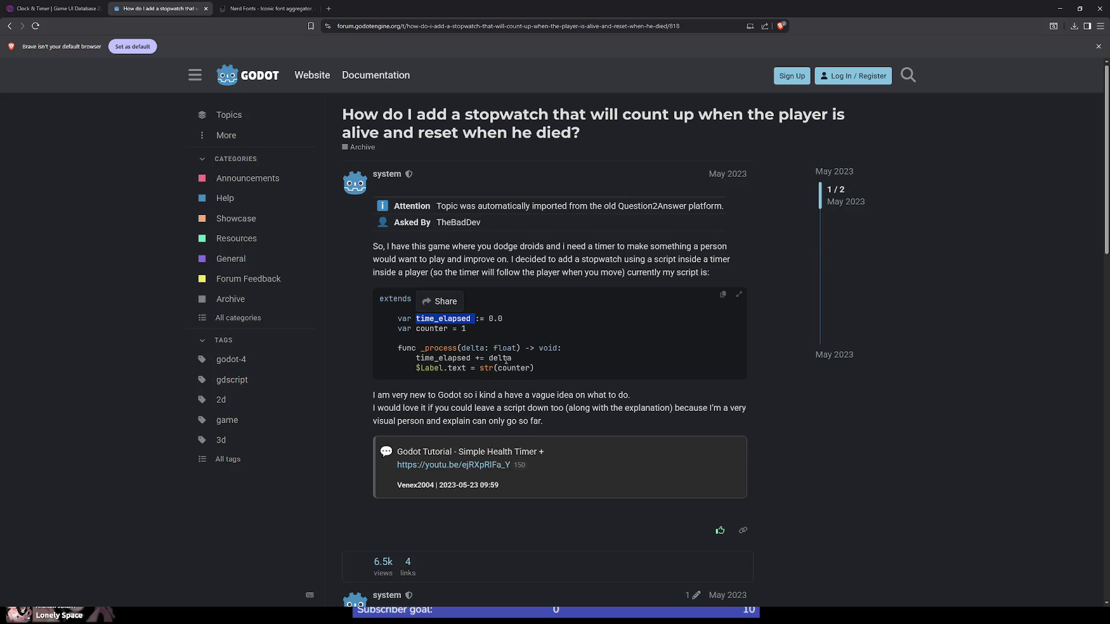
pyautogui.doubleClick(430, 329)
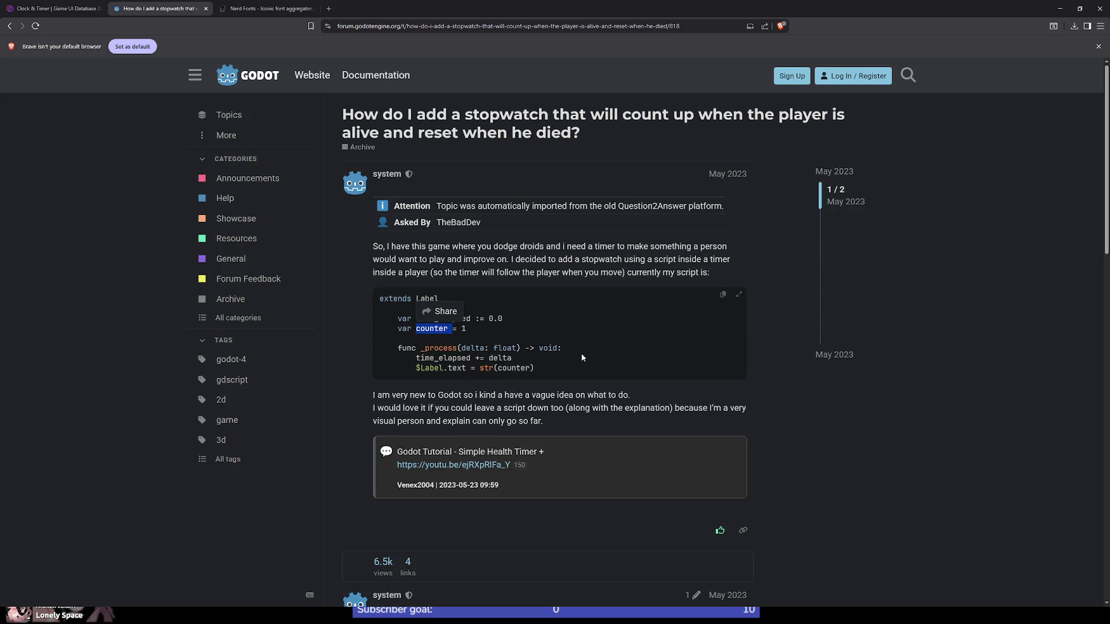
pyautogui.doubleClick(514, 369)
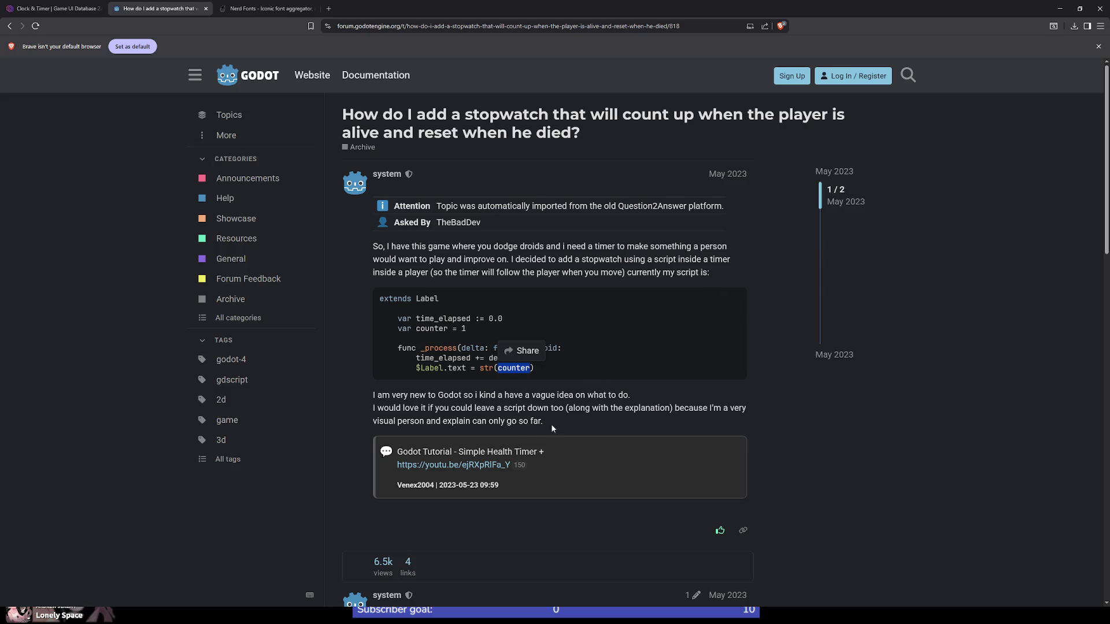
# Step: Scroll to the reply and highlight time_elapsed and pad_decimals in its label text line
pyautogui.scroll(-6, 550, 424)
pyautogui.scroll(-1, 561, 428)
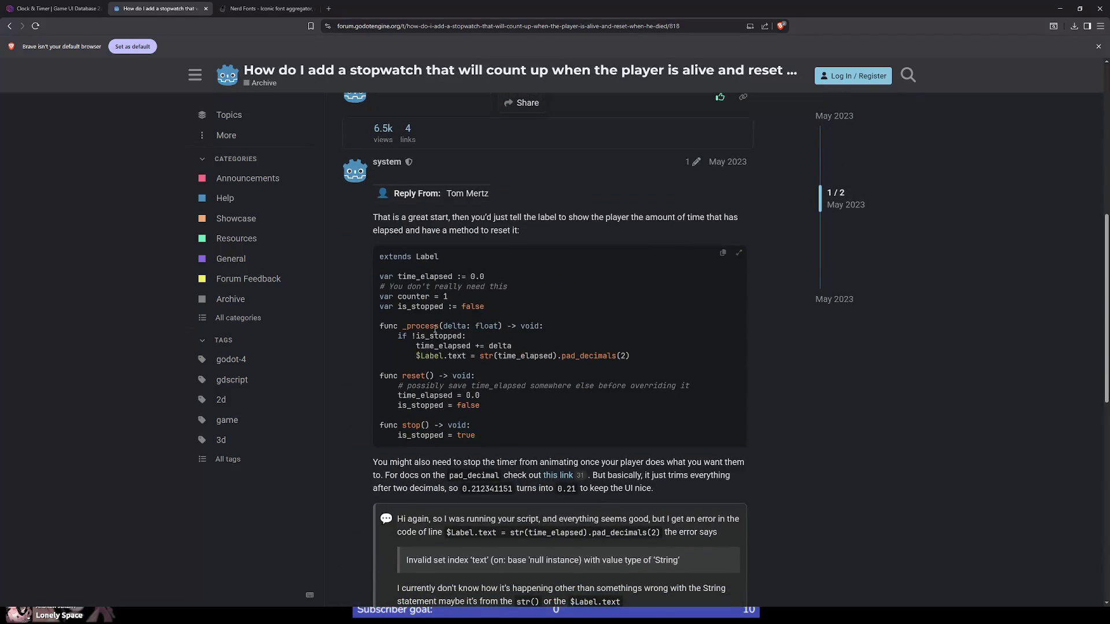
pyautogui.doubleClick(522, 356)
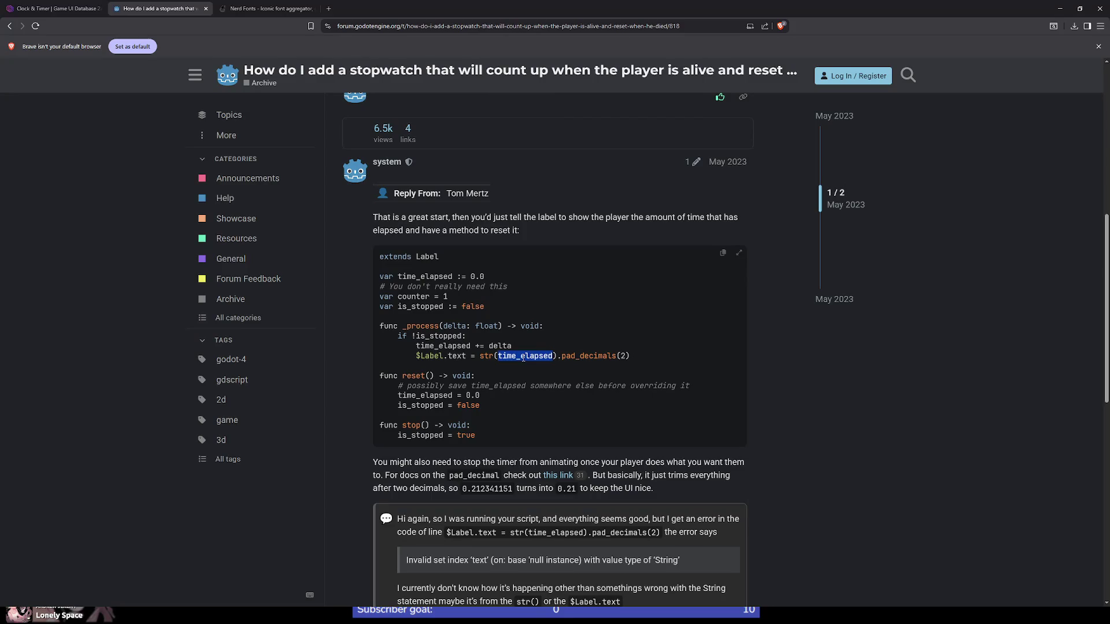
pyautogui.doubleClick(588, 356)
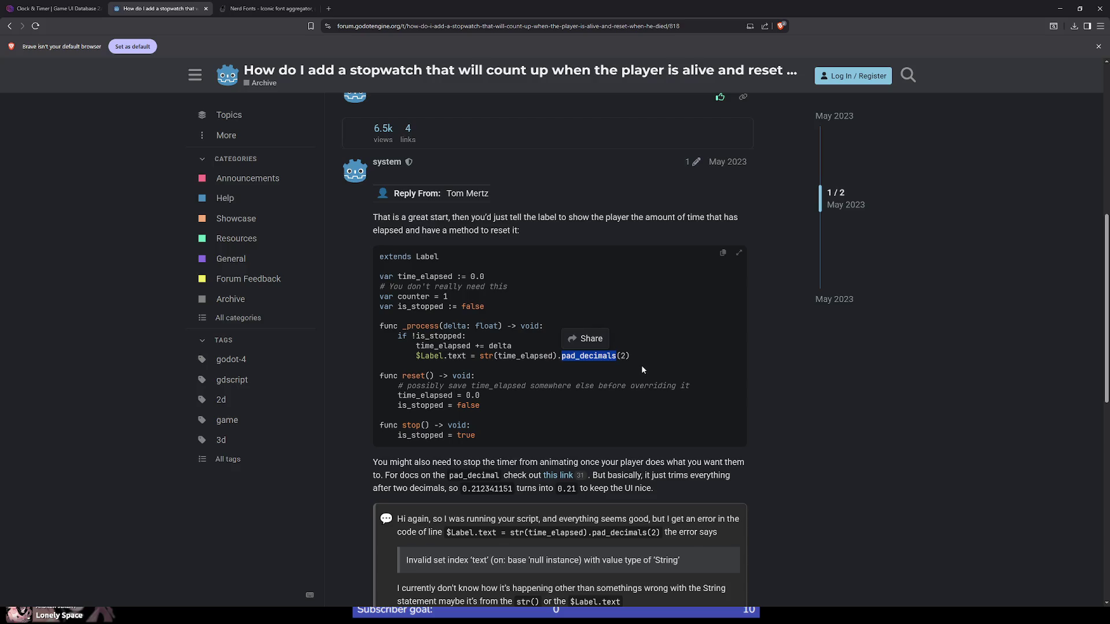
pyautogui.doubleClick(511, 356)
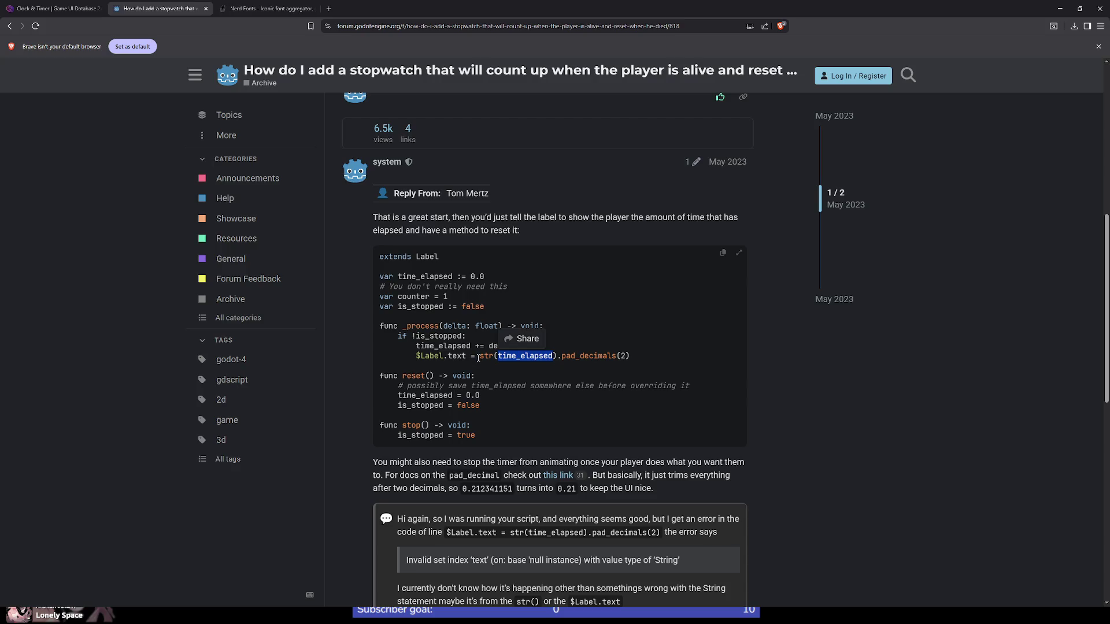
pyautogui.scroll(-3, 612, 413)
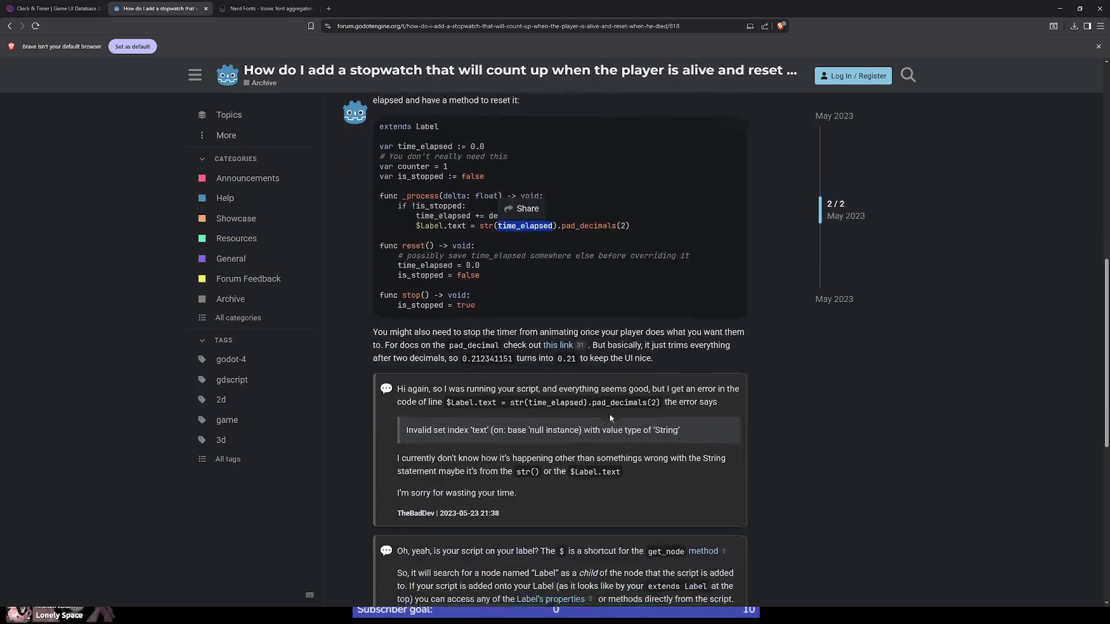
pyautogui.scroll(-4, 534, 449)
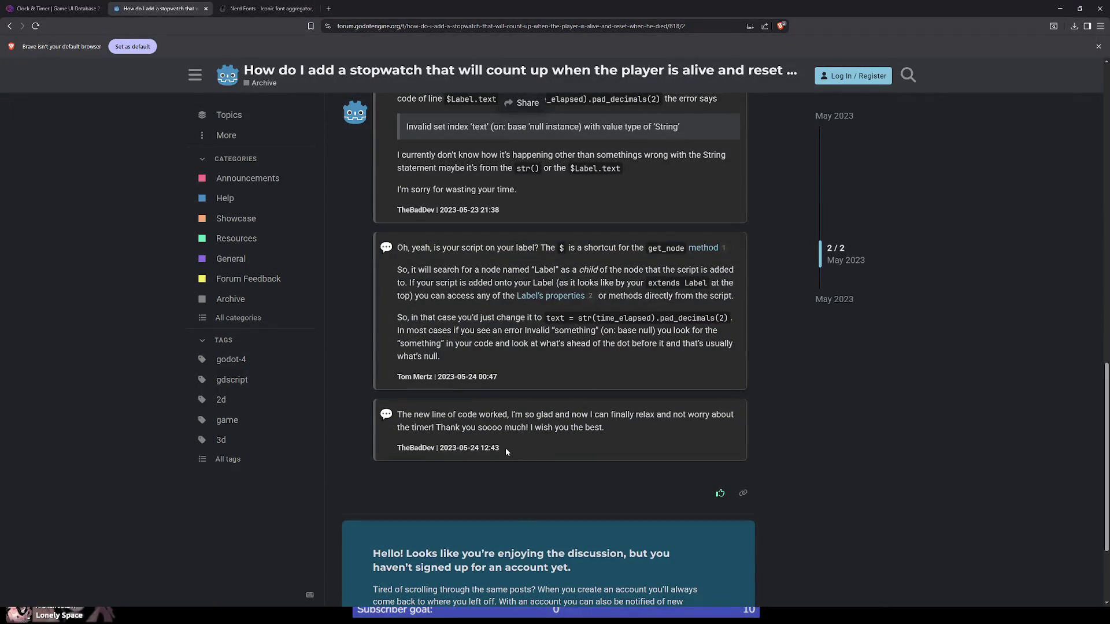
pyautogui.scroll(6, 505, 447)
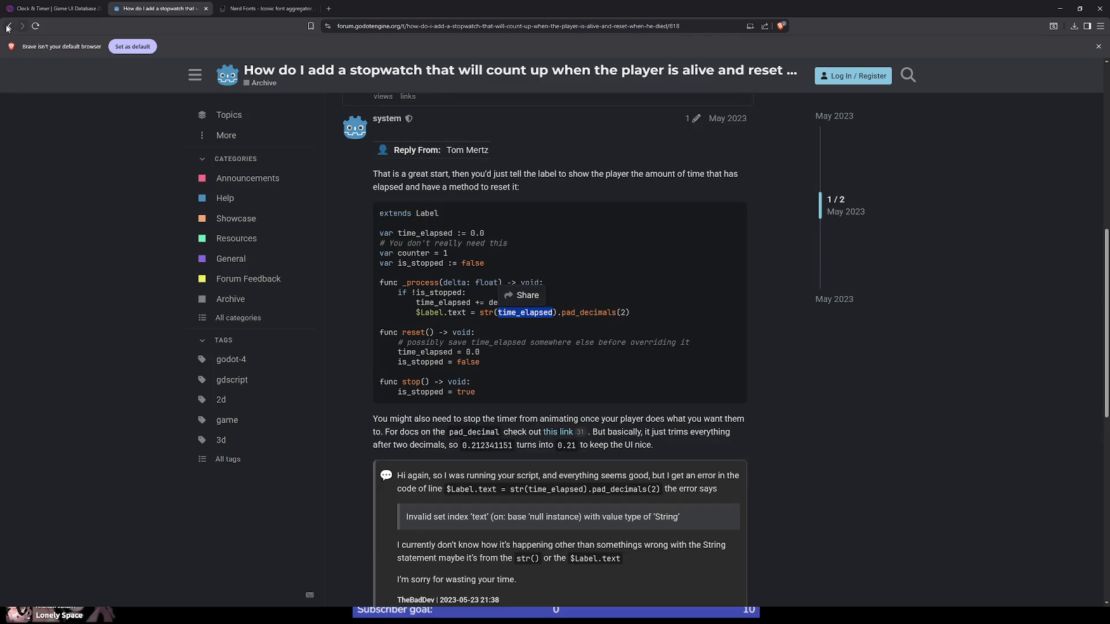
# Step: Refine the search with 'minutes seconds milliseconds' and open the forum timer thread
pyautogui.click(9, 26)
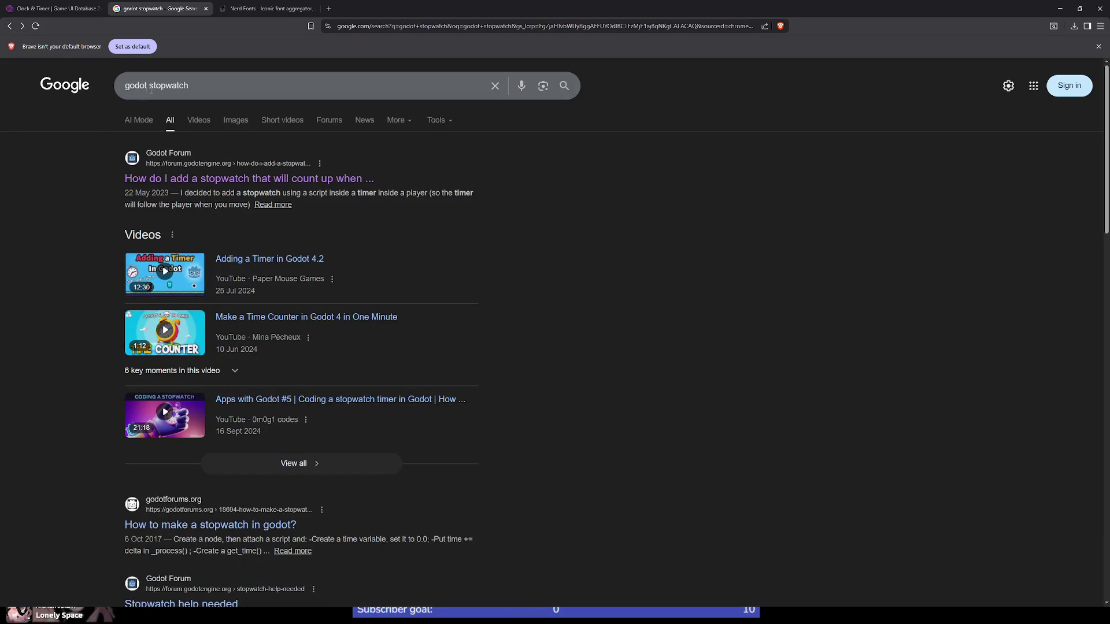
pyautogui.click(214, 85)
pyautogui.write('minutes')
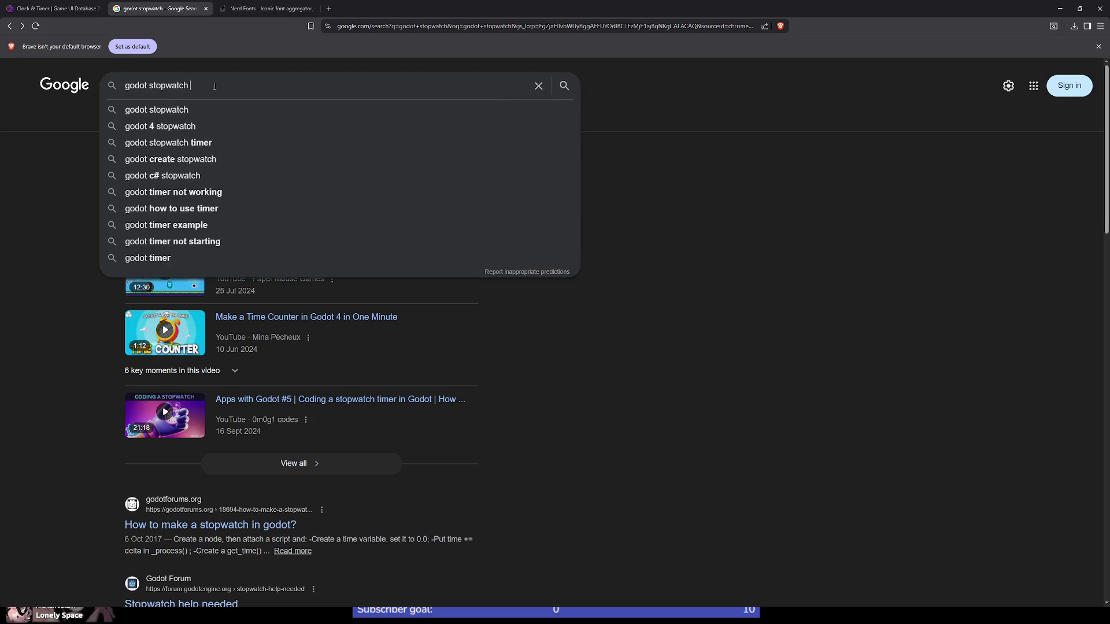
pyautogui.write(' se')
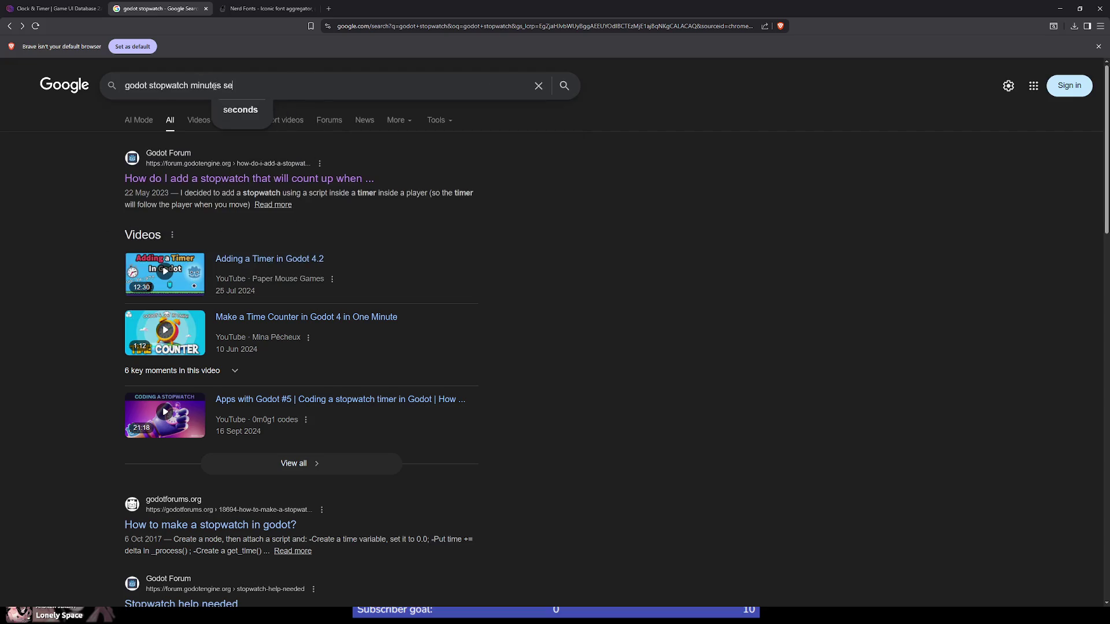
pyautogui.write('conds mi')
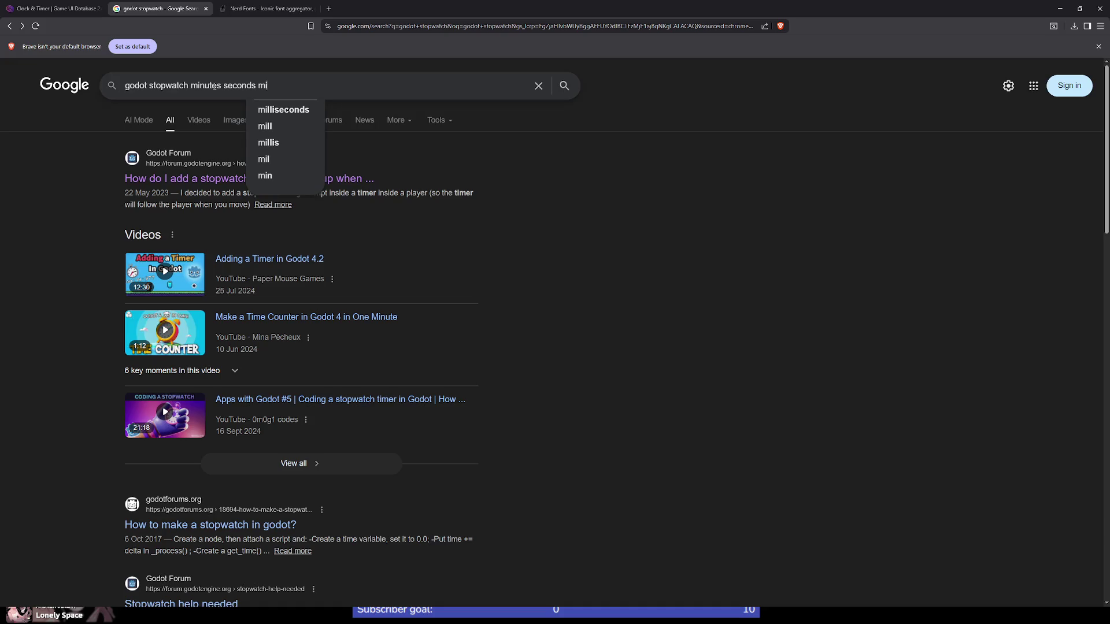
pyautogui.write('lliseconds')
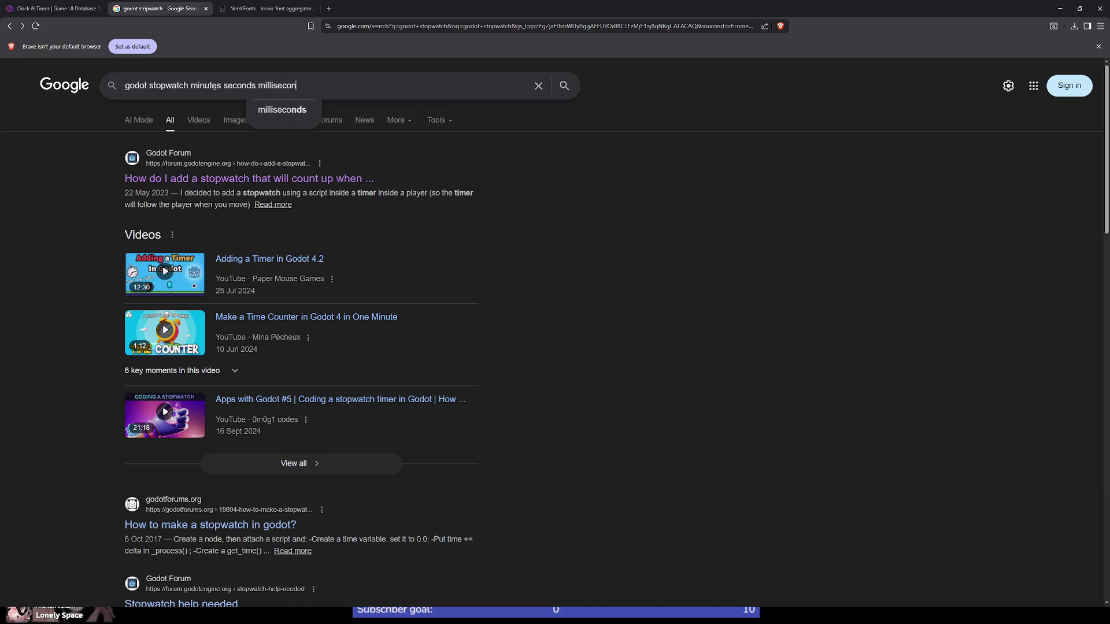
pyautogui.press('Return')
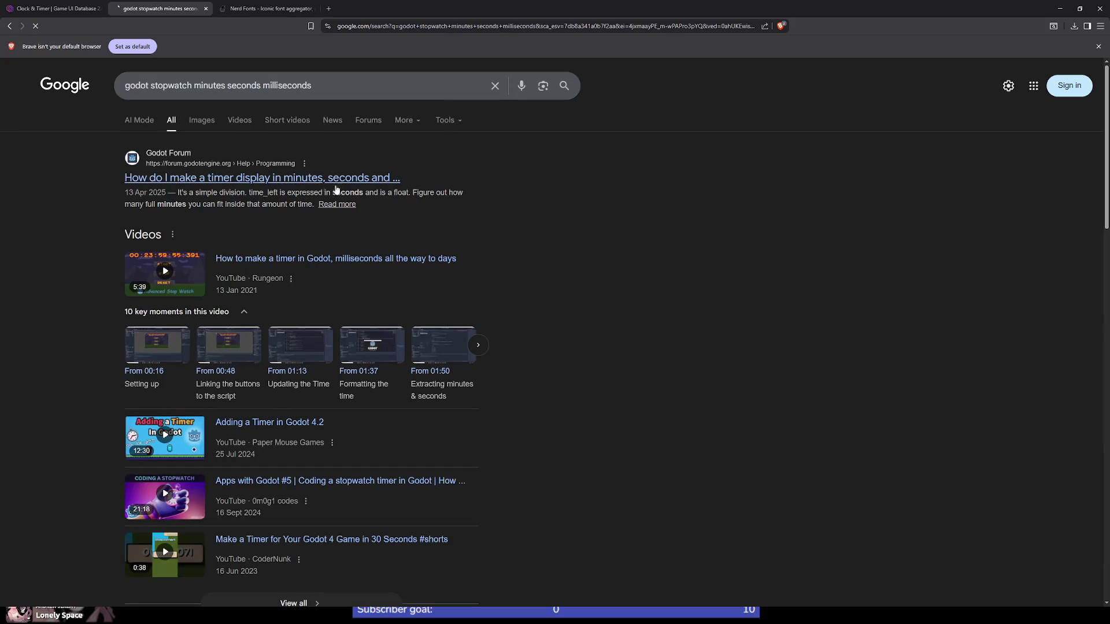
pyautogui.click(335, 182)
# Step: Highlight the note explaining that time_left is in seconds
pyautogui.scroll(-4, 458, 239)
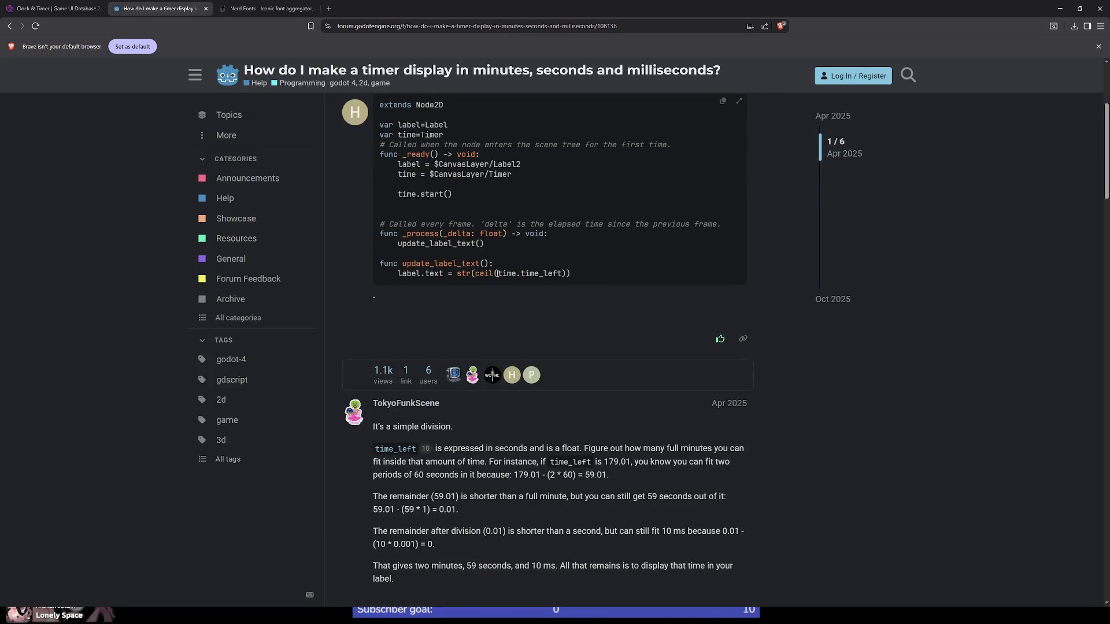
pyautogui.scroll(-3, 502, 335)
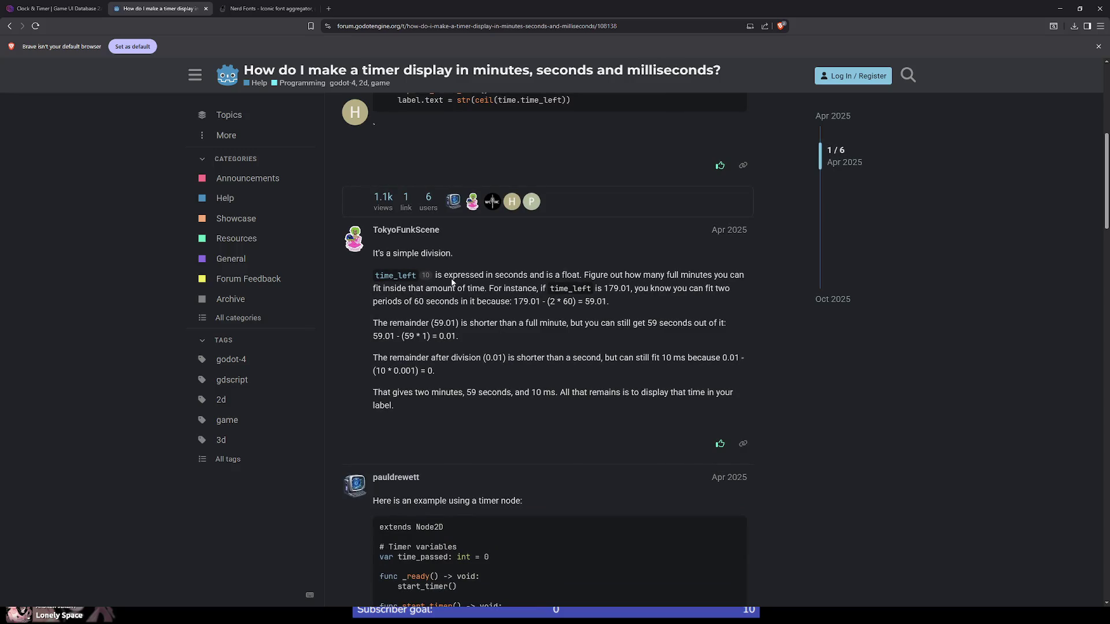
pyautogui.moveTo(436, 276); pyautogui.dragTo(572, 275)
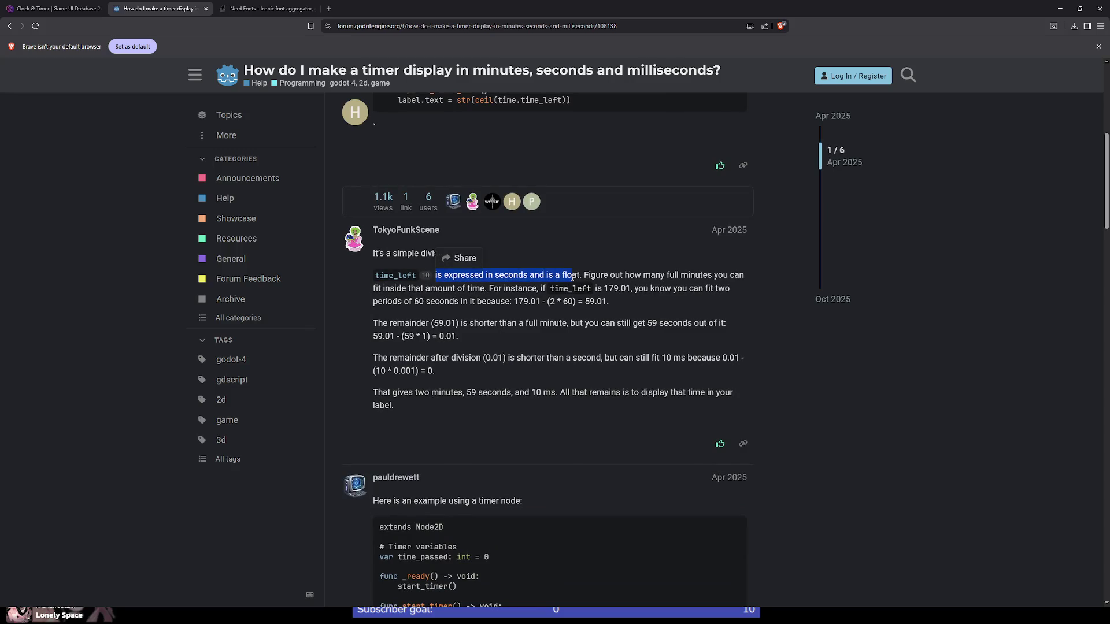
pyautogui.keyDown('shift'); pyautogui.click(590, 288); pyautogui.keyUp('shift')
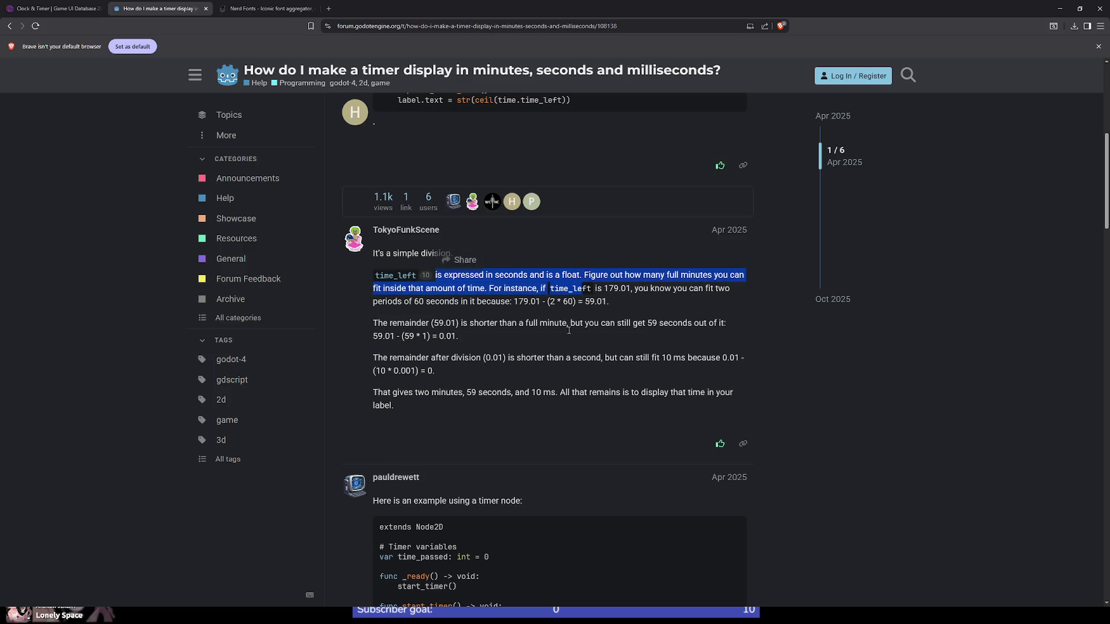
pyautogui.click(525, 379)
# Step: Examine minutes, floori, seconds and get_converted_time in the example code
pyautogui.scroll(-5, 458, 364)
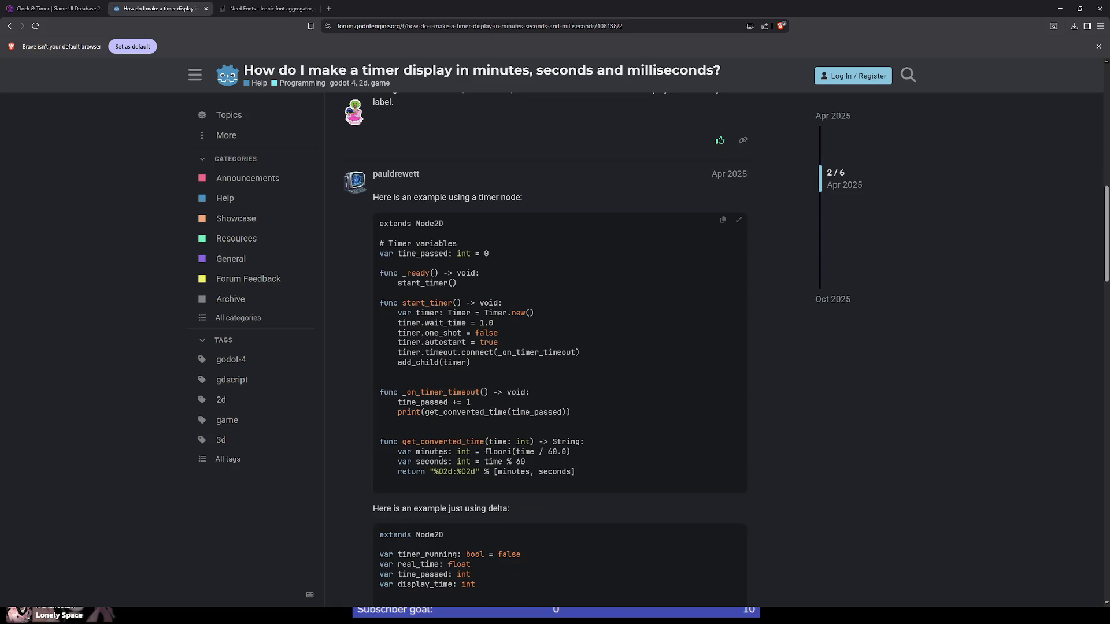
pyautogui.doubleClick(432, 452)
pyautogui.doubleClick(500, 452)
pyautogui.doubleClick(432, 462)
pyautogui.click(531, 464)
pyautogui.doubleClick(439, 442)
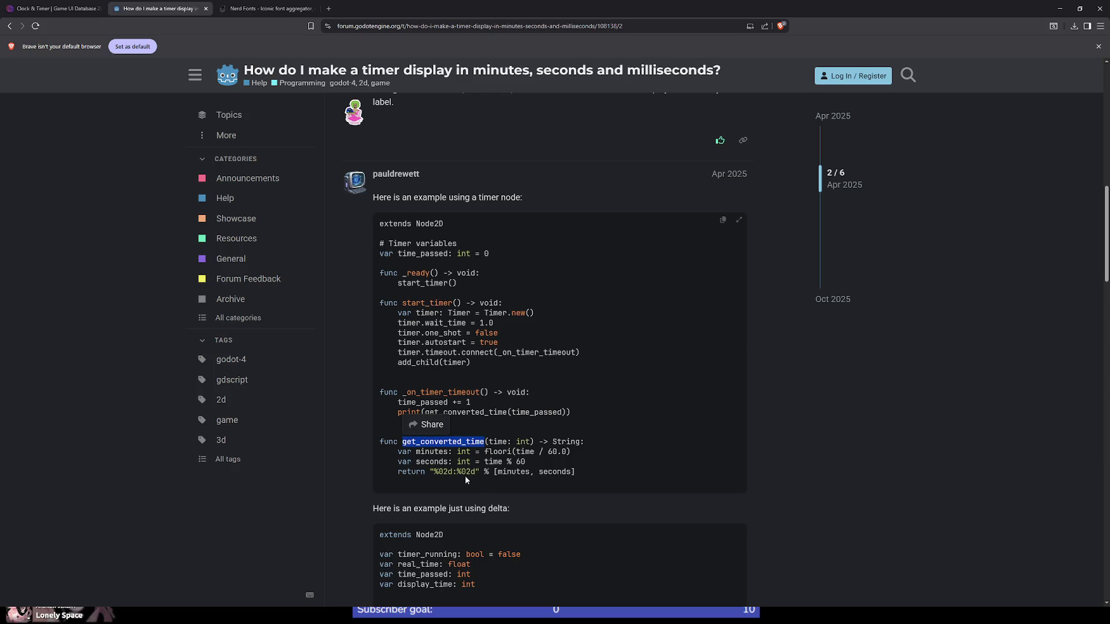
pyautogui.scroll(-8, 491, 477)
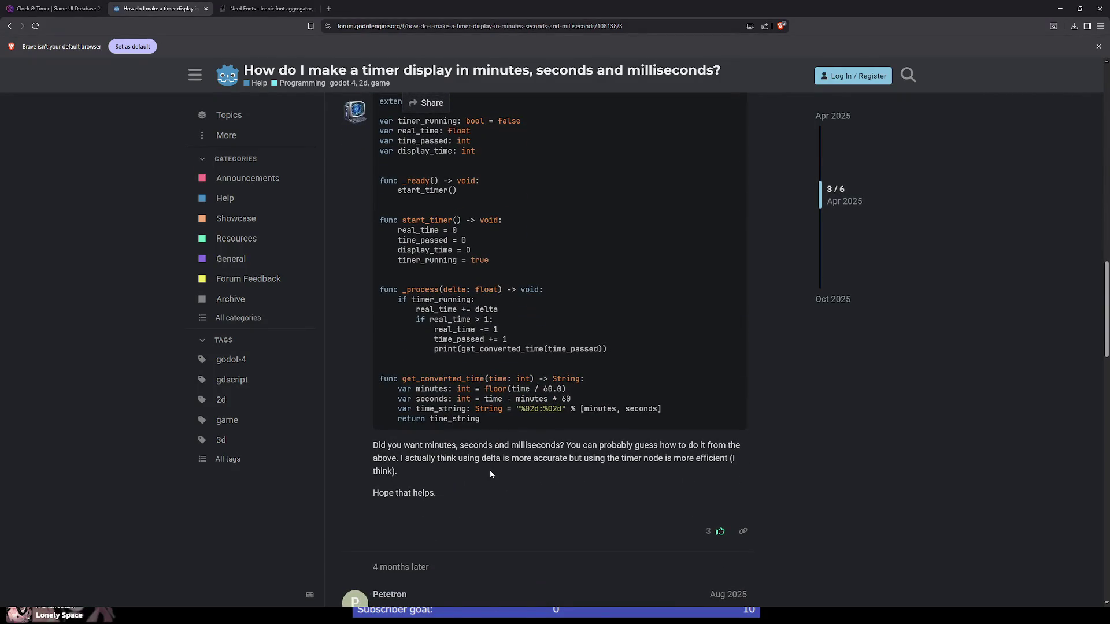
pyautogui.scroll(4, 491, 470)
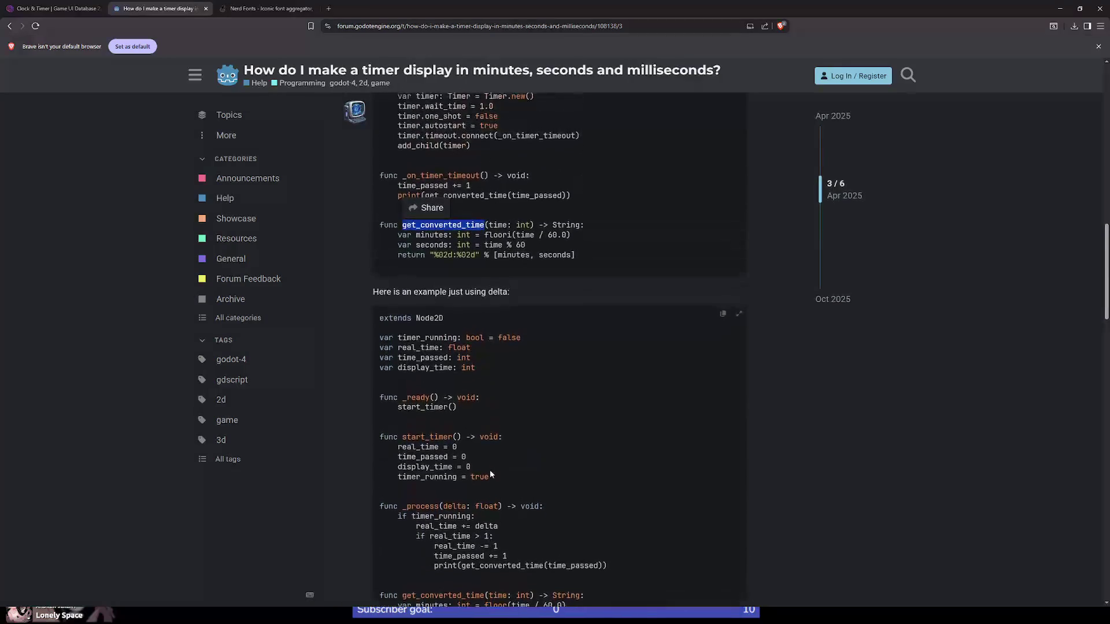
pyautogui.scroll(-1, 490, 473)
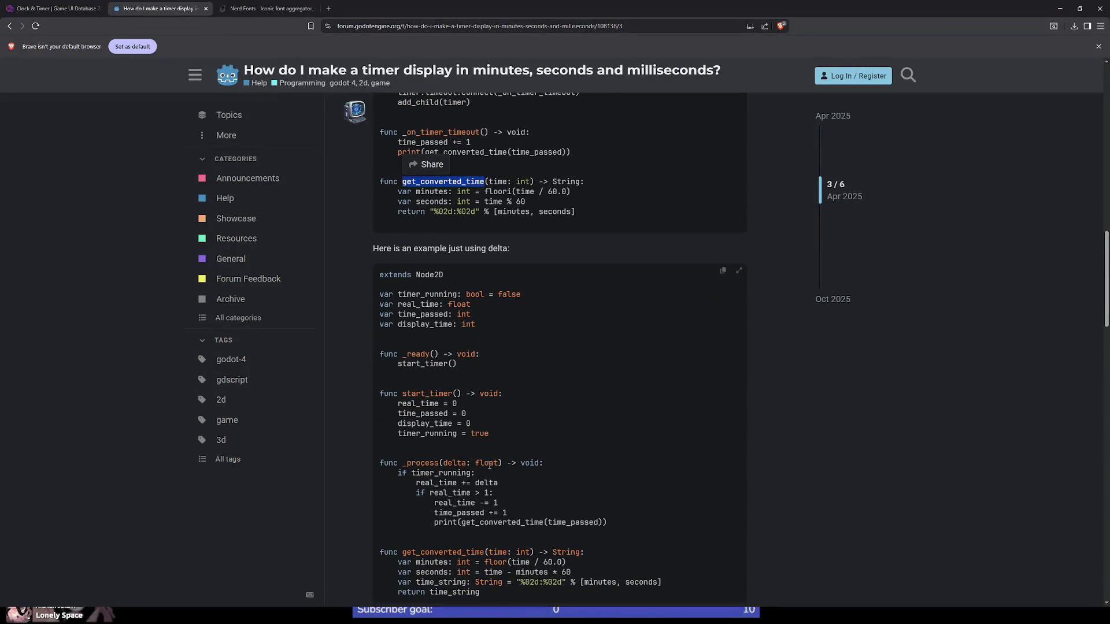
pyautogui.hotkey('alt', 'Tab')
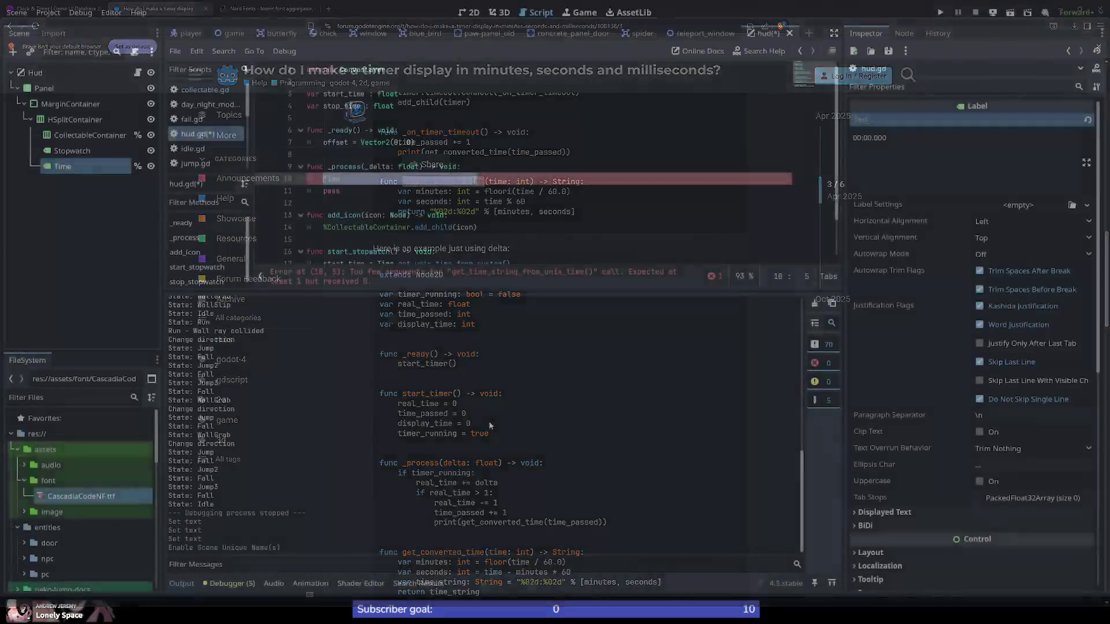
# Step: Overwrite line 10's Time call with '%Time.text = "%d:%d.%d" % [minute,'
pyautogui.moveTo(519, 179); pyautogui.dragTo(323, 179)
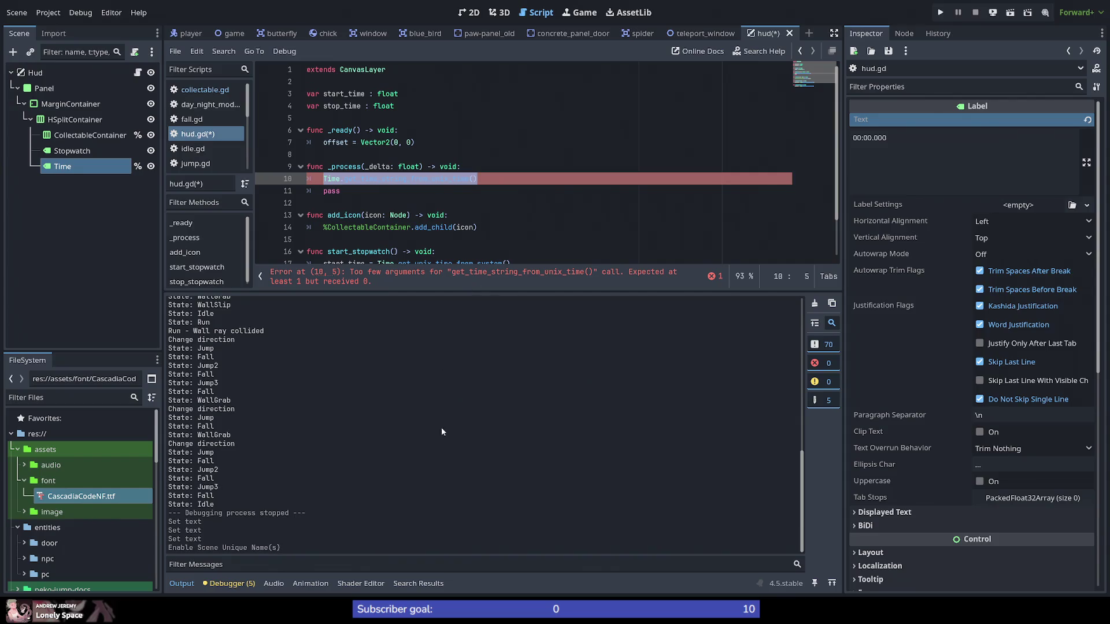
pyautogui.scroll(3, 442, 428)
pyautogui.click(469, 179)
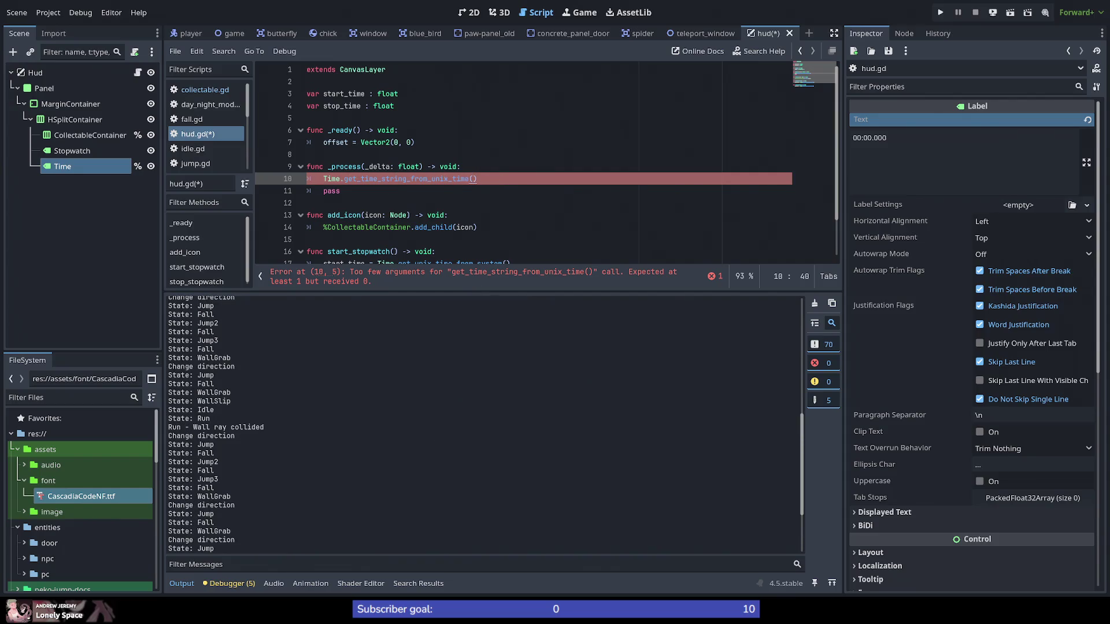
pyautogui.moveTo(477, 179)
pyautogui.mouseDown()
pyautogui.moveTo(323, 167)
pyautogui.moveTo(323, 179)
pyautogui.mouseUp()
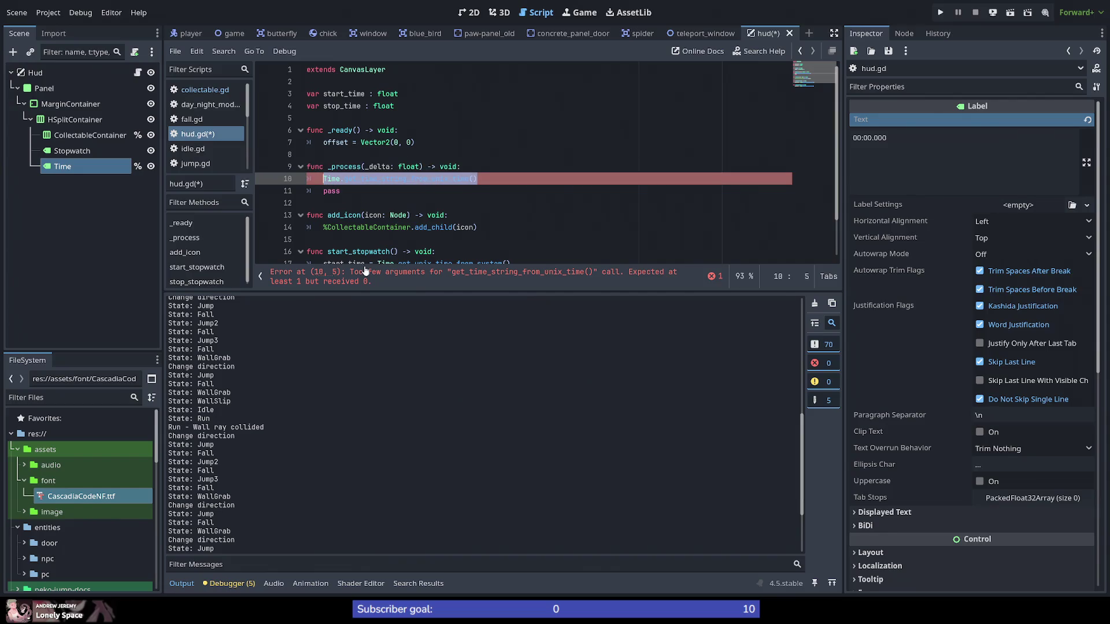
pyautogui.write('%')
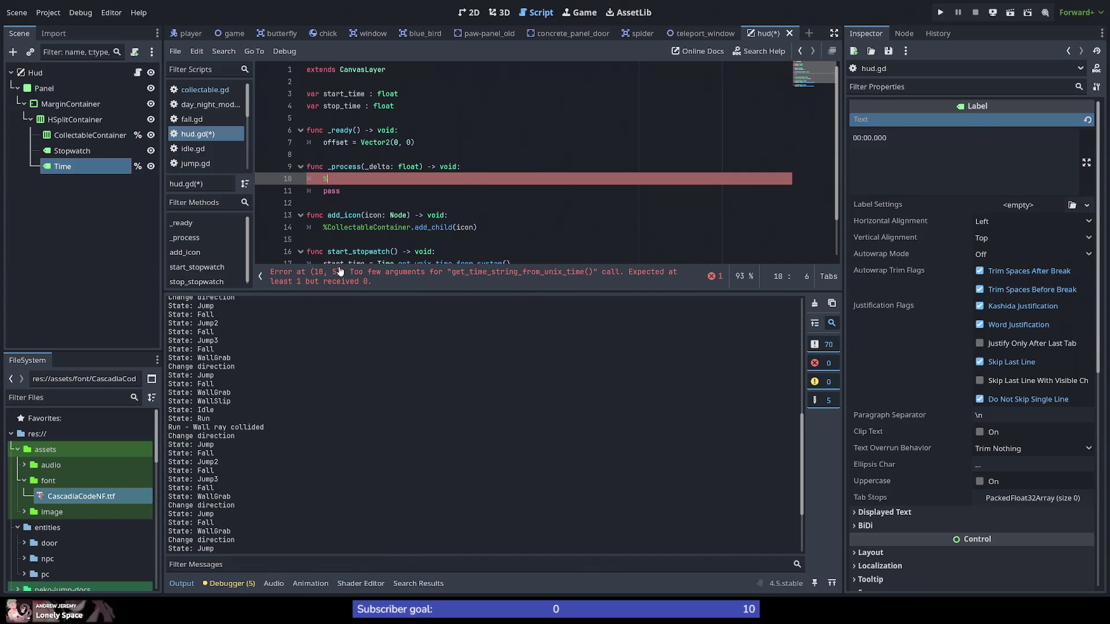
pyautogui.write('Time.')
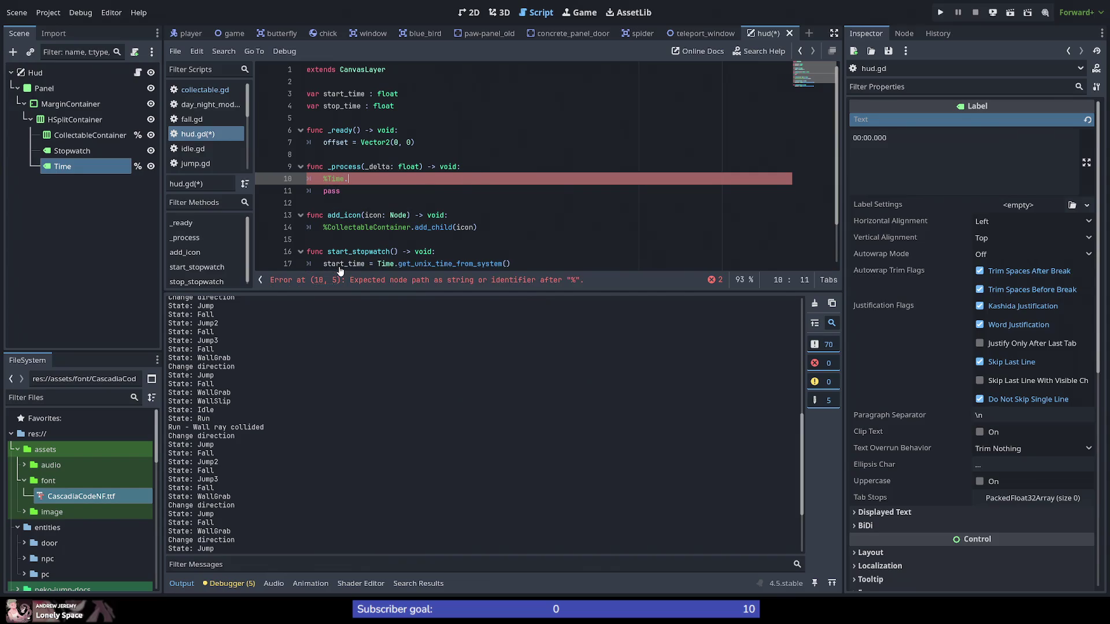
pyautogui.write('text = ')
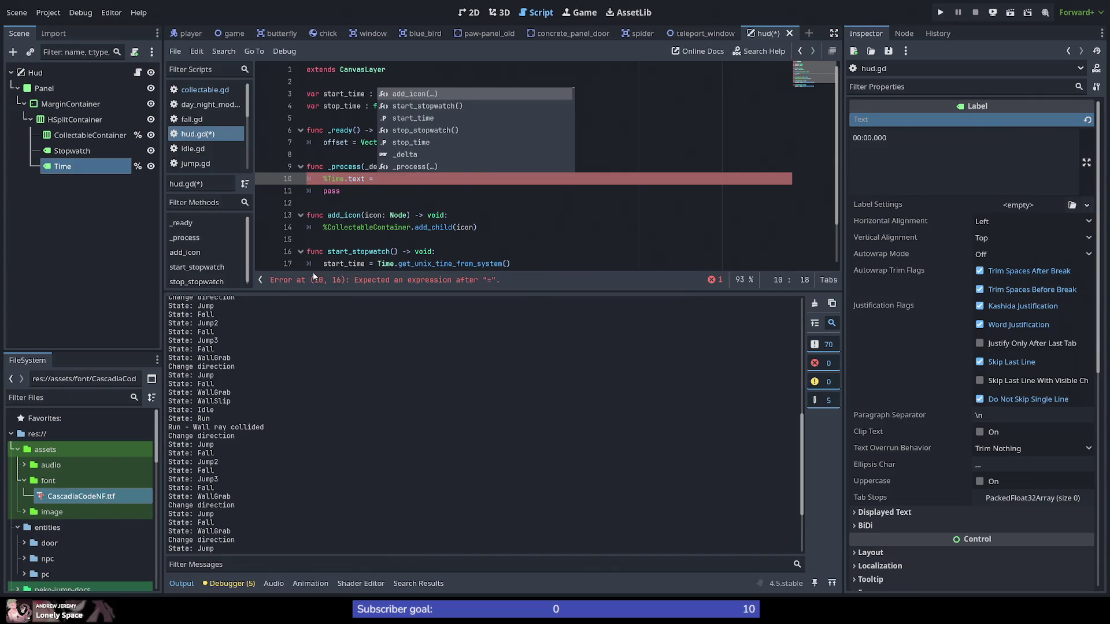
pyautogui.write('"')
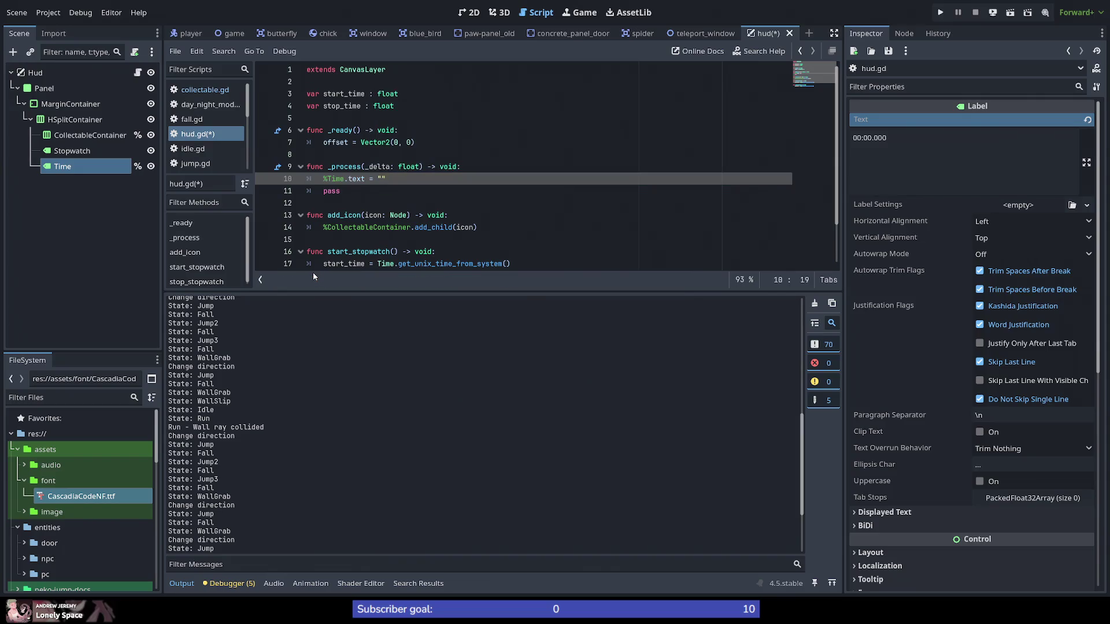
pyautogui.write('%d:')
pyautogui.write('%d')
pyautogui.write('.%d" ')
pyautogui.write('% [')
pyautogui.write('minute')
pyautogui.write(',')
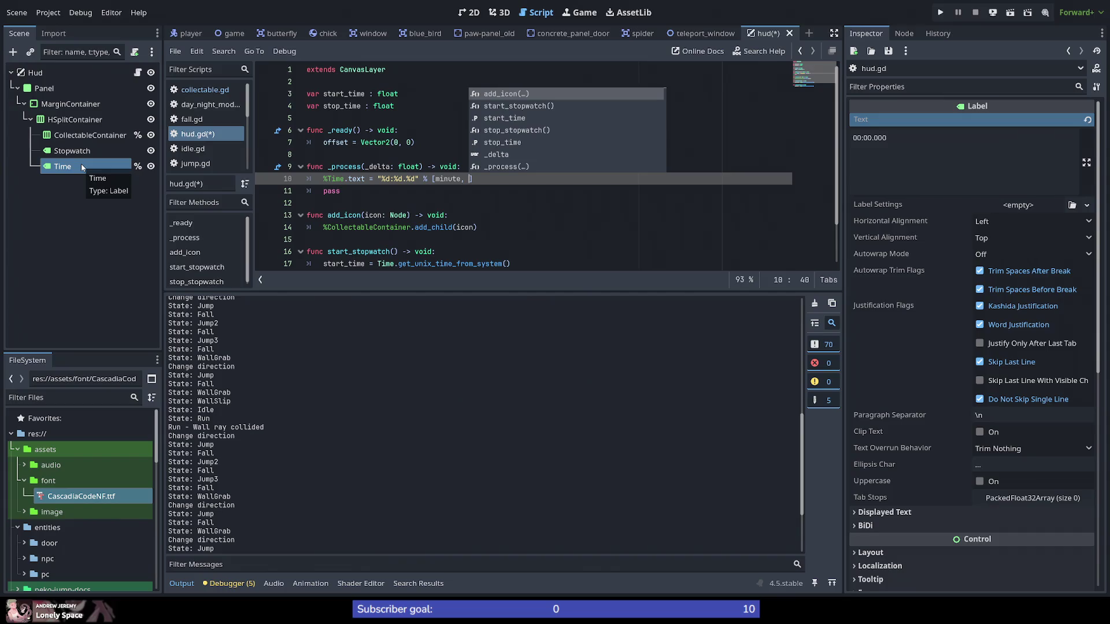
# Step: Finish the %Time.text = "%d:%d.%d" % [minute, second, millisecond] line and start declaring var minute = 0 above it
pyautogui.write('ond, m')
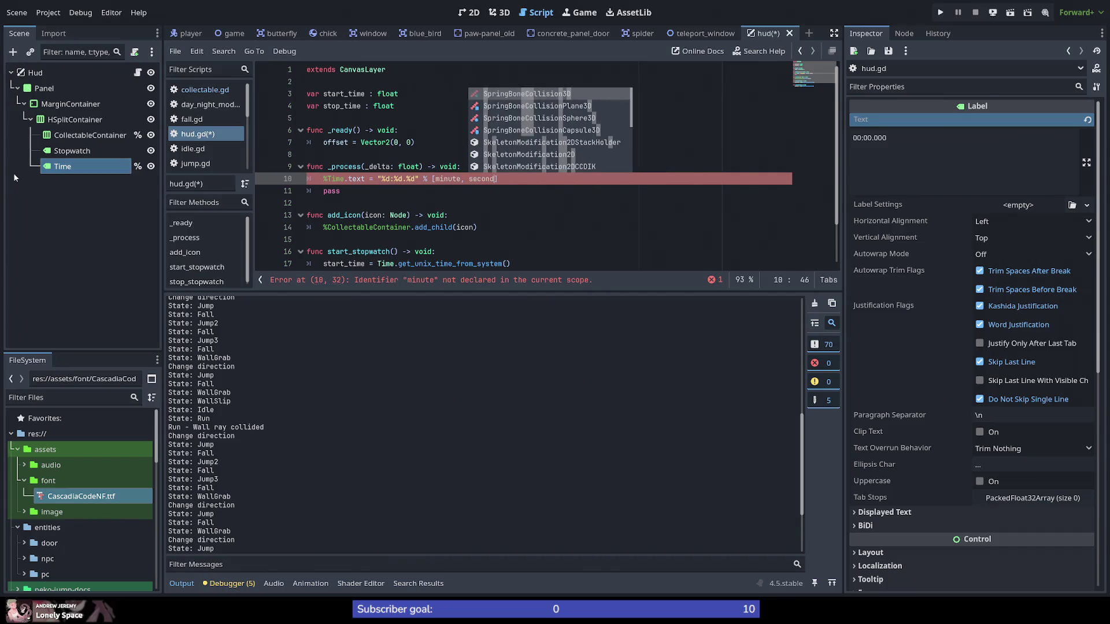
pyautogui.write('illiseco')
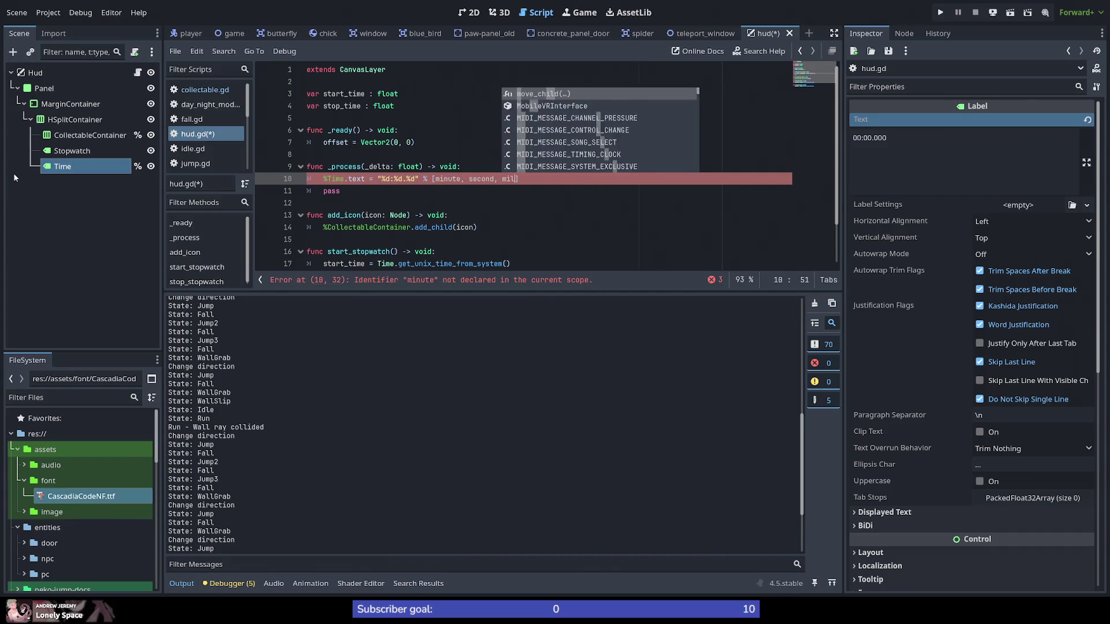
pyautogui.write('nd]')
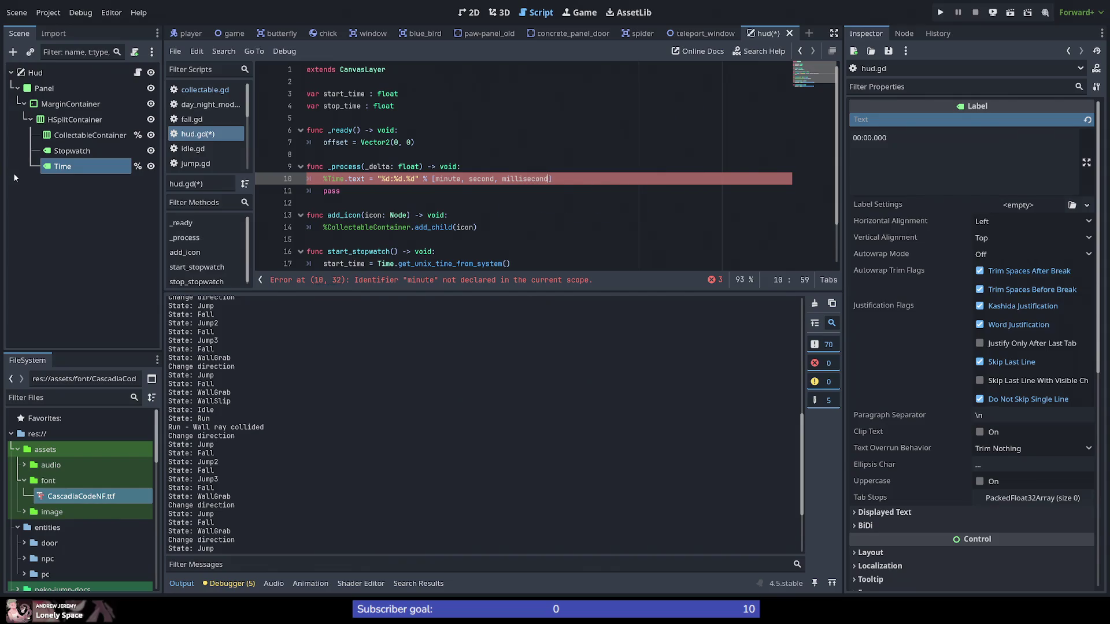
pyautogui.press('Up')
pyautogui.press('Return')
pyautogui.write('var mi')
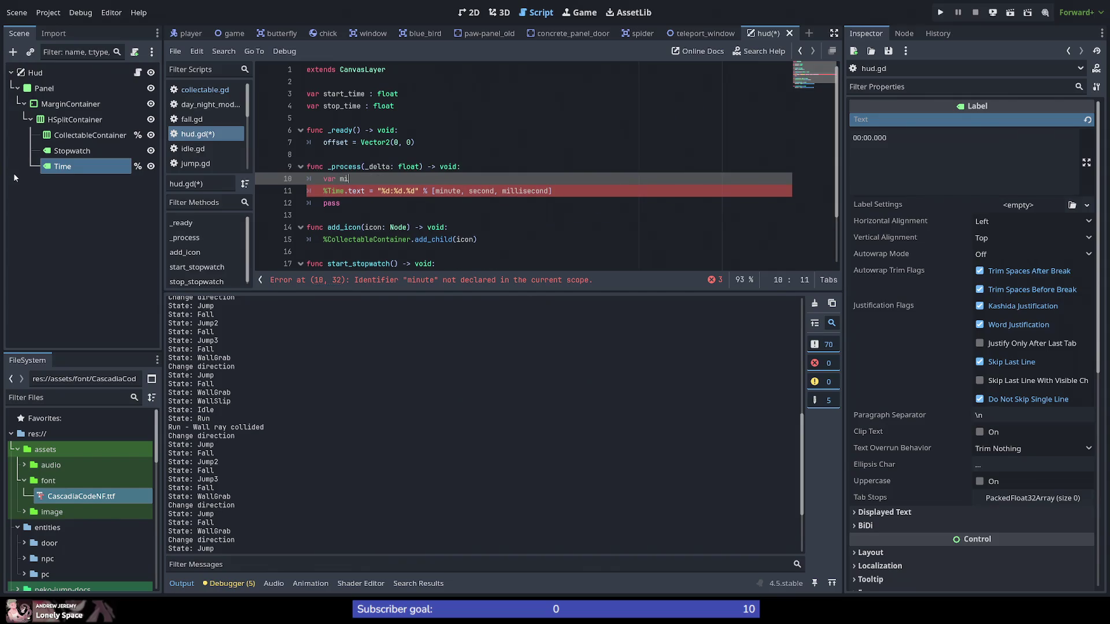
pyautogui.write('nute = 0')
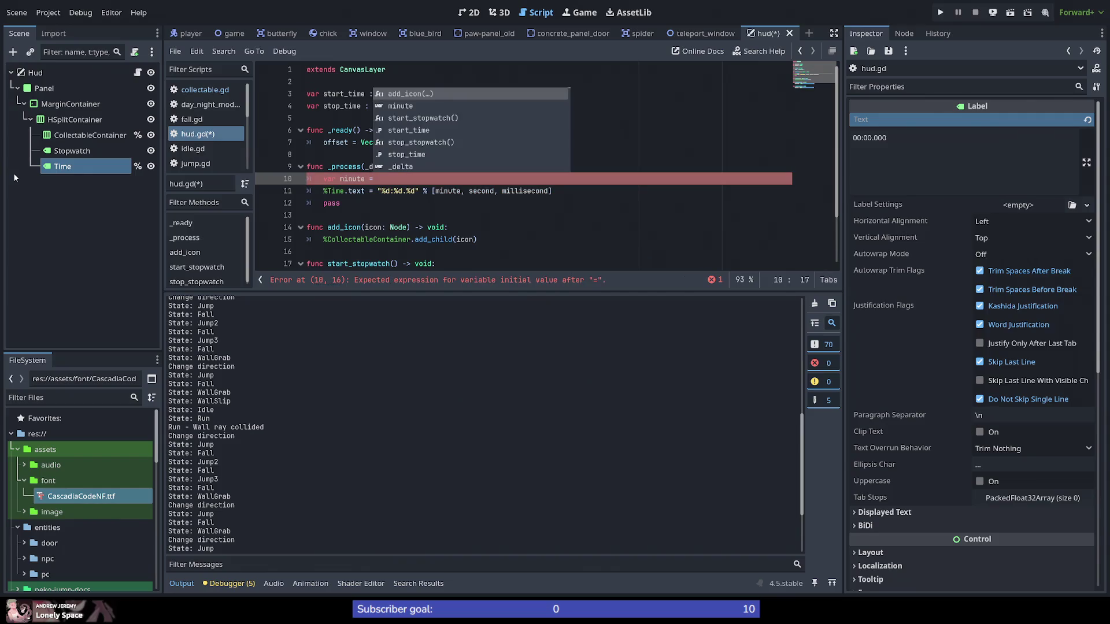
# Step: Declare var second = 0 and var millis = 0 below the minute declaration
pyautogui.press('Return')
pyautogui.write('var ')
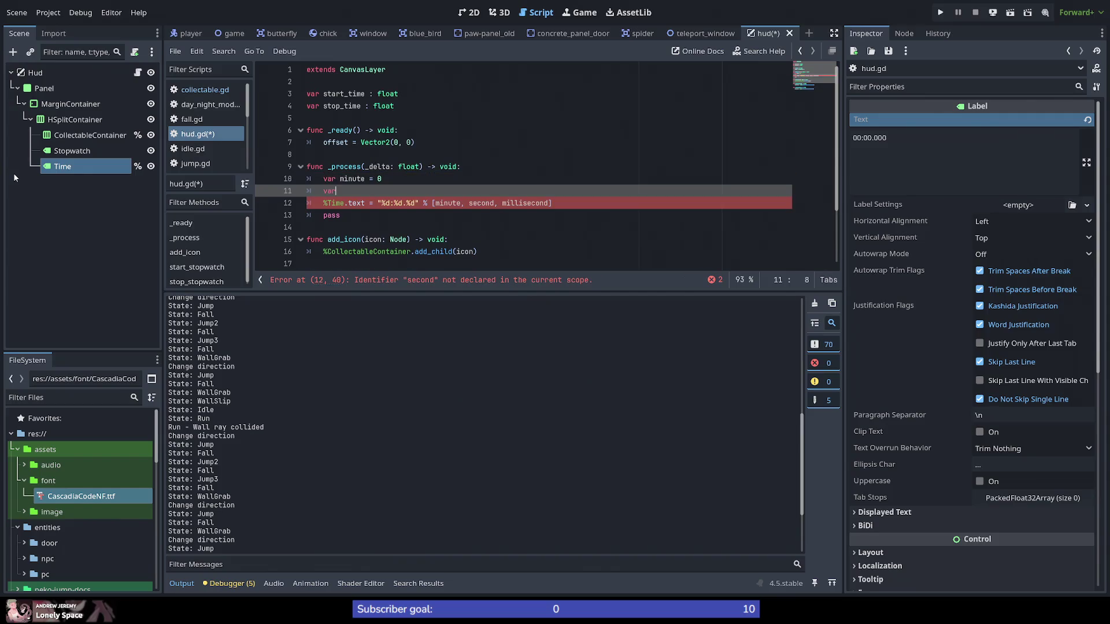
pyautogui.write('second ')
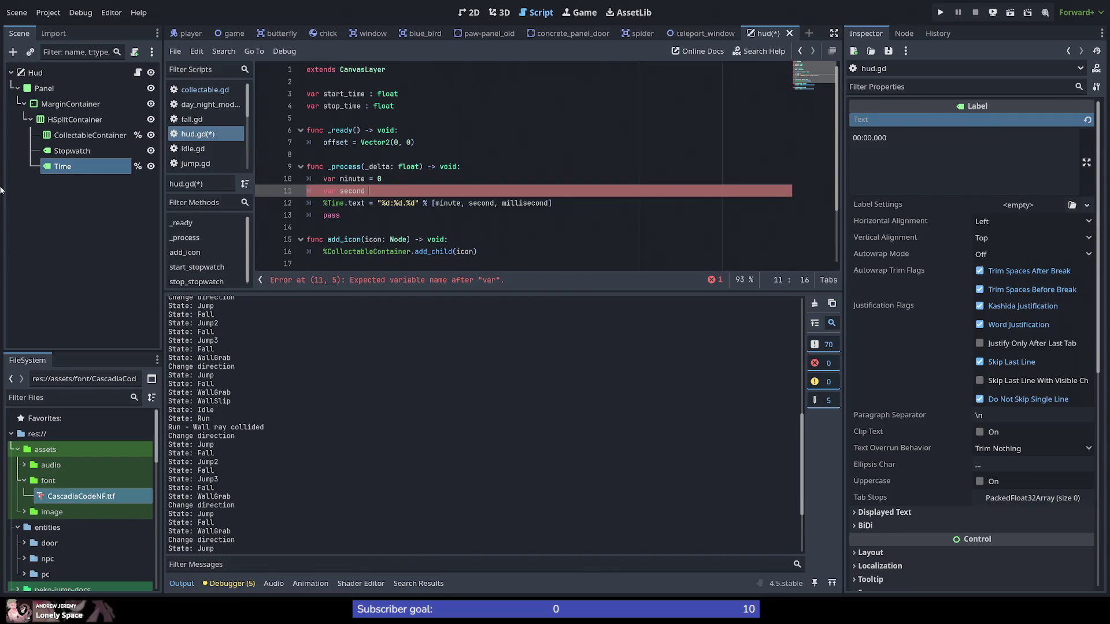
pyautogui.write('= 0')
pyautogui.press('Return')
pyautogui.write('v')
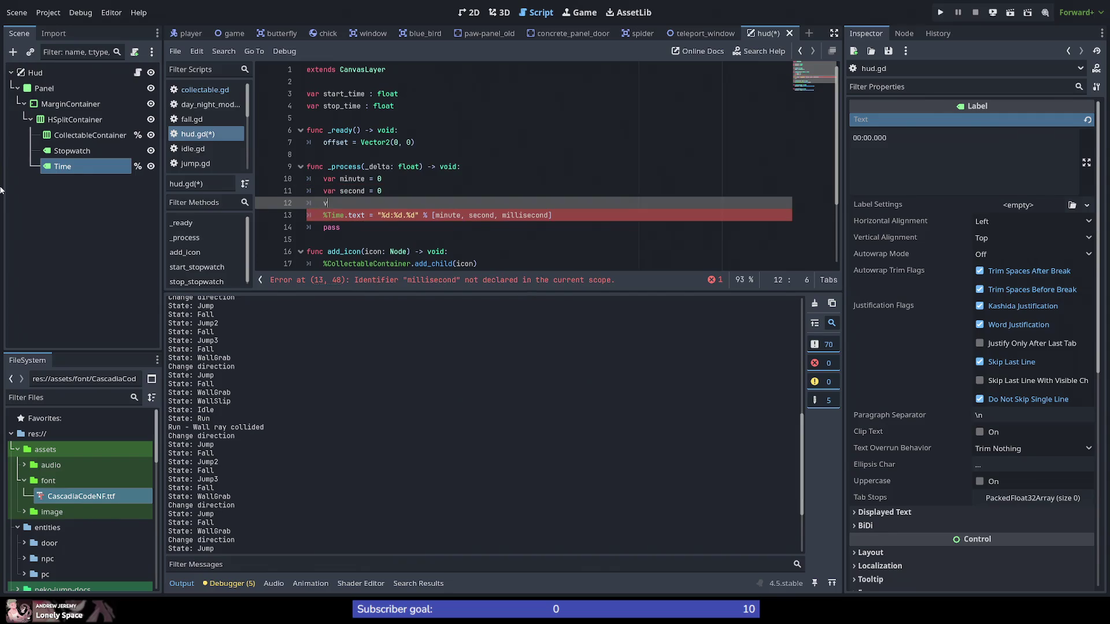
pyautogui.write('ar millis = ')
pyautogui.write('0')
# Step: Shorten millisecond to millis in the format array
pyautogui.press('Escape')
pyautogui.press('Down')
pyautogui.press('End')
pyautogui.press('Left')
pyautogui.press('BackSpace')
pyautogui.press('BackSpace')
pyautogui.press('BackSpace')
# Step: Start a var diff = declaration at the top of _process
pyautogui.press('Up')
pyautogui.press('Up')
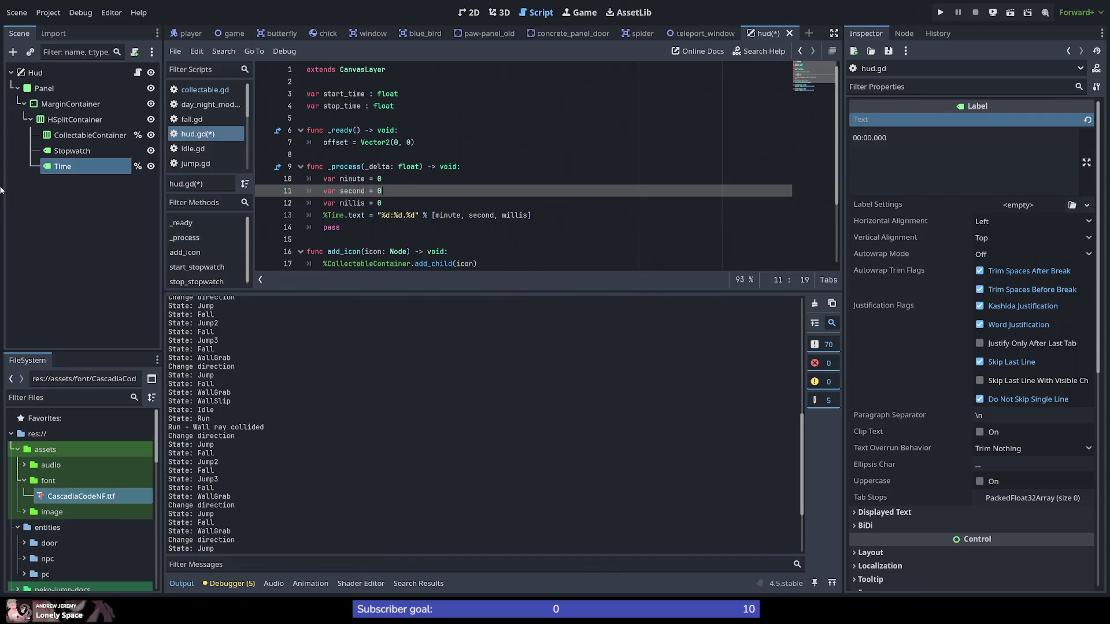
pyautogui.press('Up')
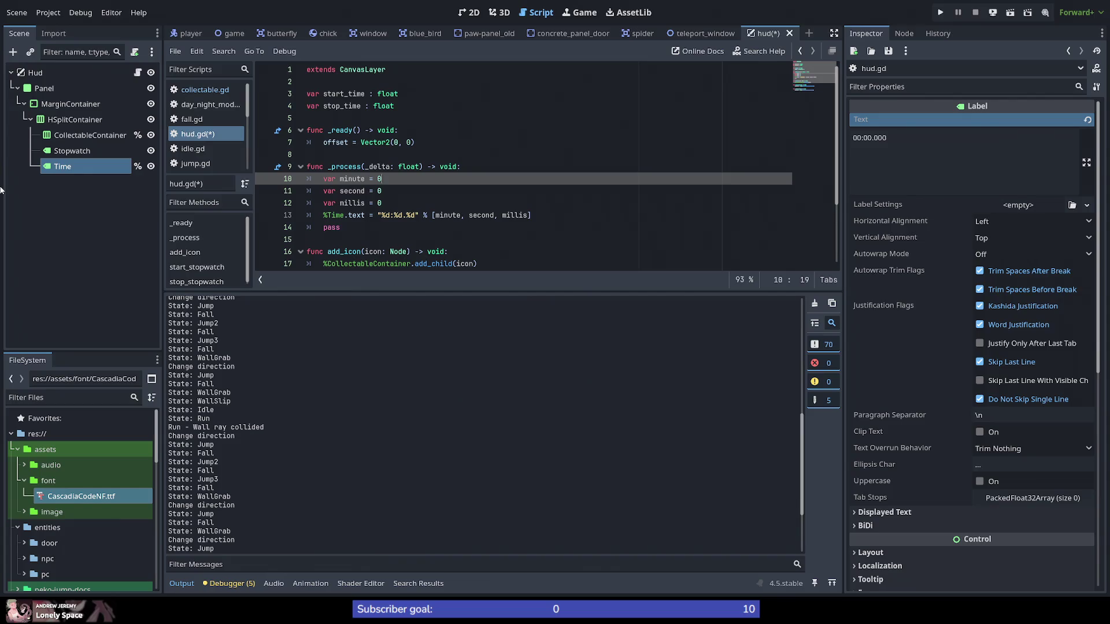
pyautogui.press('Up')
pyautogui.press('Return')
pyautogui.write('v')
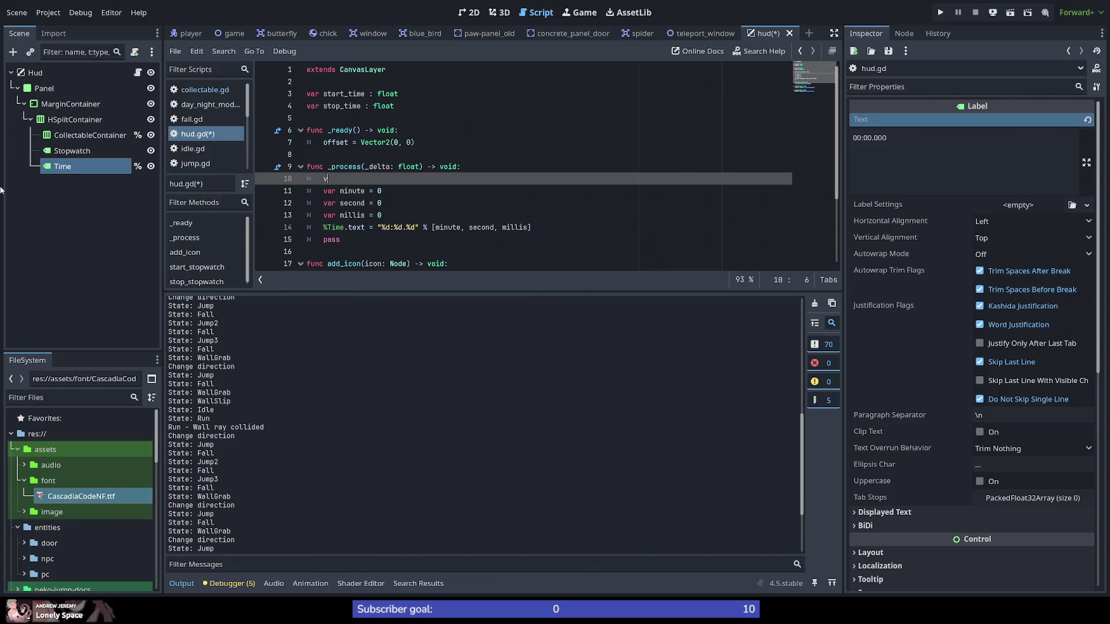
pyautogui.write('ar diff =')
# Step: Rename the diff declaration to time_diff =
pyautogui.press('BackSpace')
pyautogui.press('BackSpace')
pyautogui.press('BackSpace')
pyautogui.write('time')
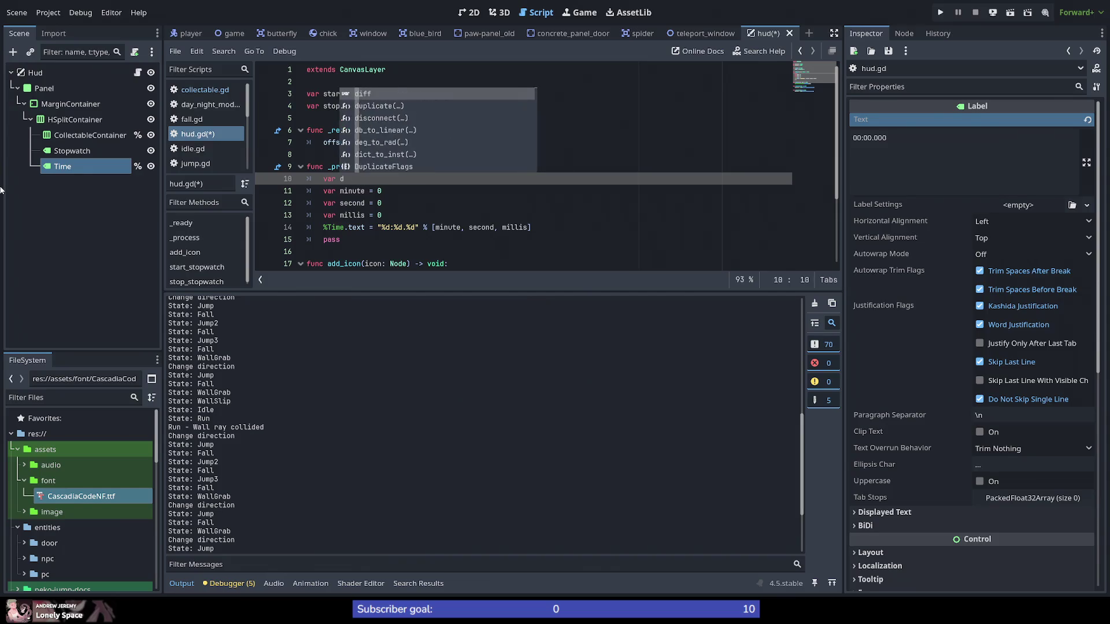
pyautogui.write('_diff =')
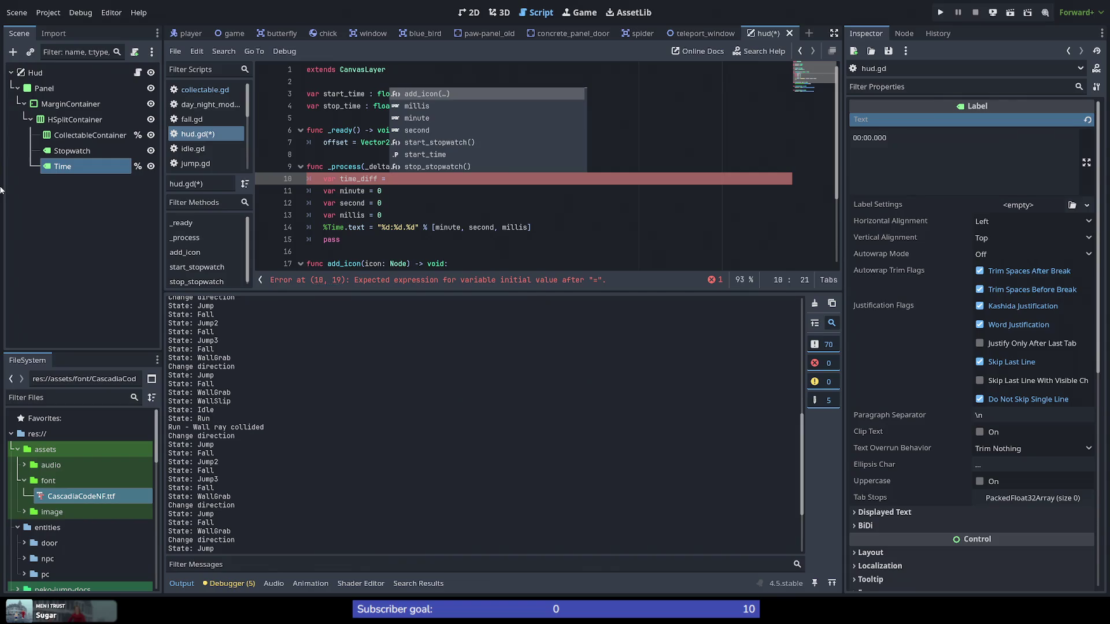
pyautogui.write('stat_tim')
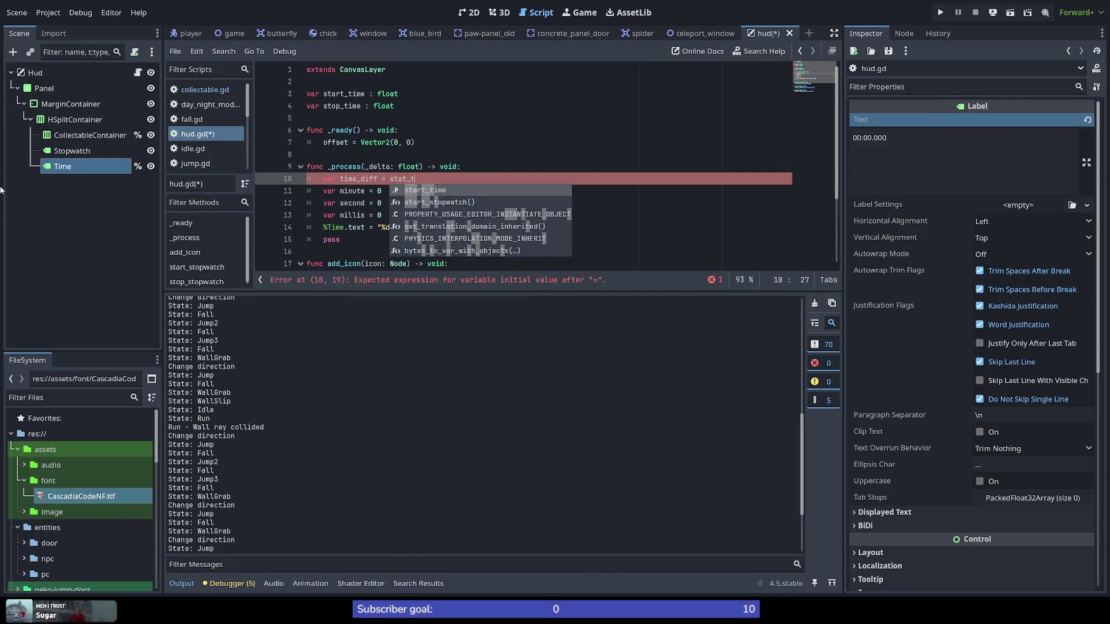
pyautogui.press('BackSpace')
pyautogui.press('BackSpace')
pyautogui.press('BackSpace')
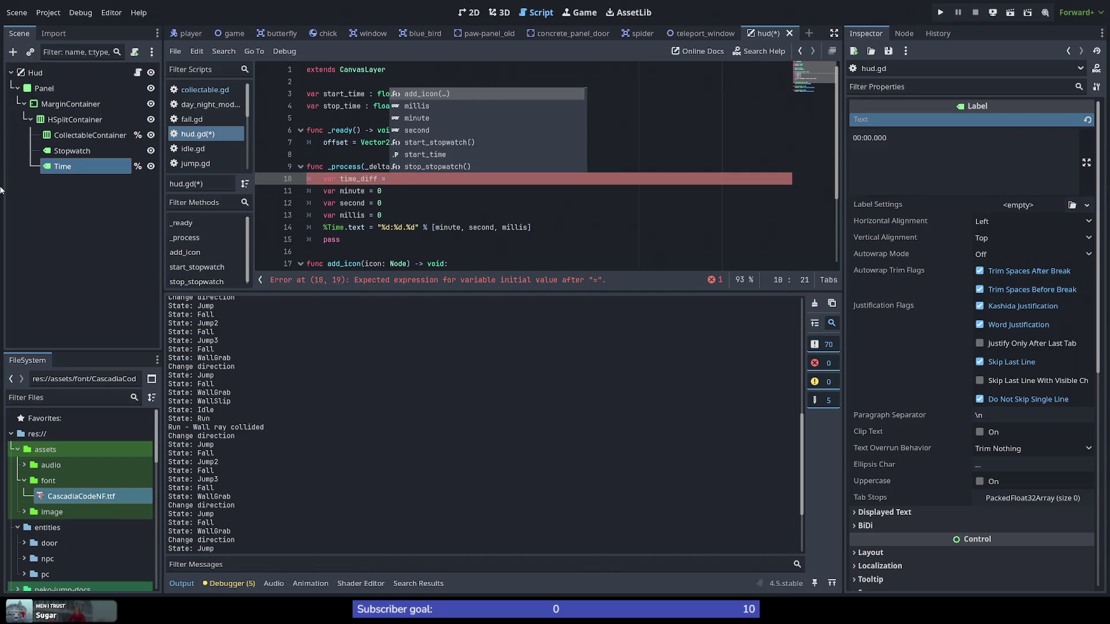
pyautogui.press('Escape')
# Step: Add var end_time = stop_time if stop_time else above time_diff, and select start_stopwatch's current-time call
pyautogui.hotkey('ctrl', 'shift', 'Return')
pyautogui.write('var ')
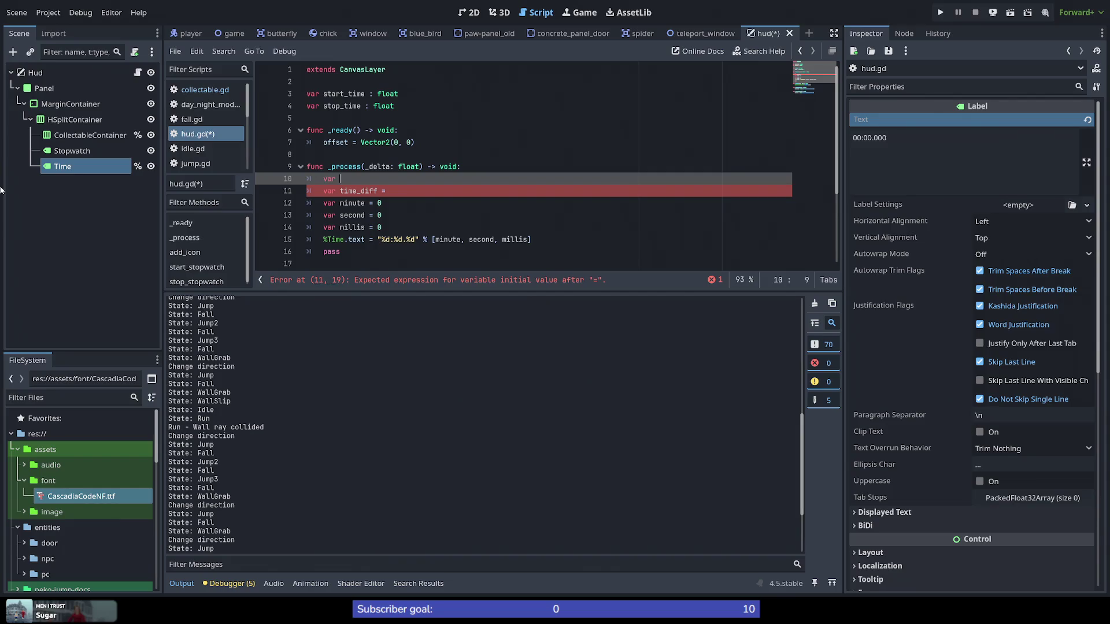
pyautogui.write('end_time = ')
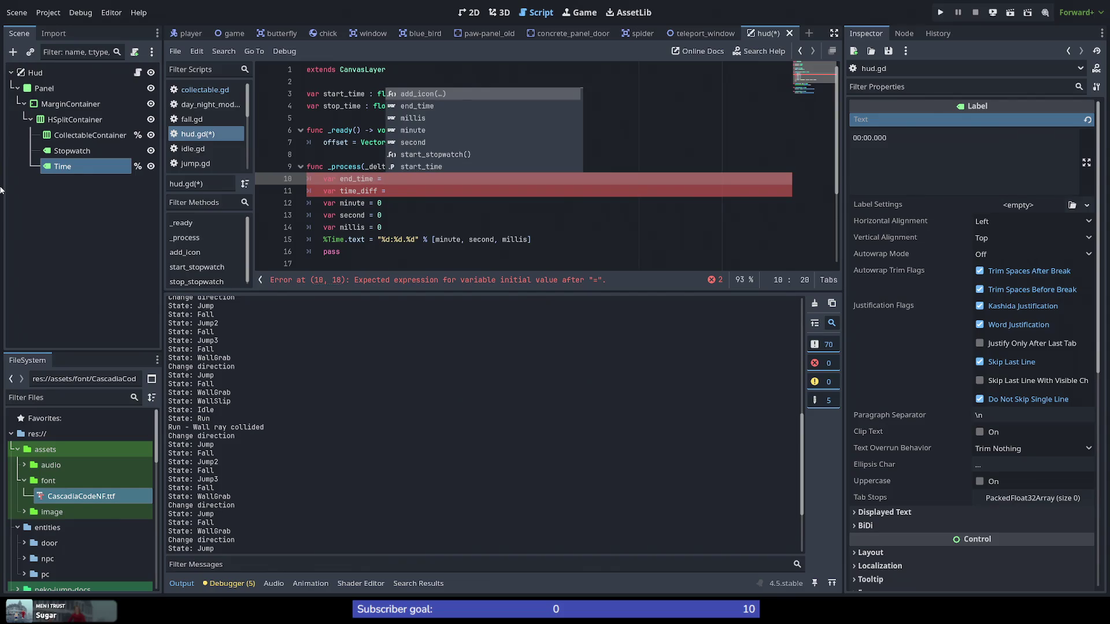
pyautogui.write('stop_')
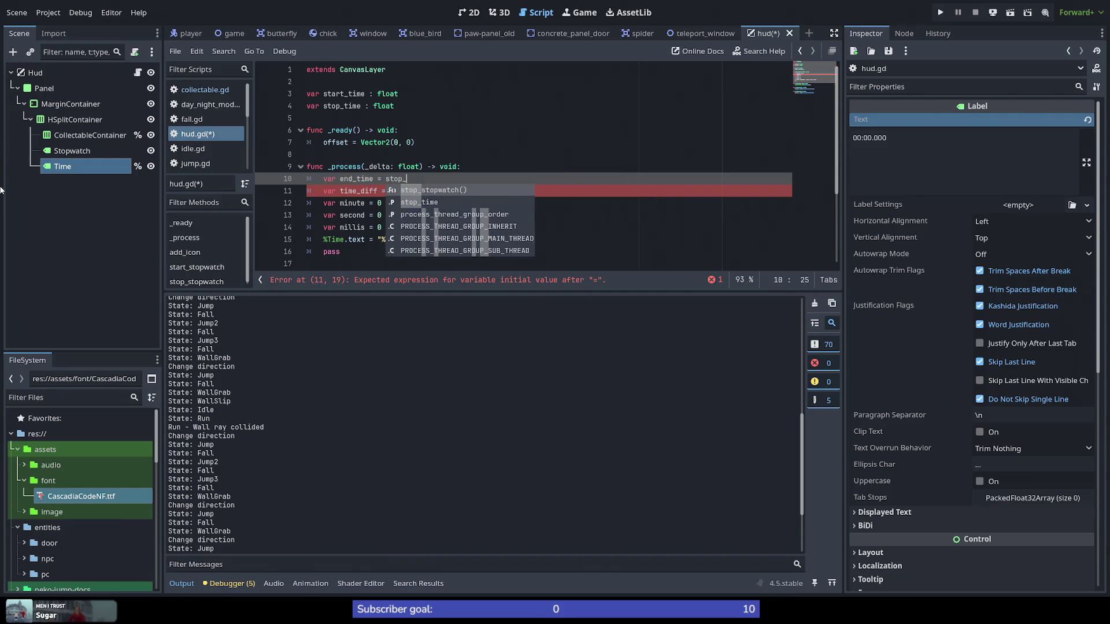
pyautogui.write('time if ')
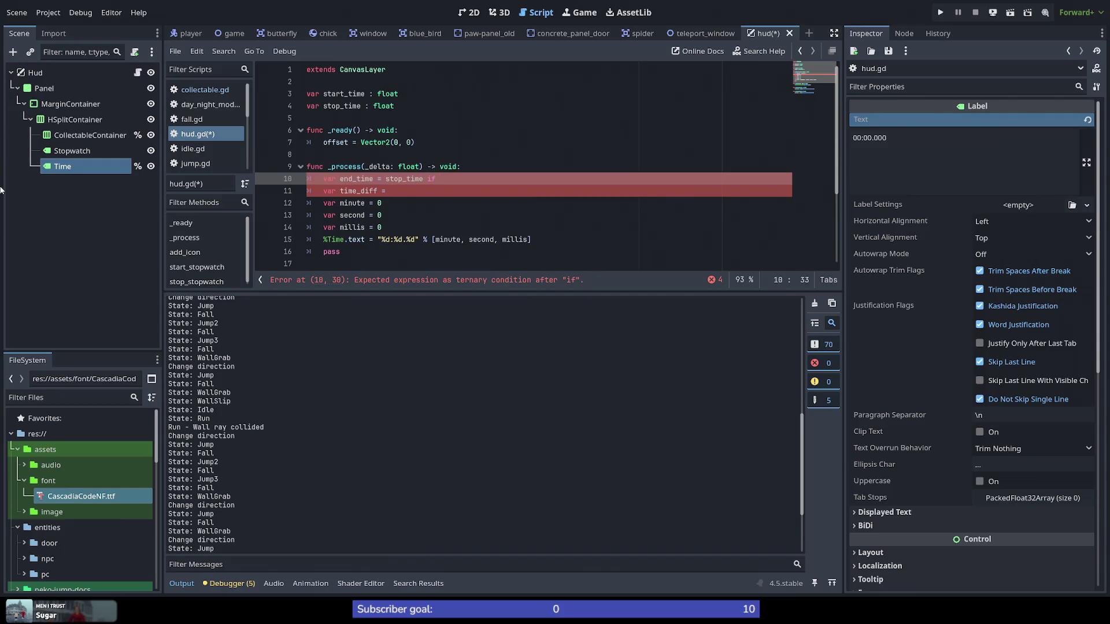
pyautogui.write('stop_st')
pyautogui.write('op')
pyautogui.press('BackSpace')
pyautogui.press('BackSpace')
pyautogui.press('BackSpace')
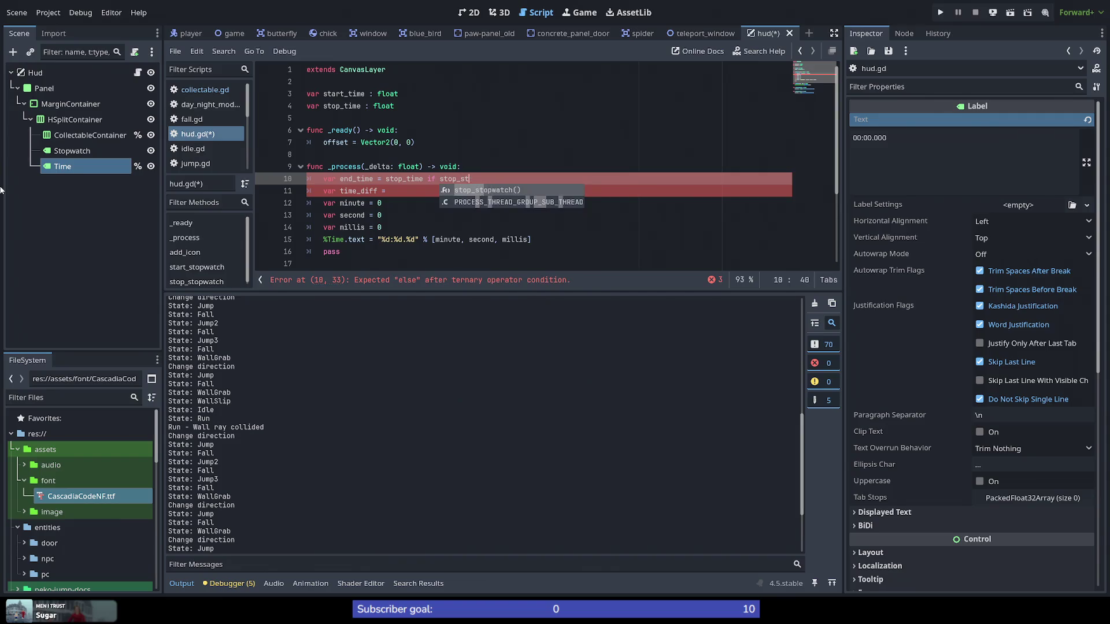
pyautogui.write('time else')
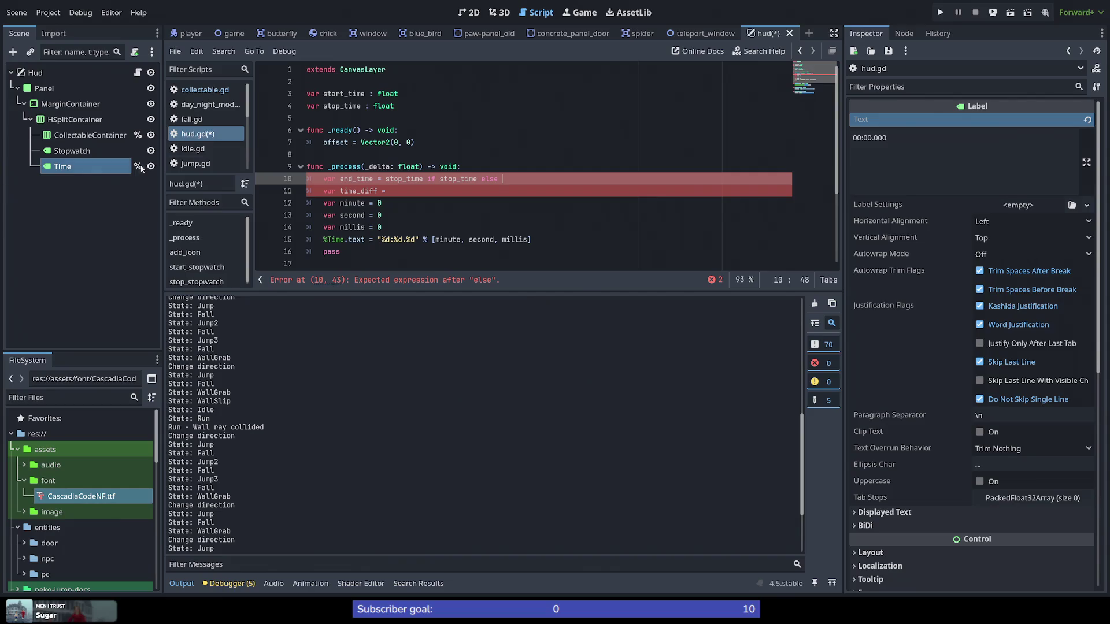
pyautogui.scroll(-3, 425, 196)
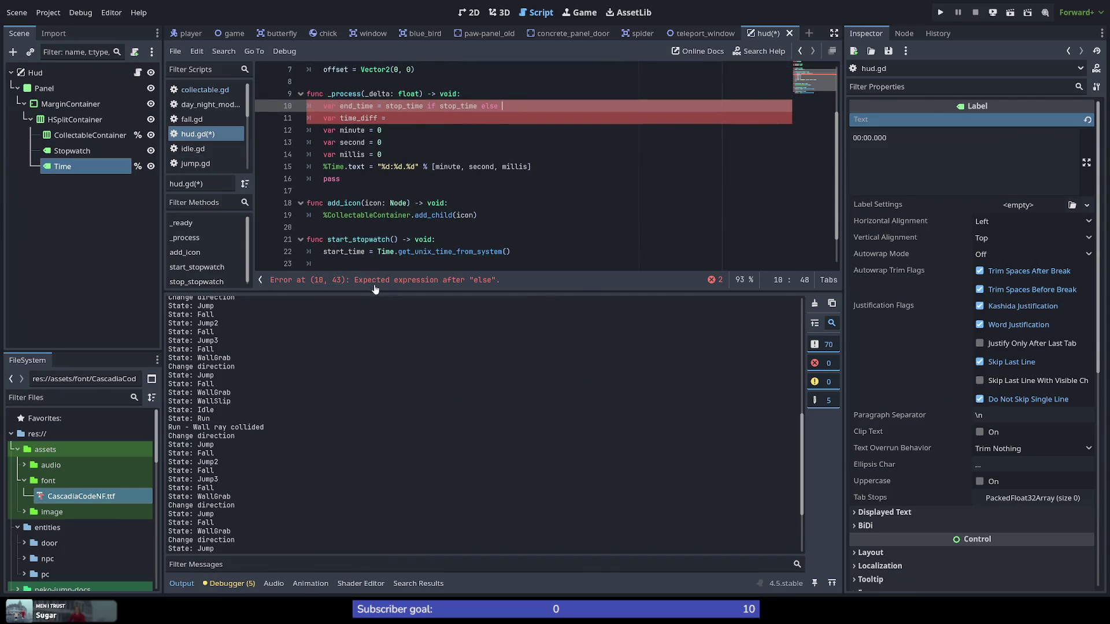
pyautogui.moveTo(377, 251); pyautogui.dragTo(540, 254)
pyautogui.hotkey('ctrl', 'c')
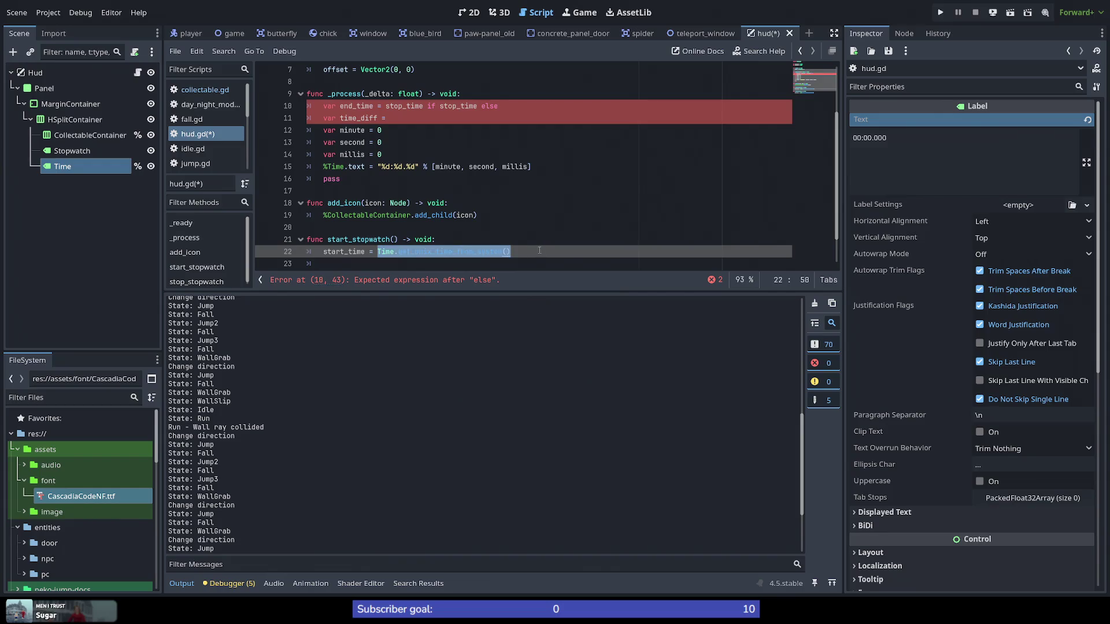
# Step: Complete the end_time ternary by pasting the current-time call after else
pyautogui.click(513, 106)
pyautogui.hotkey('ctrl', 'v')
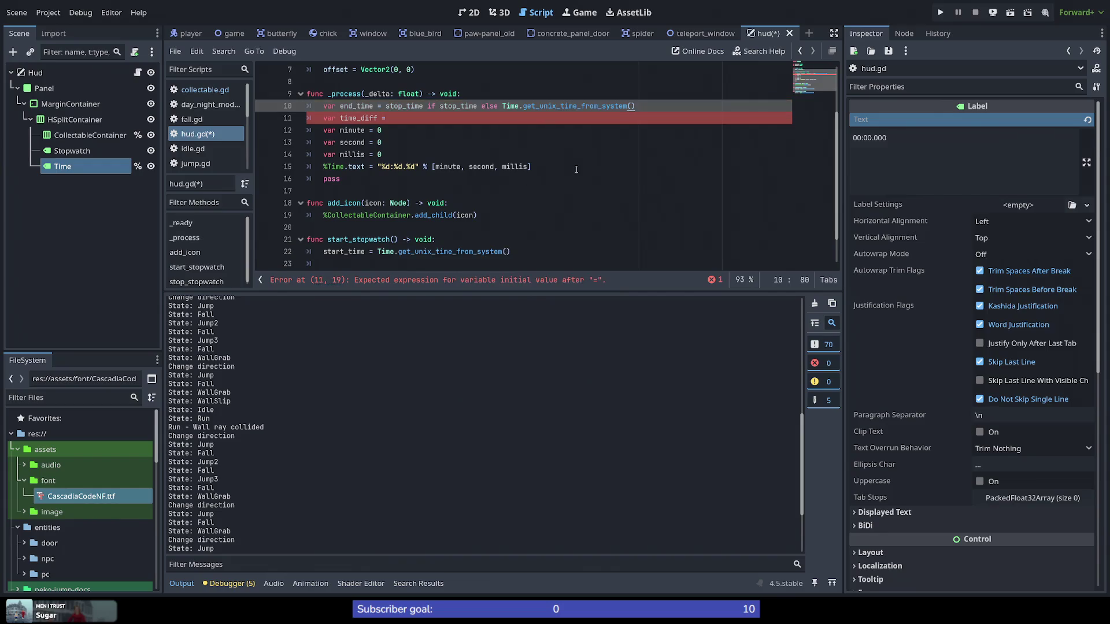
pyautogui.click(405, 119)
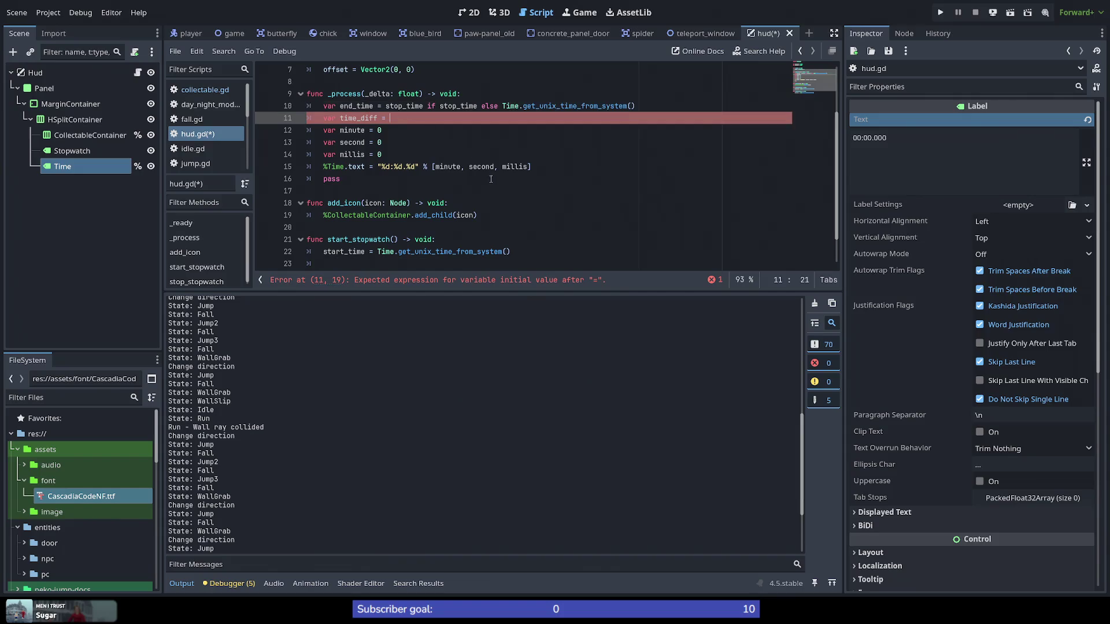
pyautogui.scroll(2, 546, 166)
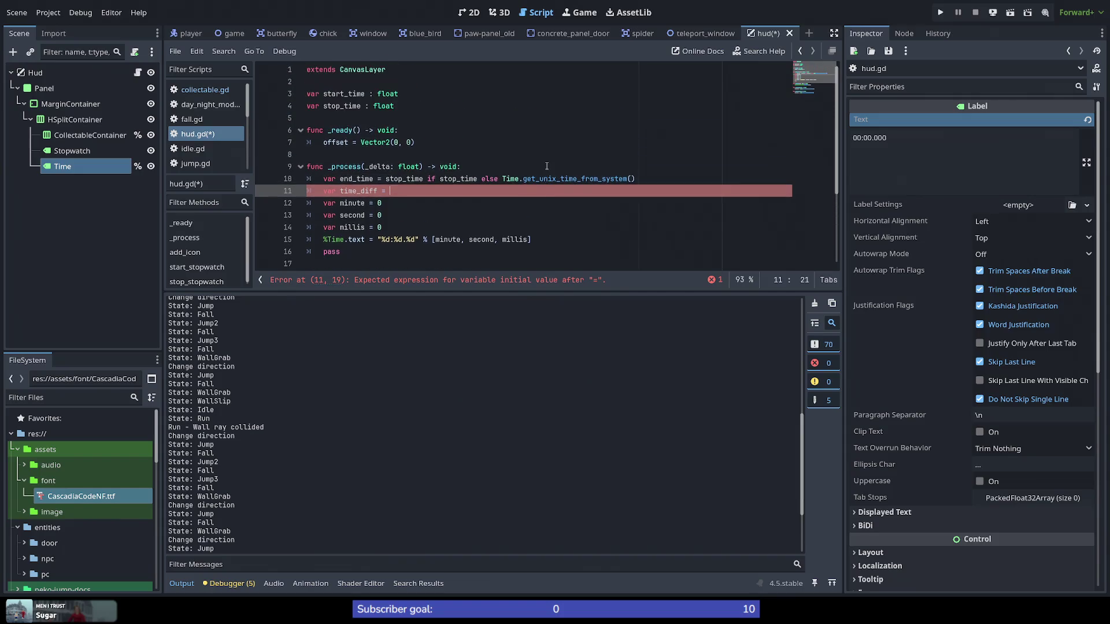
# Step: Make time_diff = end_time - start_time and clear minute's placeholder 0
pyautogui.write('stop')
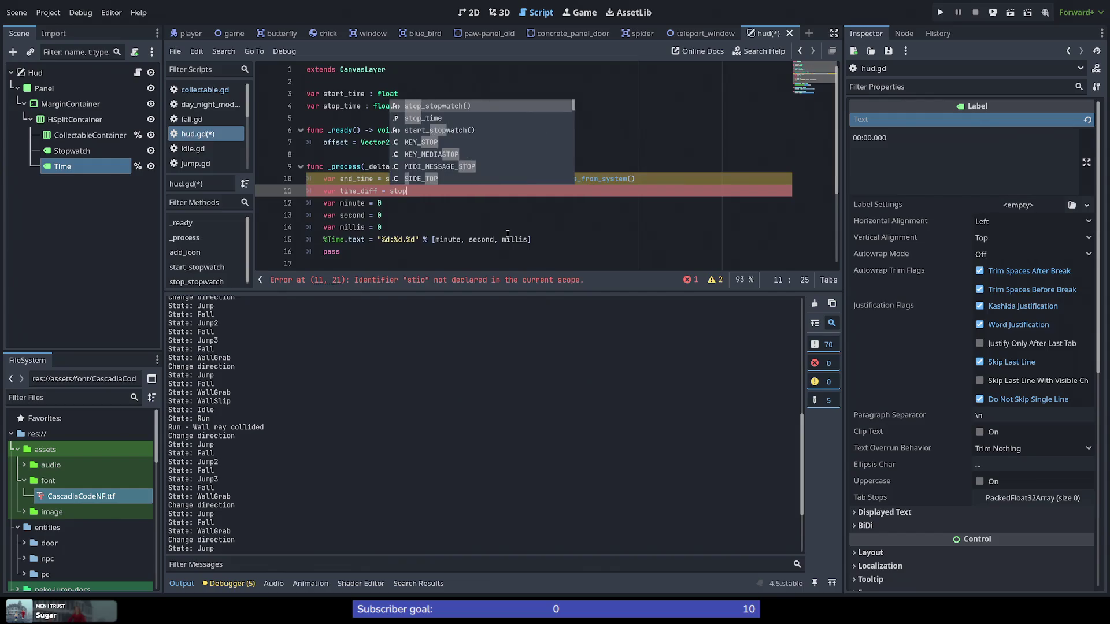
pyautogui.write('_t')
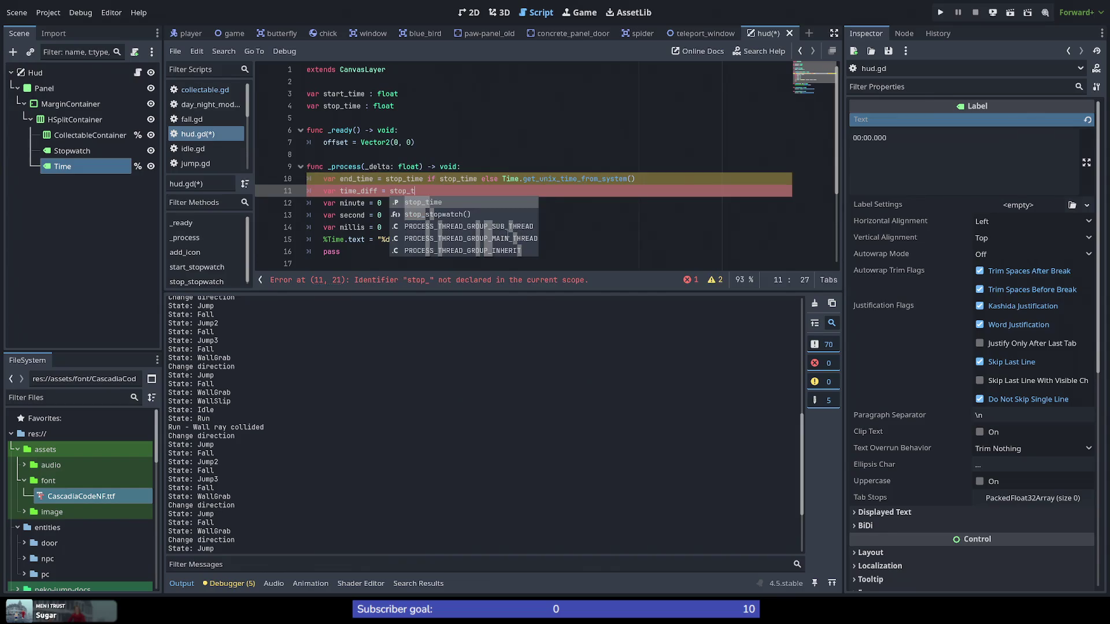
pyautogui.press('Return')
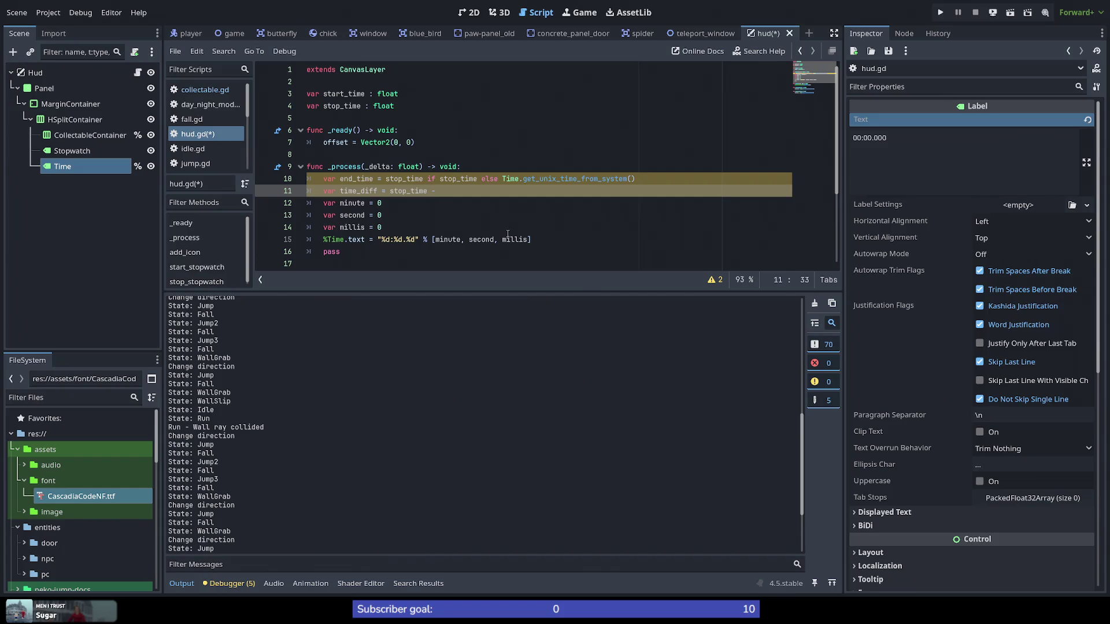
pyautogui.write('tart_time')
pyautogui.hotkey('ctrl', 'Left')
pyautogui.hotkey('ctrl', 'Left')
pyautogui.hotkey('ctrl', 'Left')
pyautogui.hotkey('ctrl', 'shift', 'Right')
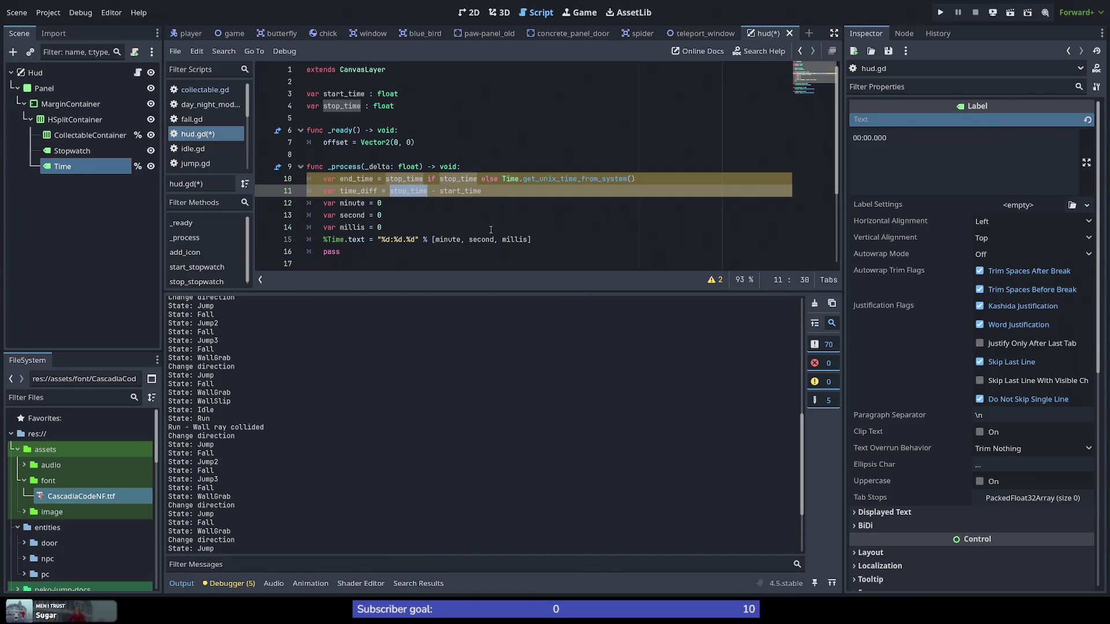
pyautogui.write('end_time')
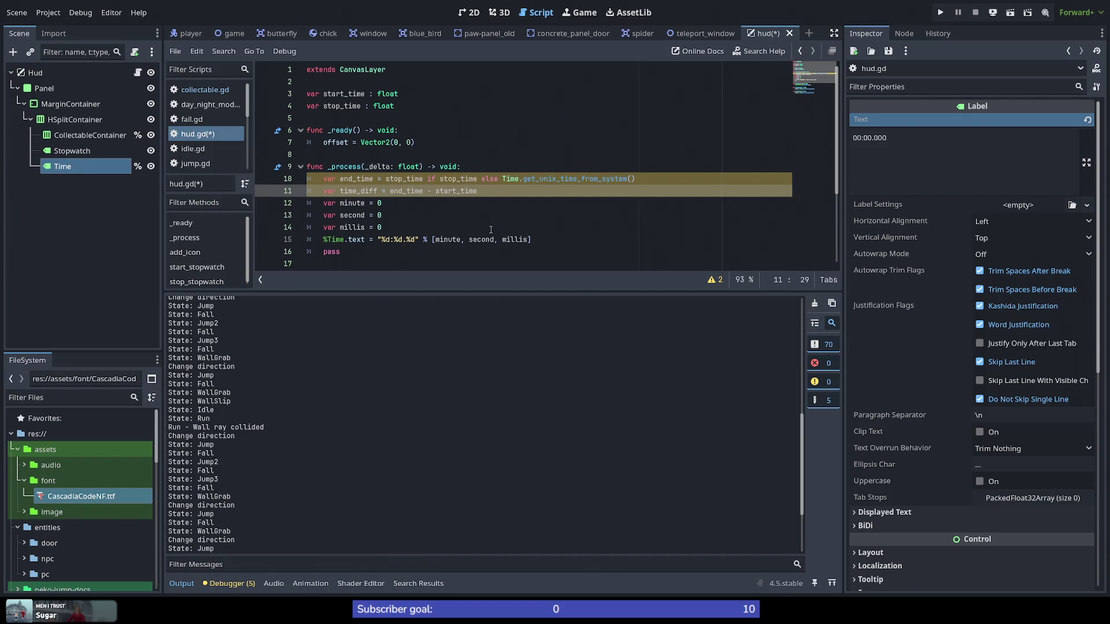
pyautogui.press('Down')
pyautogui.press('BackSpace')
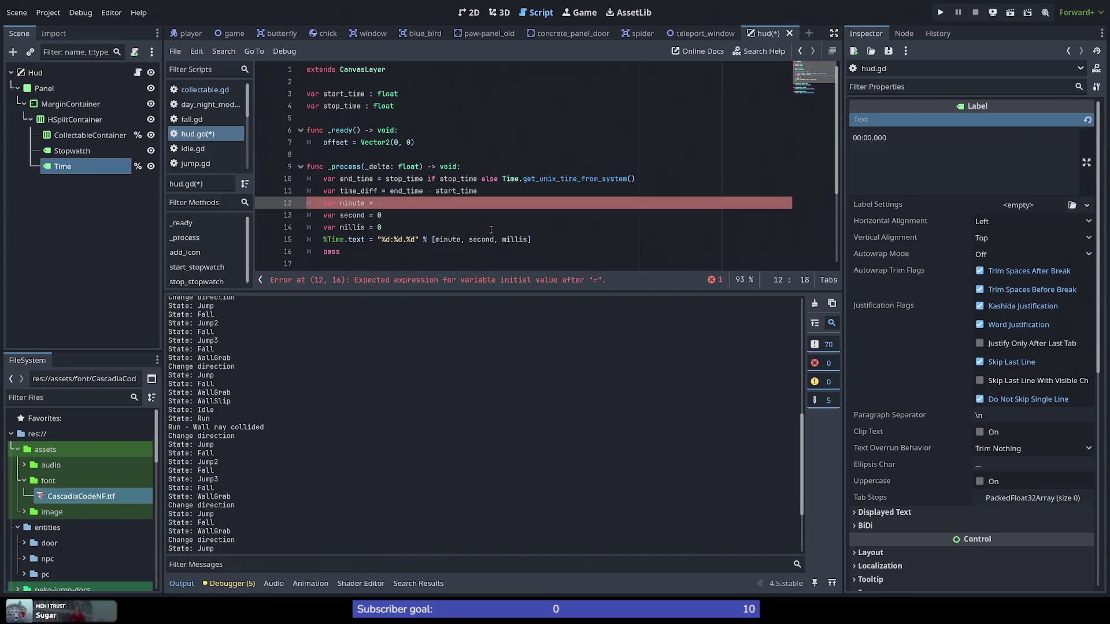
# Step: Set minute to floori(time_diff / 1000 / 60) using the floori suggestion
pyautogui.write('floor(')
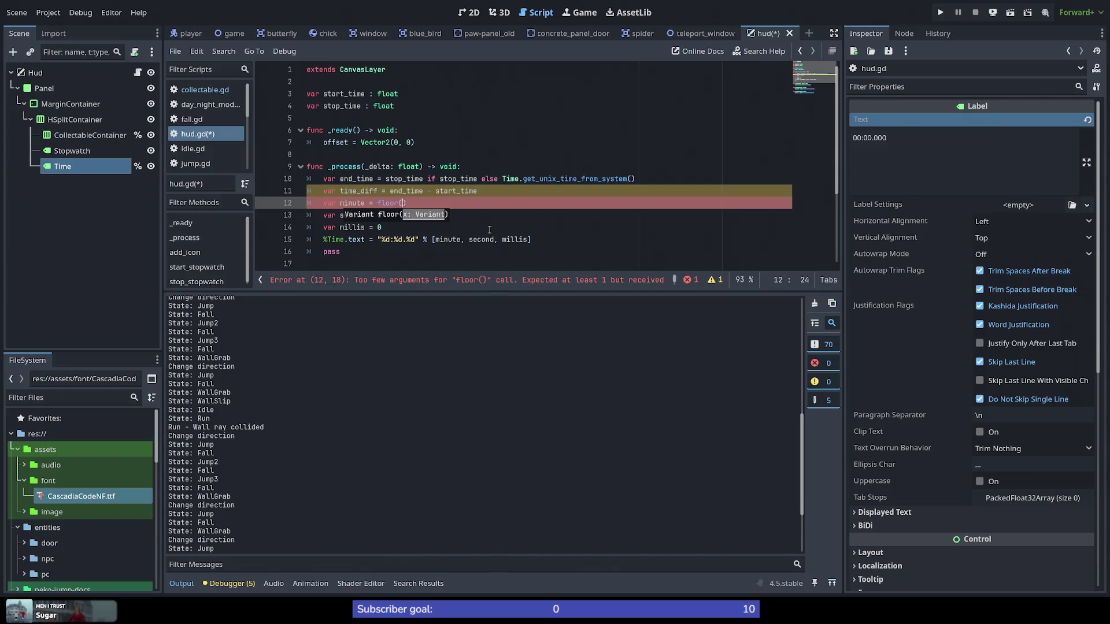
pyautogui.press('BackSpace')
pyautogui.press('BackSpace')
pyautogui.press('BackSpace')
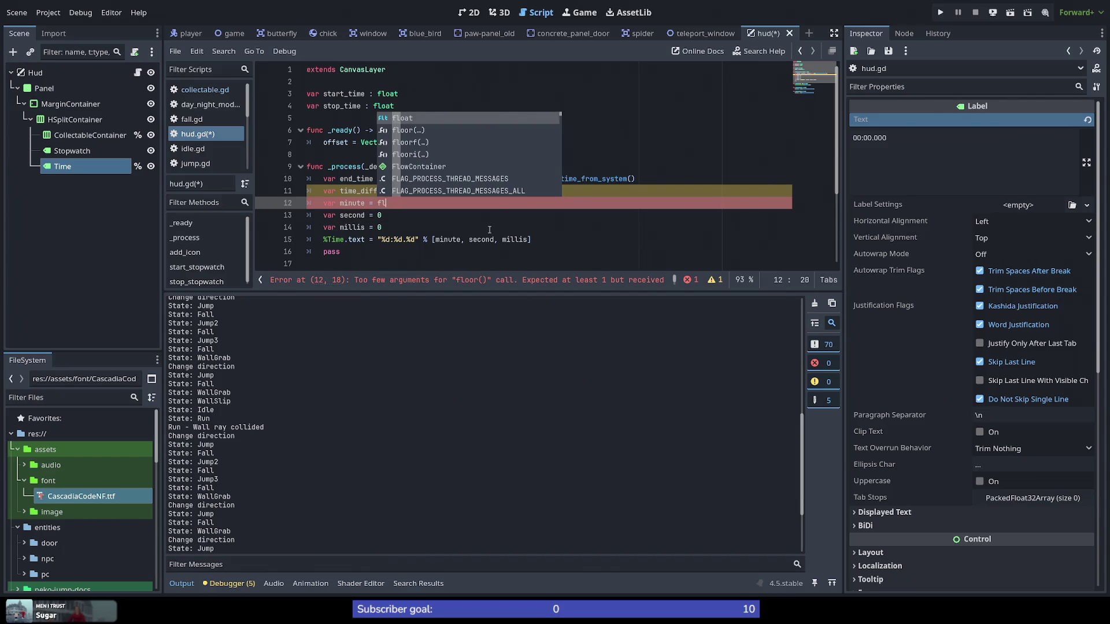
pyautogui.press('Down')
pyautogui.press('Down')
pyautogui.press('Down')
pyautogui.press('Return')
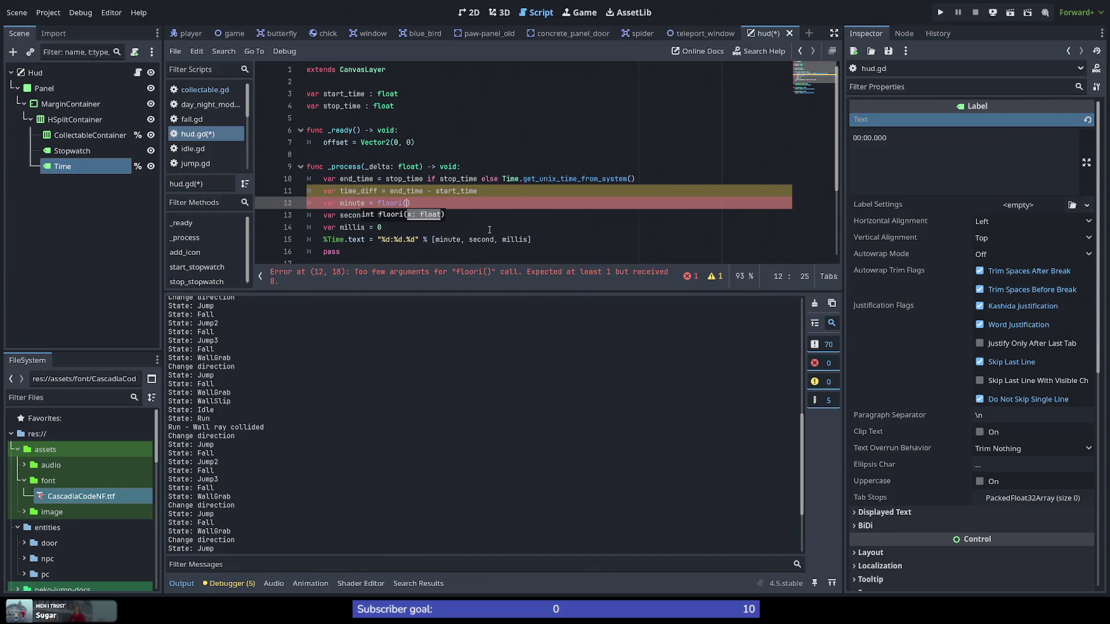
pyautogui.write('time_diff / ')
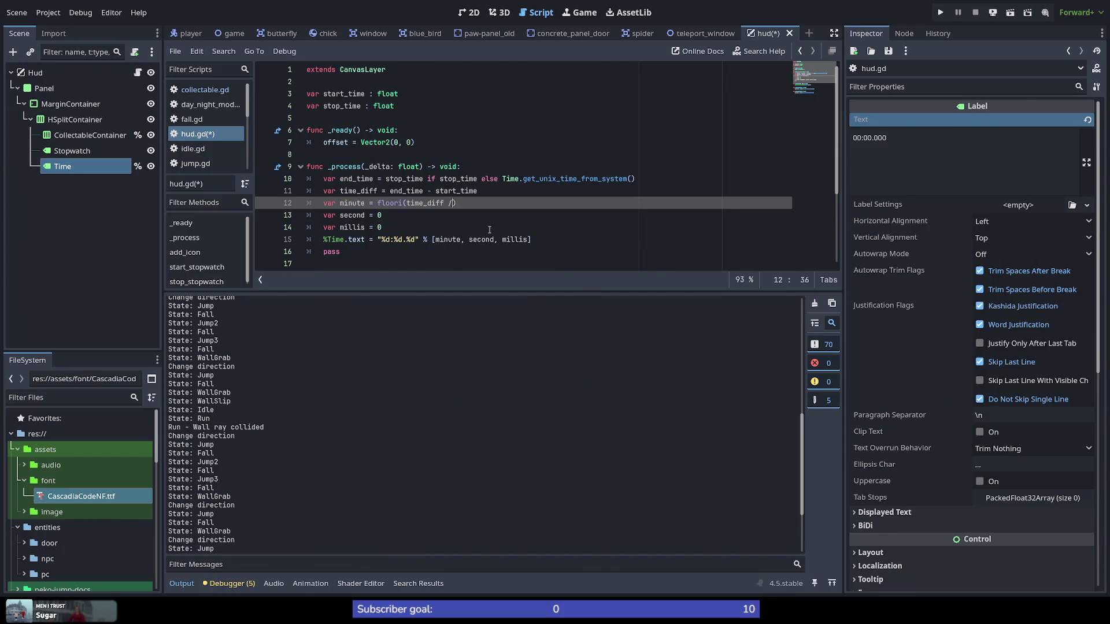
pyautogui.write('1000 / 60')
# Step: Replace second's 0 with the same floori(time_diff / 1000 / 60) expression
pyautogui.hotkey('ctrl', 'shift', 'Left')
pyautogui.hotkey('ctrl', 'shift', 'Left')
pyautogui.hotkey('ctrl', 'shift', 'Left')
pyautogui.hotkey('ctrl', 'c')
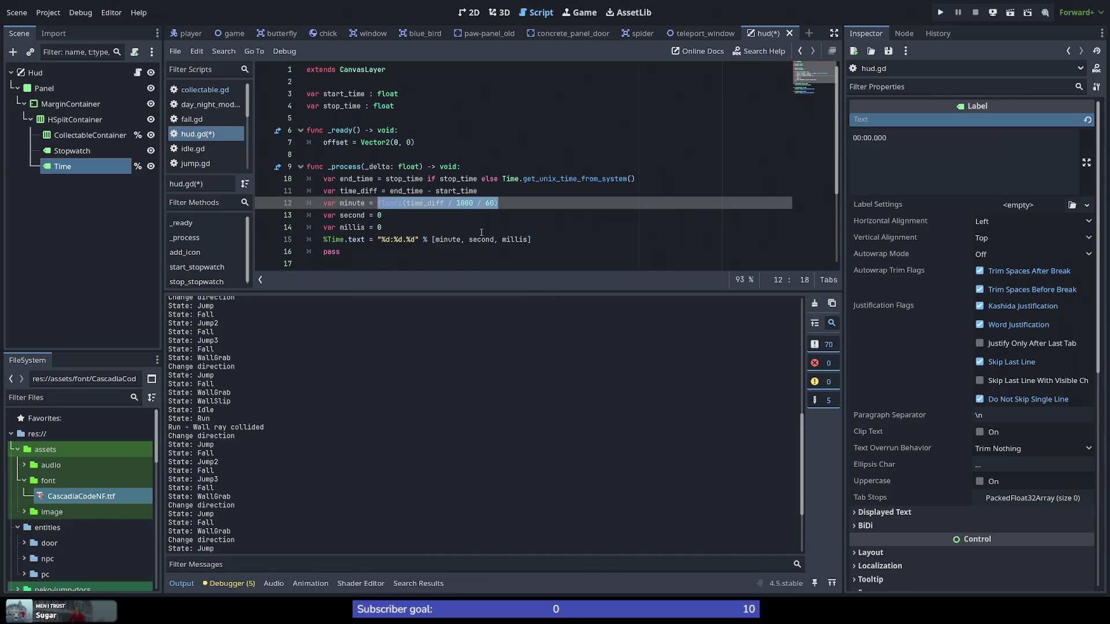
pyautogui.press('Down')
pyautogui.press('Delete')
pyautogui.hotkey('ctrl', 'v')
pyautogui.press('Left')
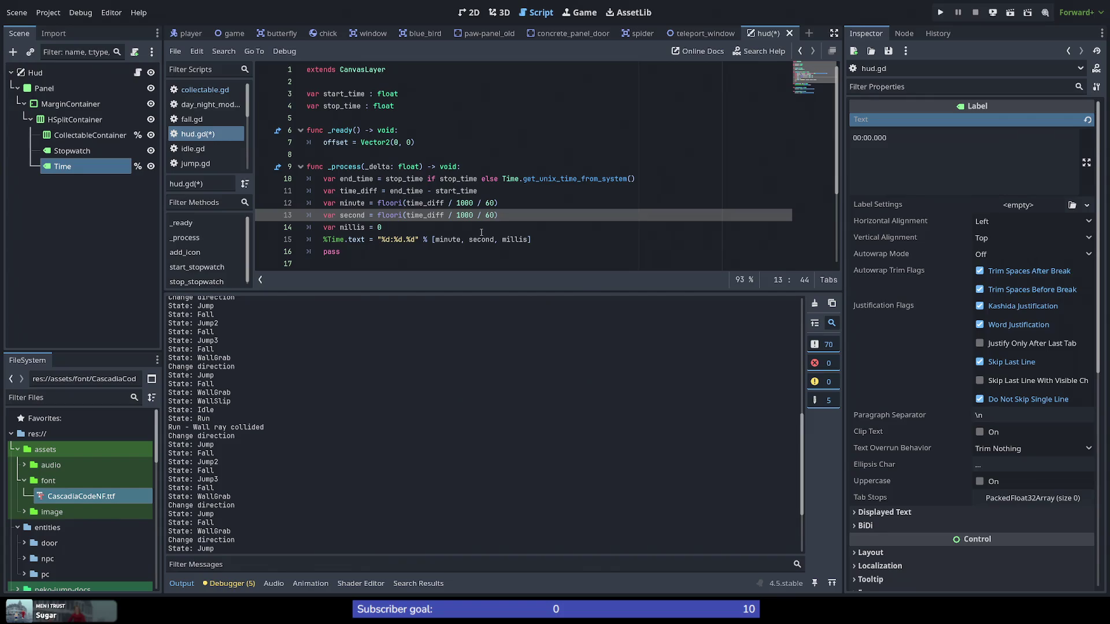
# Step: Reorder the minute formula to floori(time_diff / 60 / 1000)
pyautogui.hotkey('ctrl', 'shift', 'Left')
pyautogui.hotkey('ctrl', 'shift', 'Left')
pyautogui.hotkey('ctrl', 'shift', 'Left')
pyautogui.press('Left')
pyautogui.press('Up')
pyautogui.hotkey('ctrl', 'Right')
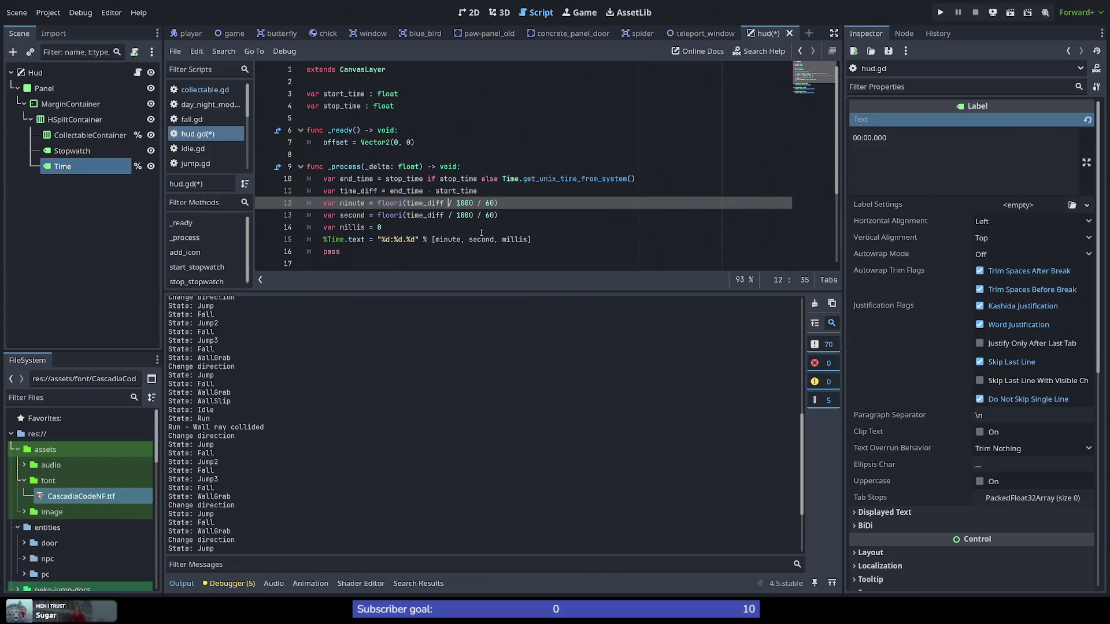
pyautogui.hotkey('ctrl', 'shift', 'Right')
pyautogui.hotkey('ctrl', 'shift', 'Right')
pyautogui.press('BackSpace')
pyautogui.hotkey('ctrl', 'Right')
pyautogui.write('/ 1000')
# Step: Remove the 1000 / divisor from the second formula
pyautogui.press('Down')
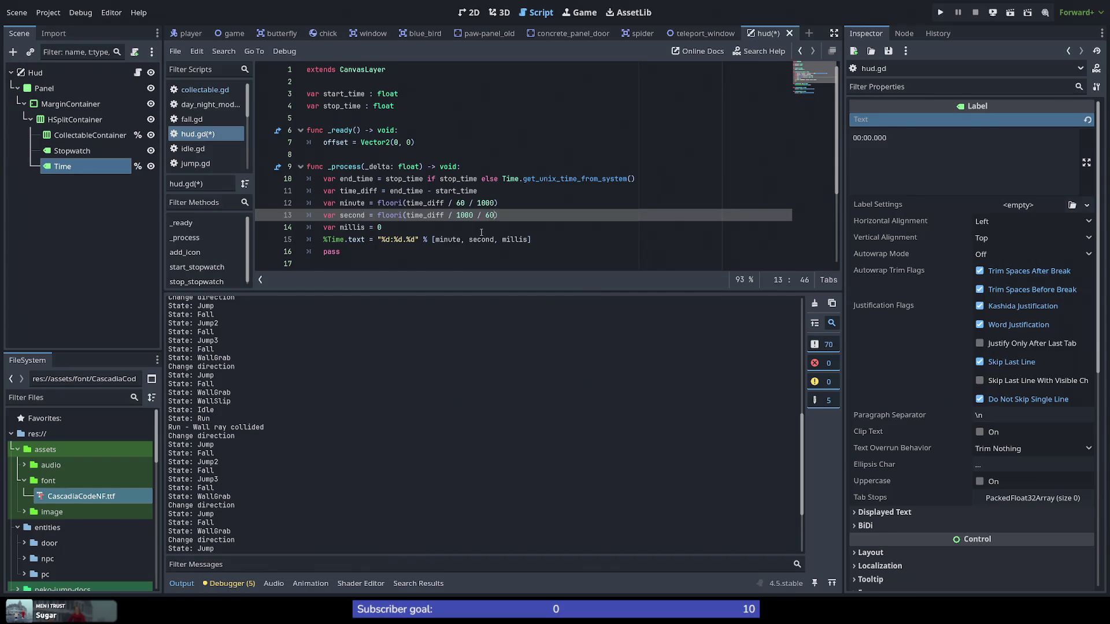
pyautogui.hotkey('ctrl', 'shift', 'Left')
pyautogui.hotkey('ctrl', 'shift', 'Left')
pyautogui.press('BackSpace')
pyautogui.press('End')
pyautogui.press('Down')
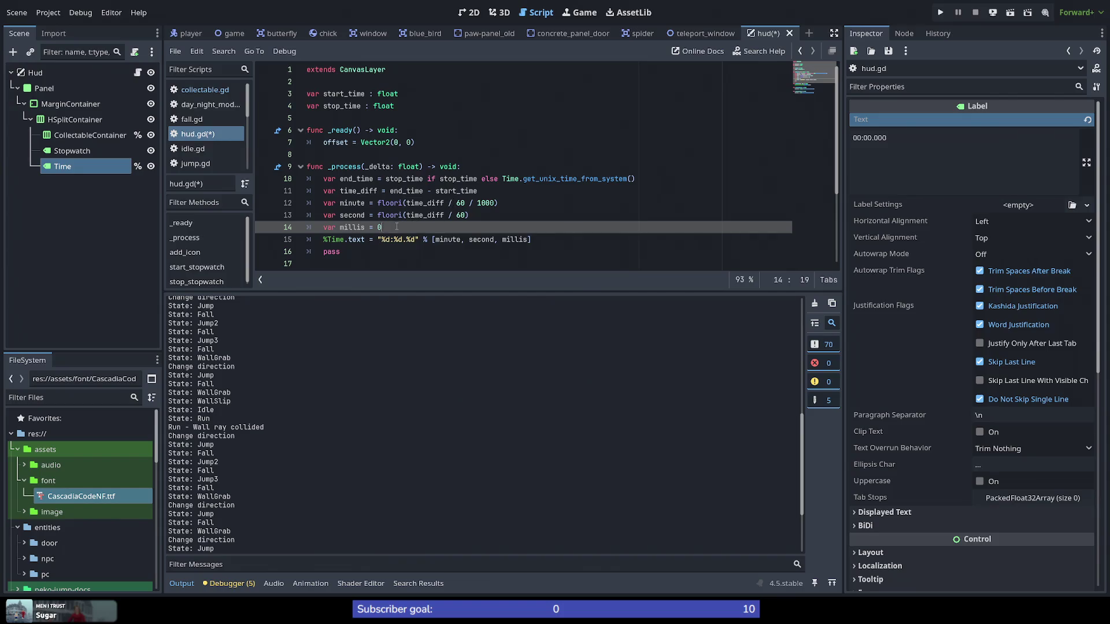
# Step: Set millis to time_diff - minute - second
pyautogui.moveTo(378, 216)
pyautogui.doubleClick(379, 227)
pyautogui.doubleClick(426, 215)
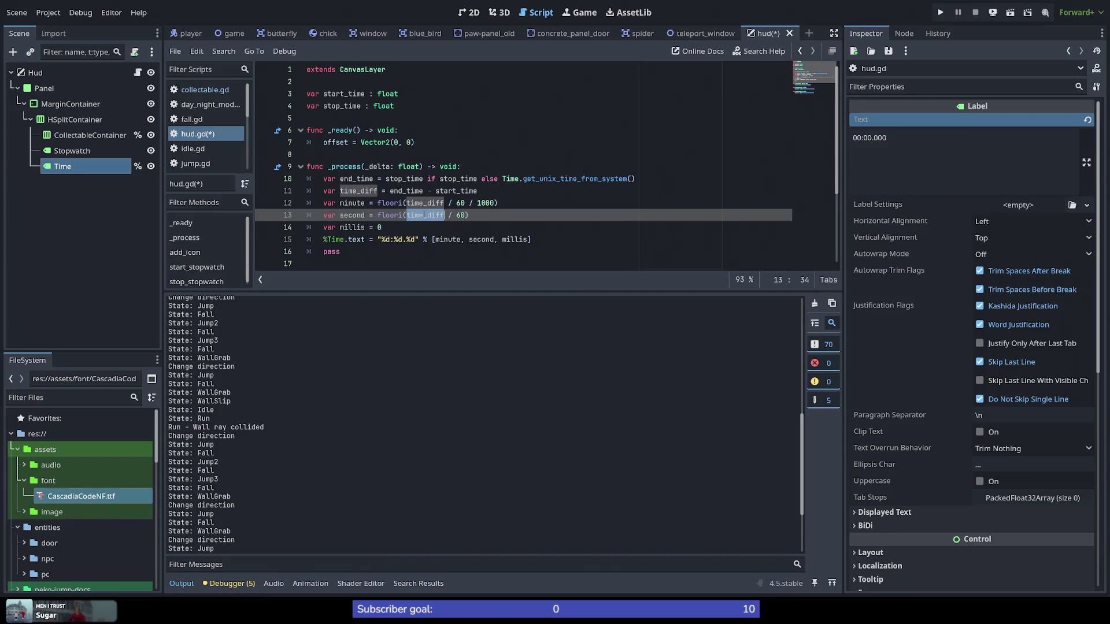
pyautogui.doubleClick(379, 227)
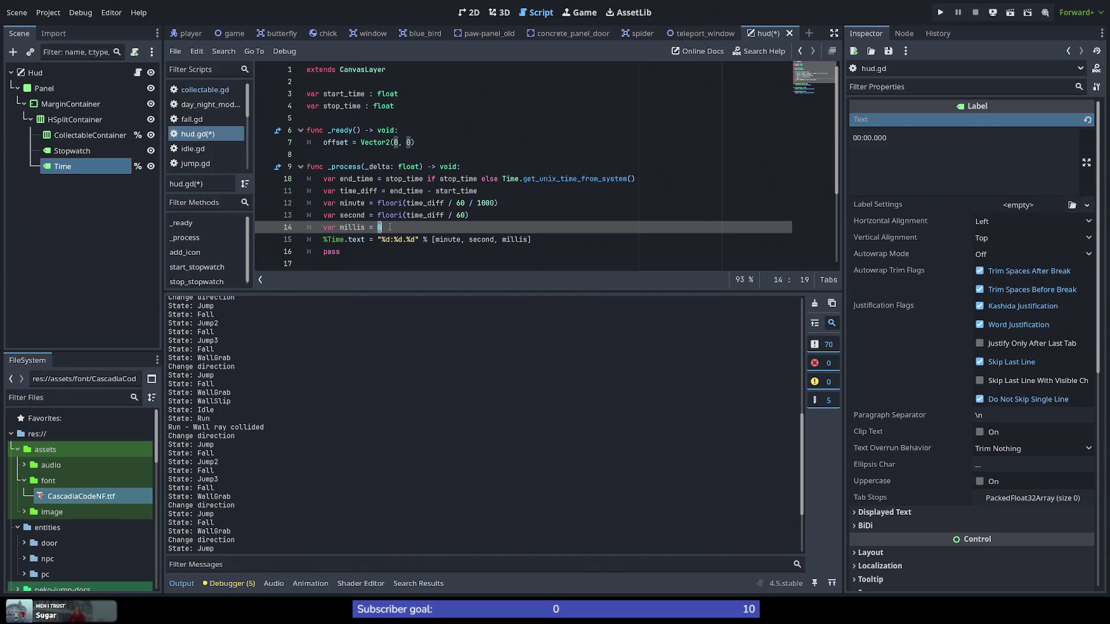
pyautogui.write('time_diff - ')
pyautogui.write('m')
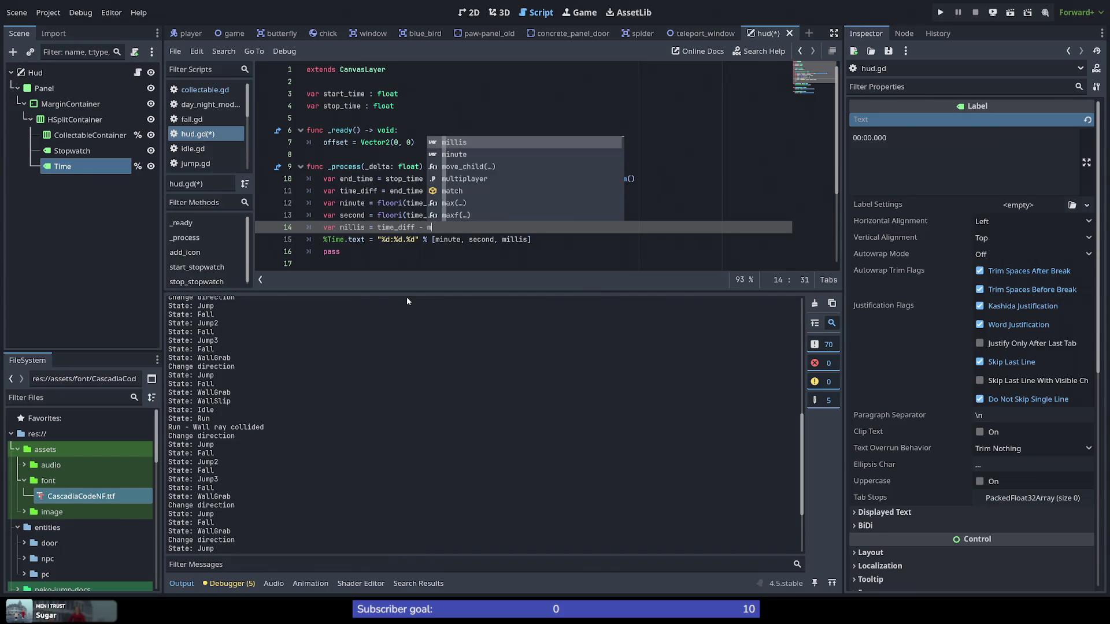
pyautogui.write('inute - second')
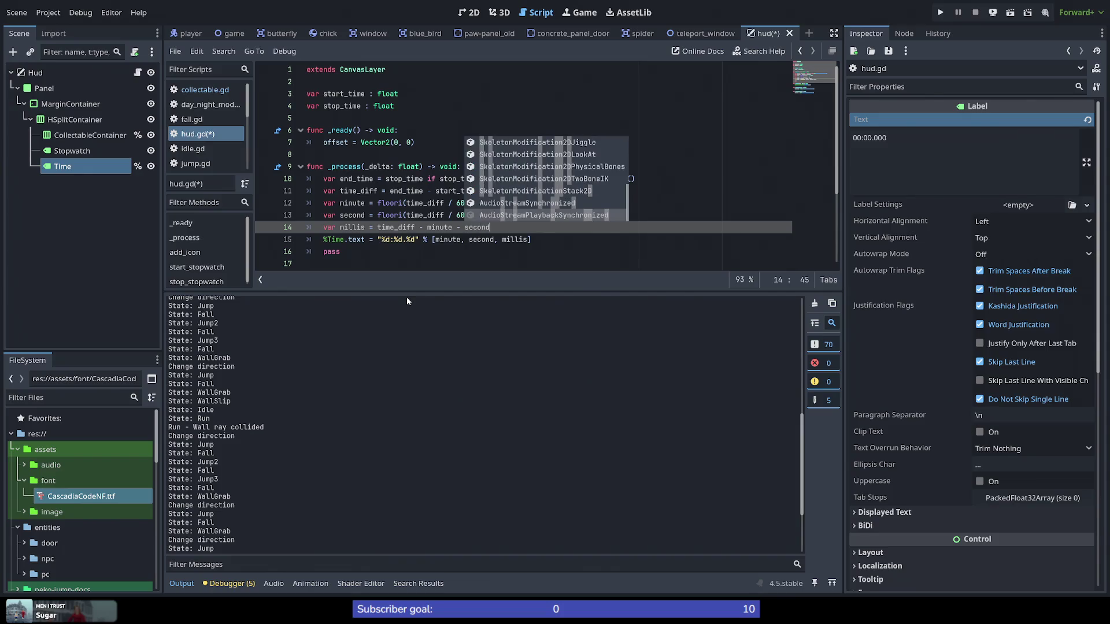
# Step: Regroup the second formula as (time_diff - minute) and save
pyautogui.press('Escape')
pyautogui.press('Up')
pyautogui.hotkey('ctrl', 'Left')
pyautogui.hotkey('ctrl', 'Left')
pyautogui.hotkey('ctrl', 'Left')
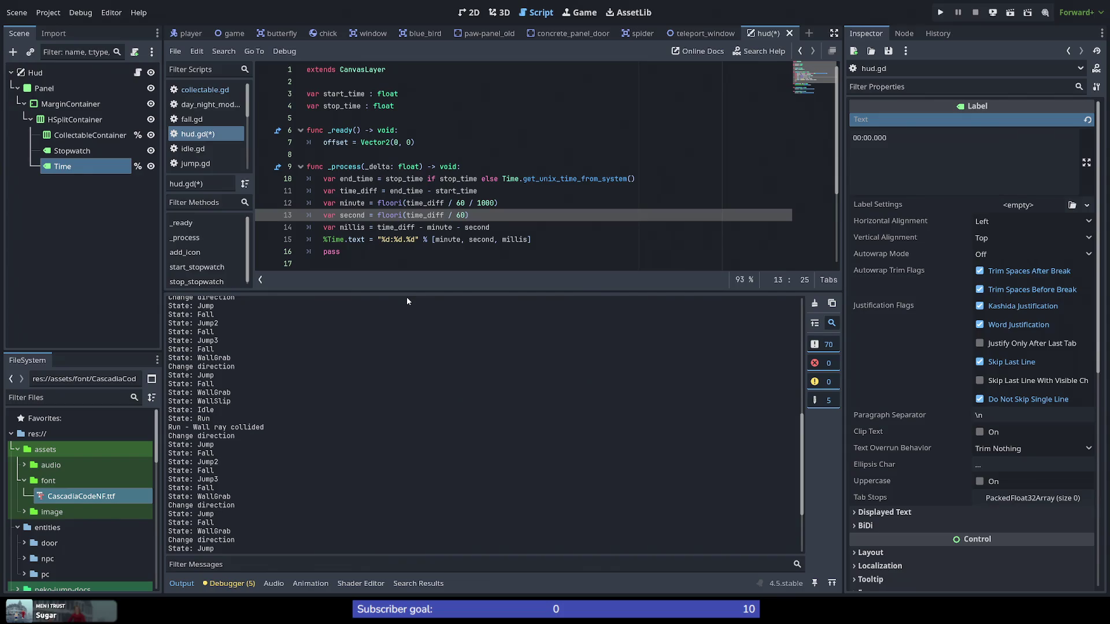
pyautogui.write('(')
pyautogui.hotkey('ctrl', 'Right')
pyautogui.write('- ')
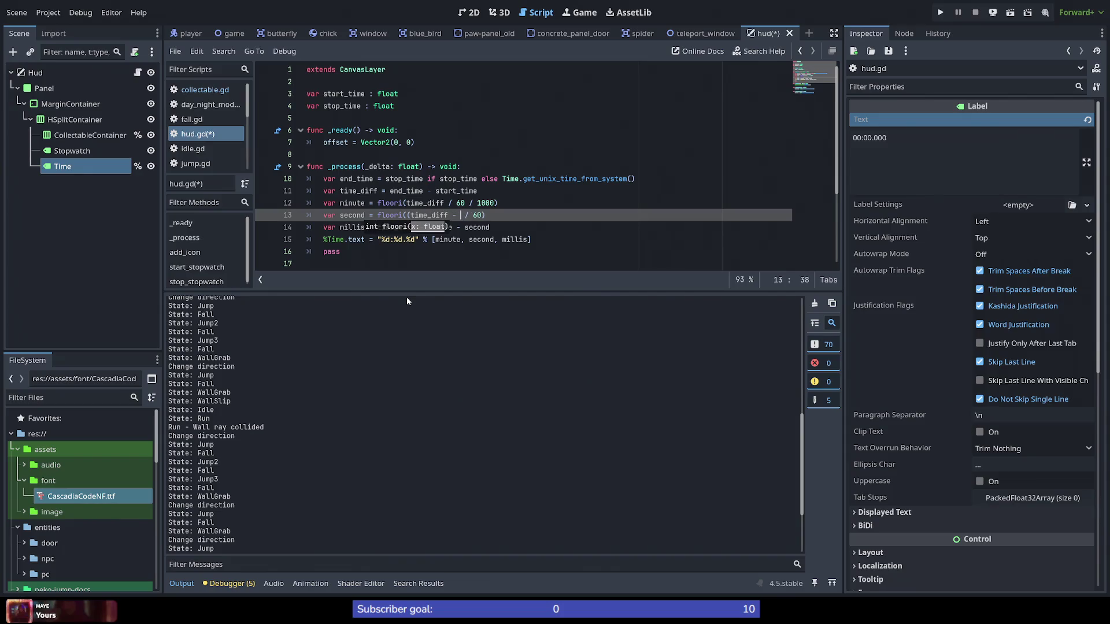
pyautogui.write('minute)')
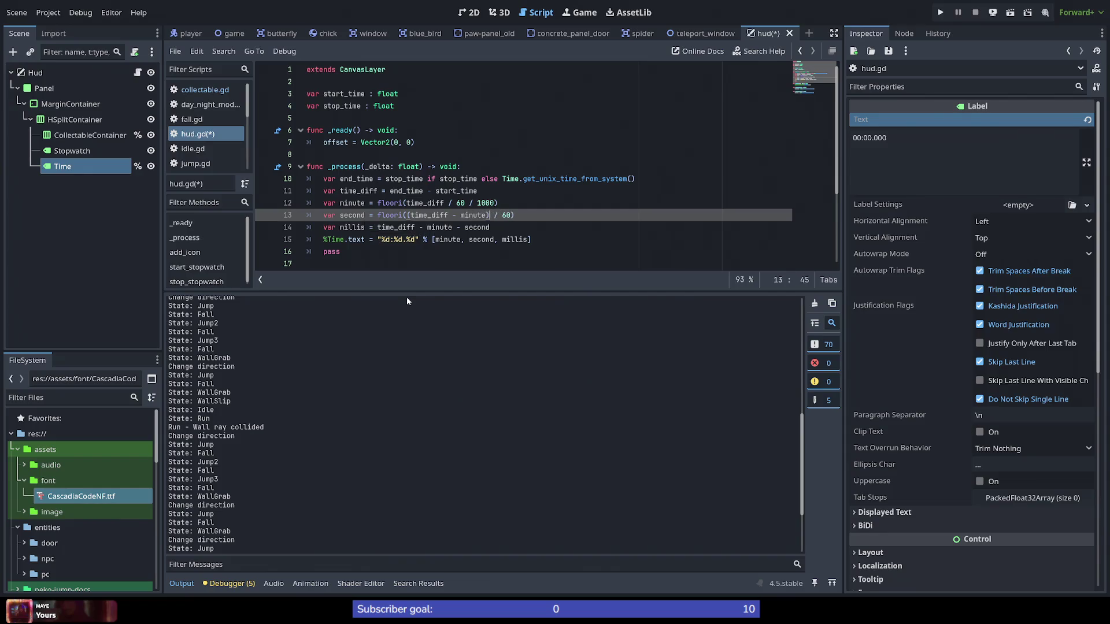
pyautogui.hotkey('ctrl', 's')
# Step: Change the second formula's 60 divisor to 1000 and save hud.gd
pyautogui.press('Right')
pyautogui.press('Right')
pyautogui.press('Right')
pyautogui.hotkey('shift', 'Left')
pyautogui.hotkey('shift', 'Left')
pyautogui.write('1000')
pyautogui.press('Up')
pyautogui.hotkey('ctrl', 'Left')
pyautogui.hotkey('ctrl', 'Left')
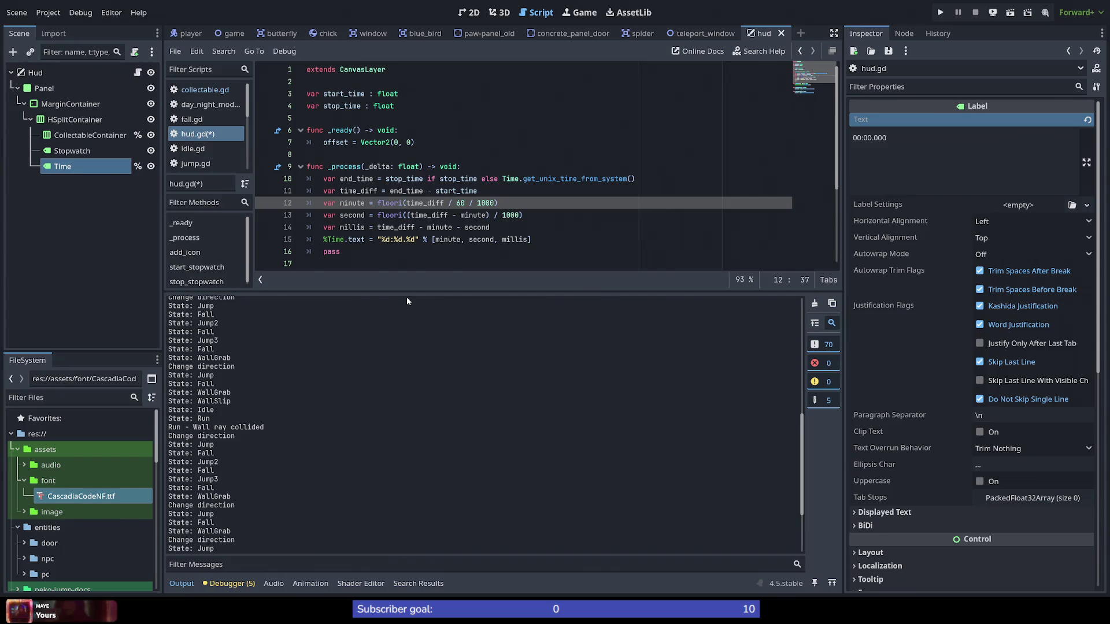
pyautogui.hotkey('ctrl', 's')
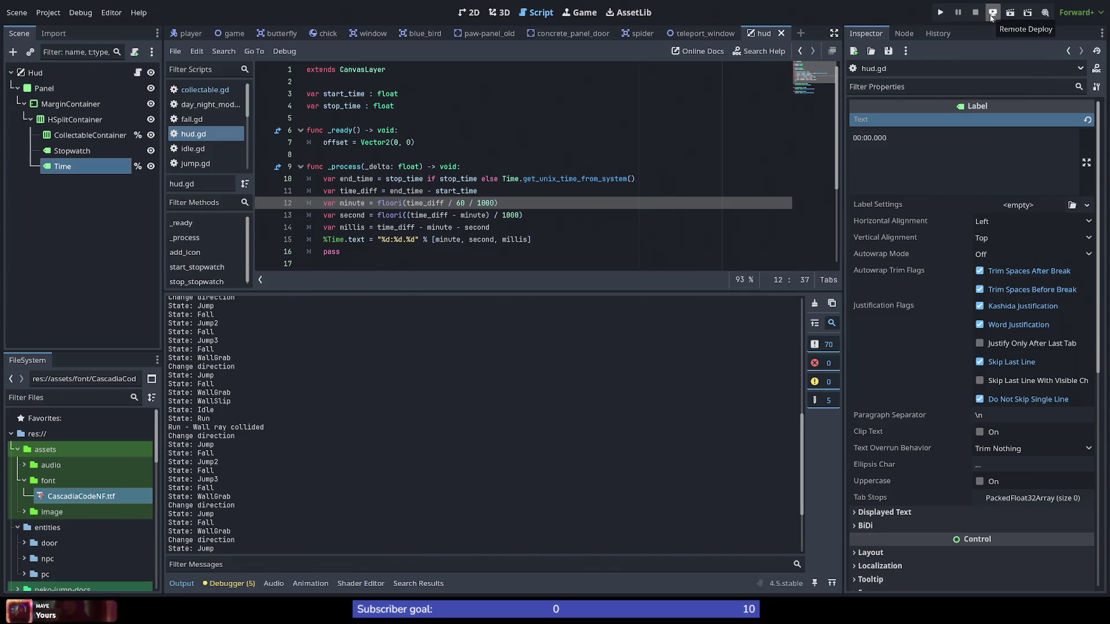
# Step: Run the project, move and jump while the HUD timer shows garbled numbers, then stop with F8
pyautogui.click(942, 12)
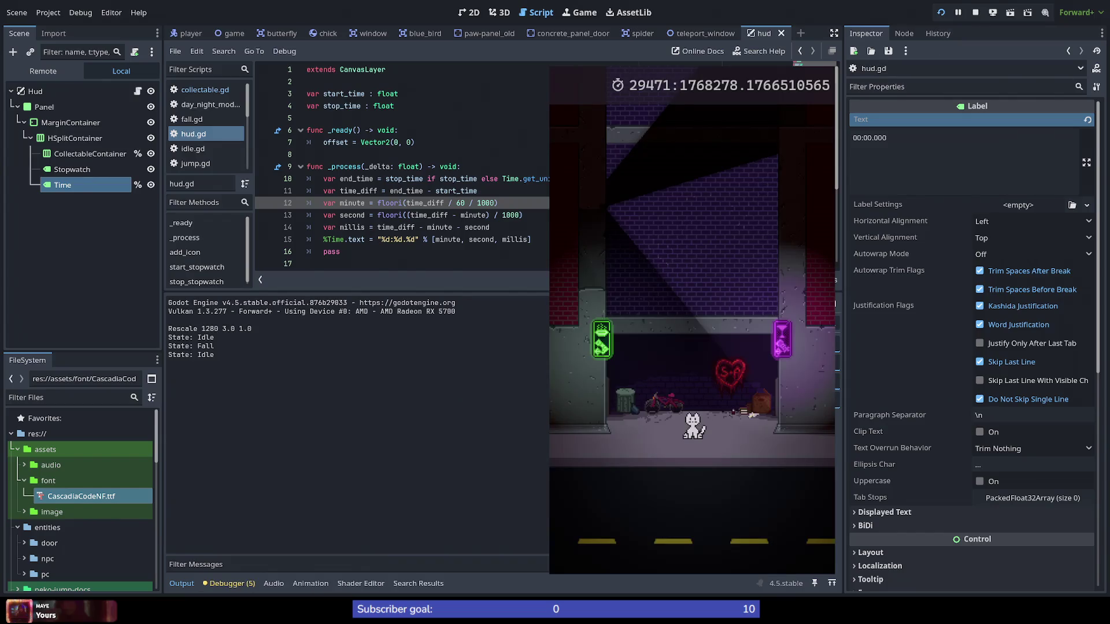
pyautogui.press('Right')
pyautogui.press('space')
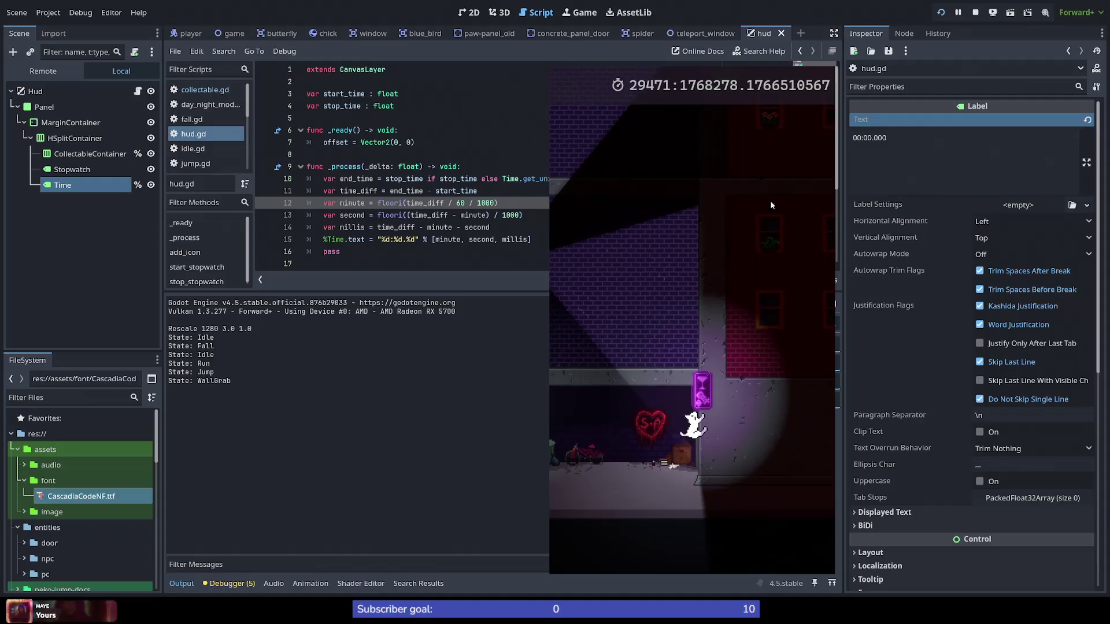
pyautogui.press('space')
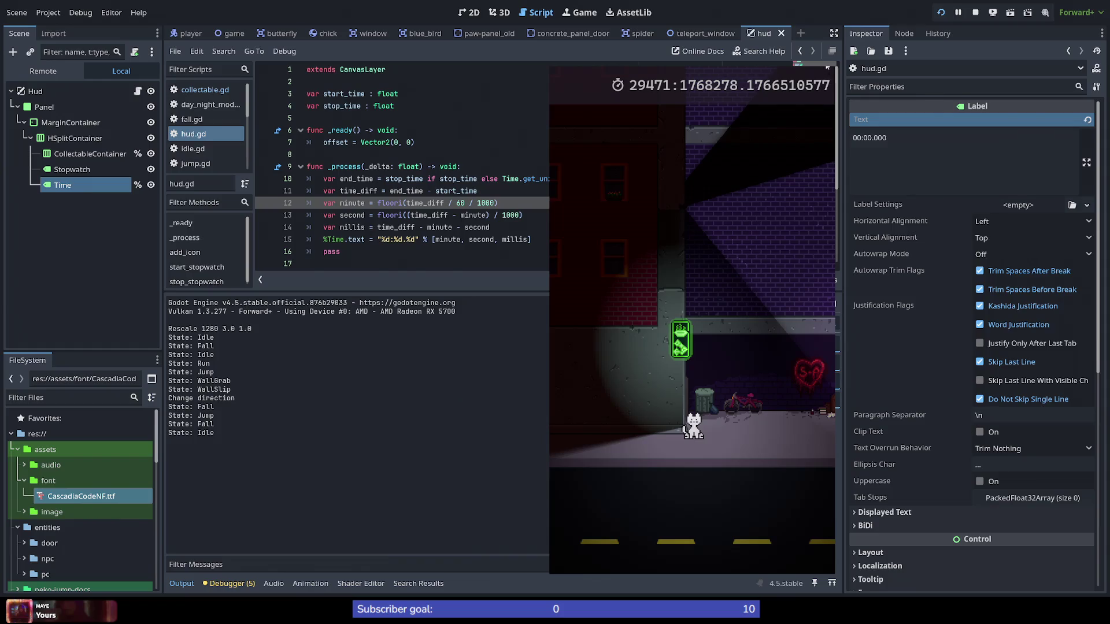
pyautogui.press('F8')
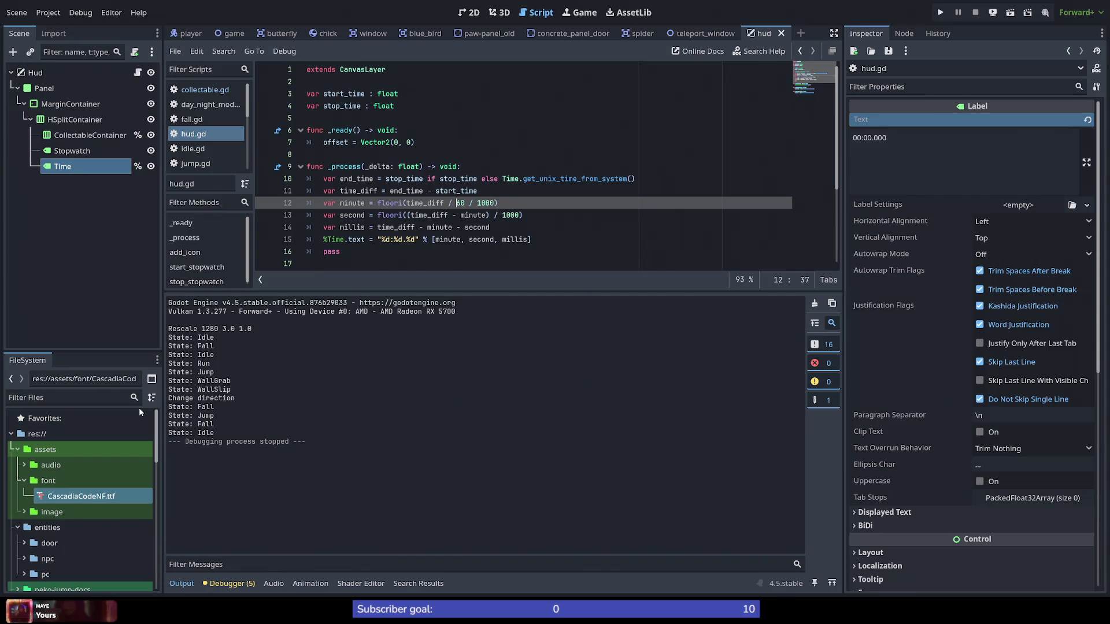
# Step: Study the forum's timer examples, highlighting minutes, time and time_passed, then return to Godot
pyautogui.hotkey('alt', 'Tab')
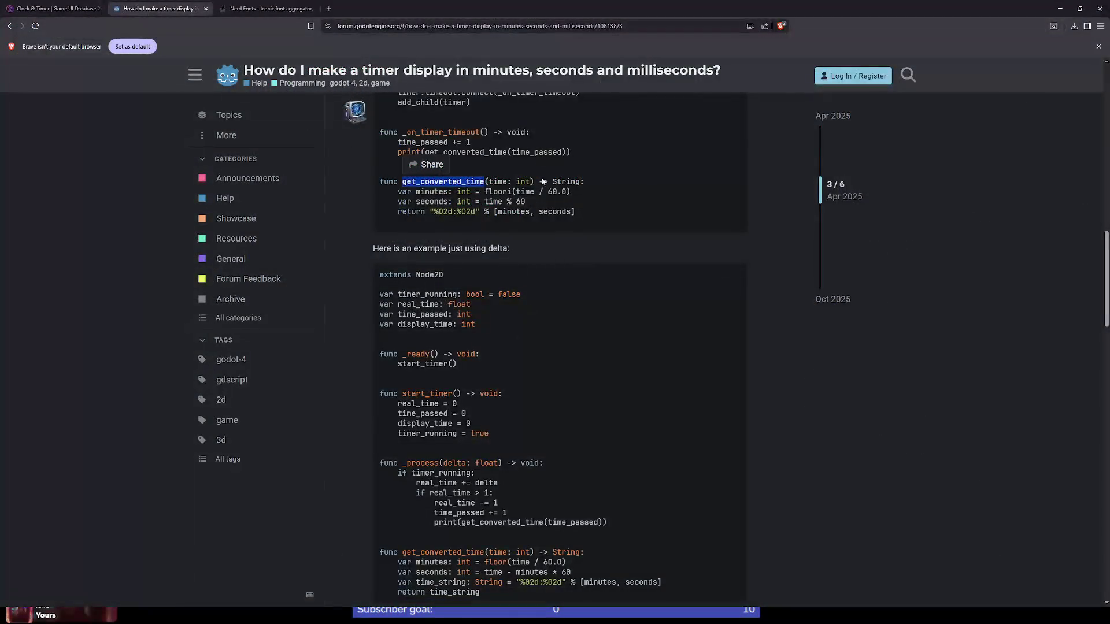
pyautogui.scroll(3, 577, 366)
pyautogui.doubleClick(432, 365)
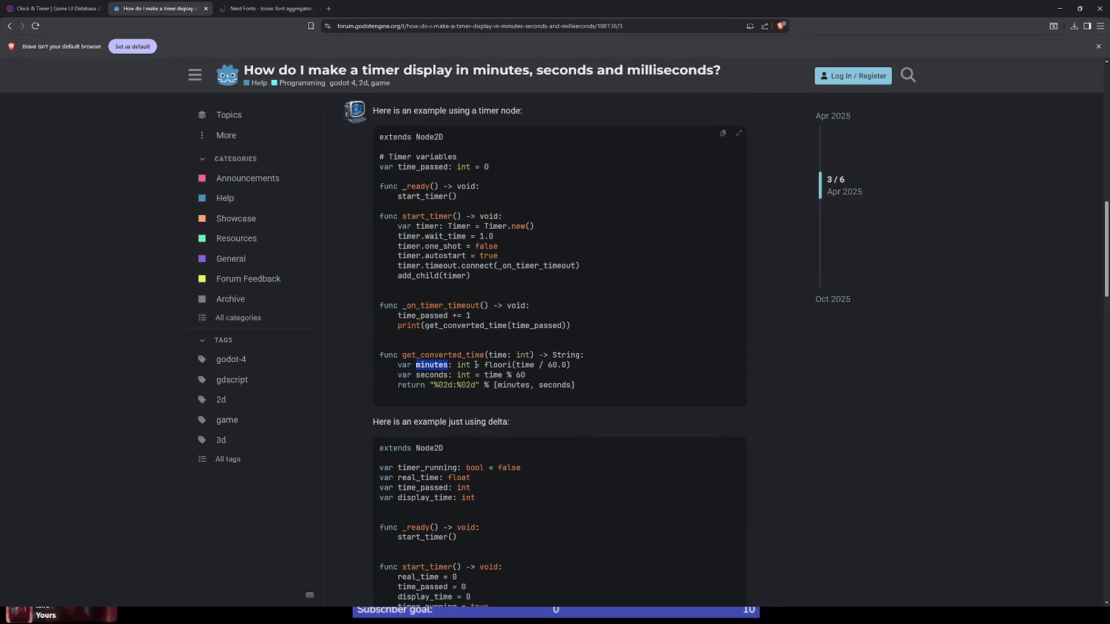
pyautogui.doubleClick(524, 365)
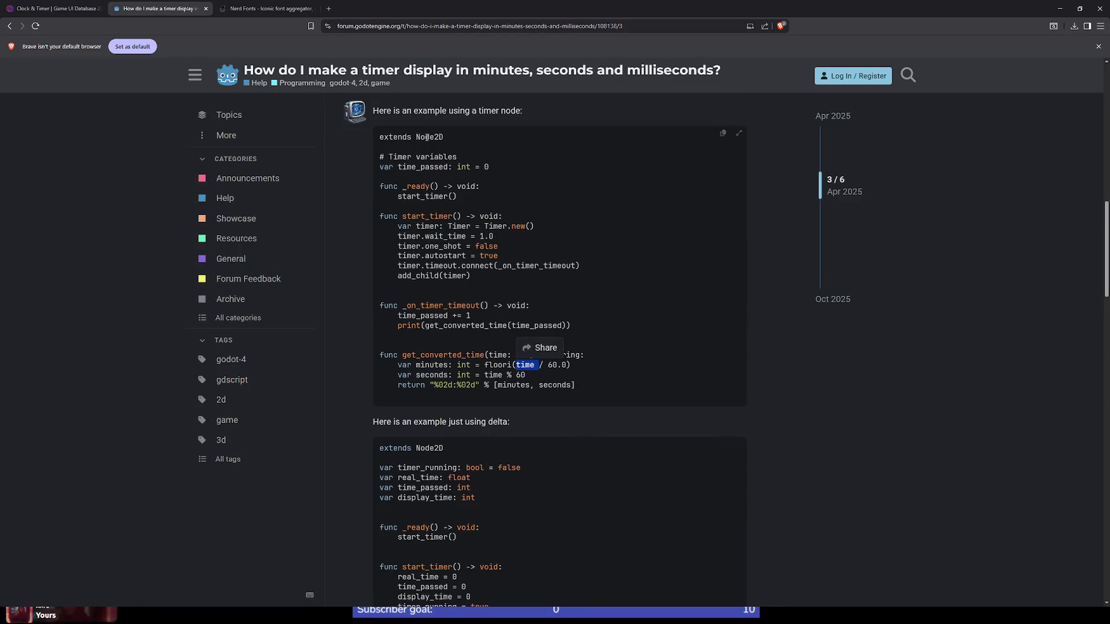
pyautogui.doubleClick(422, 315)
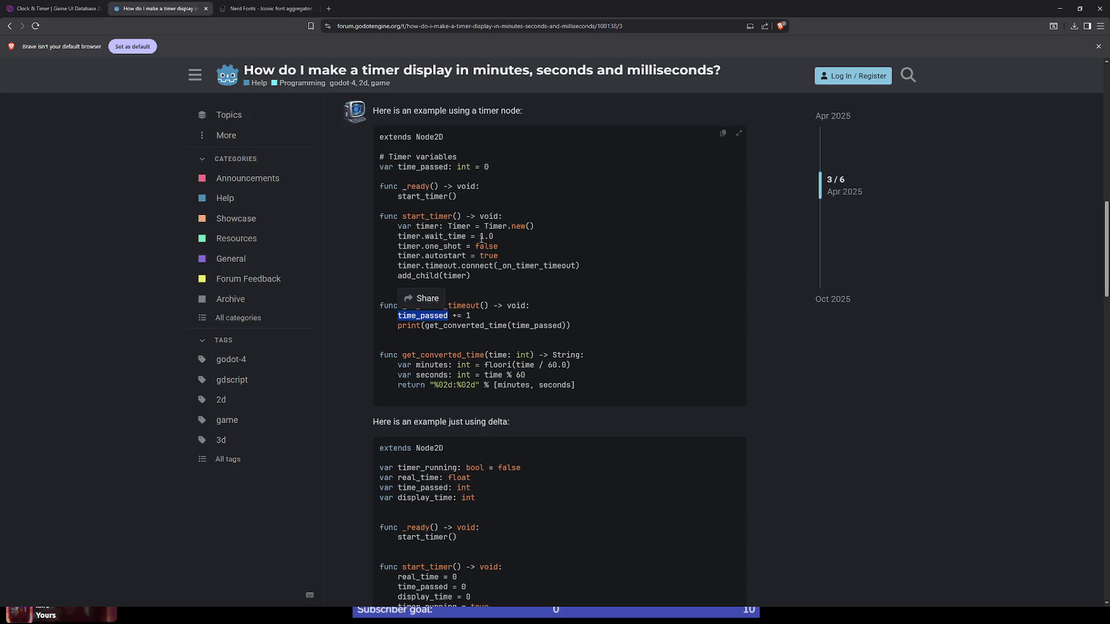
pyautogui.scroll(-6, 481, 238)
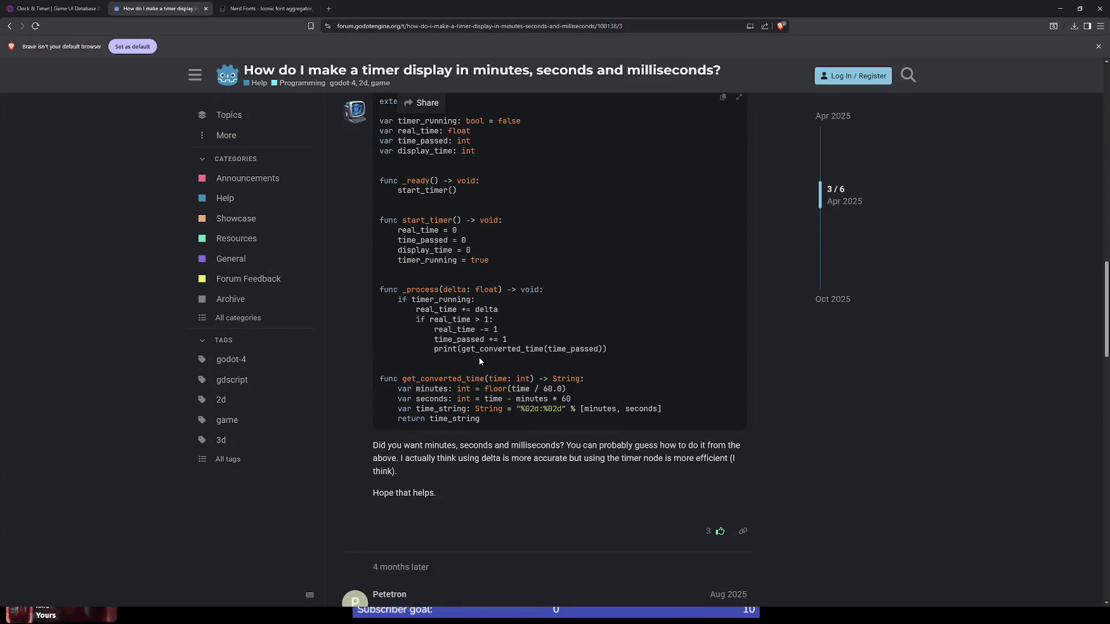
pyautogui.scroll(1, 478, 356)
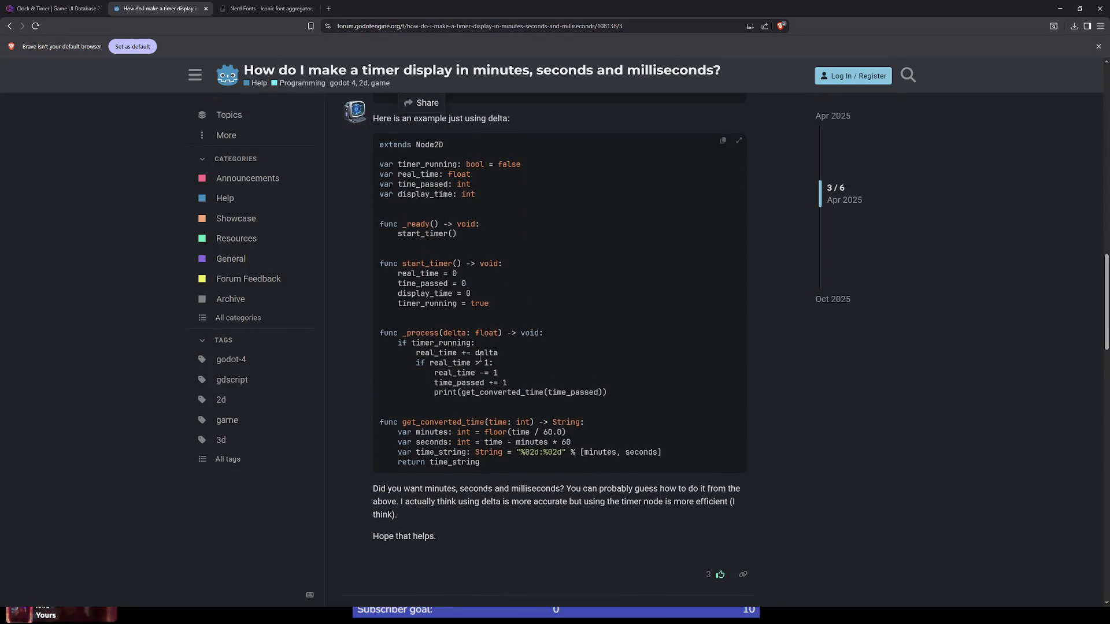
pyautogui.hotkey('alt', 'Tab')
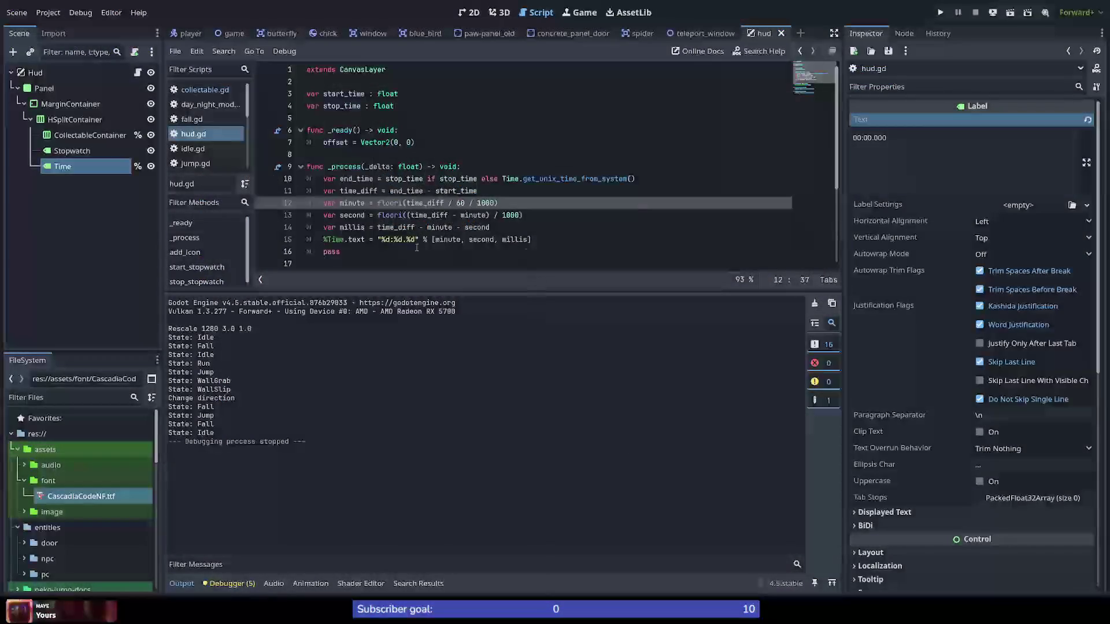
# Step: Add a new line %Time.text = time_diff above the old formatted assignment
pyautogui.click(325, 241)
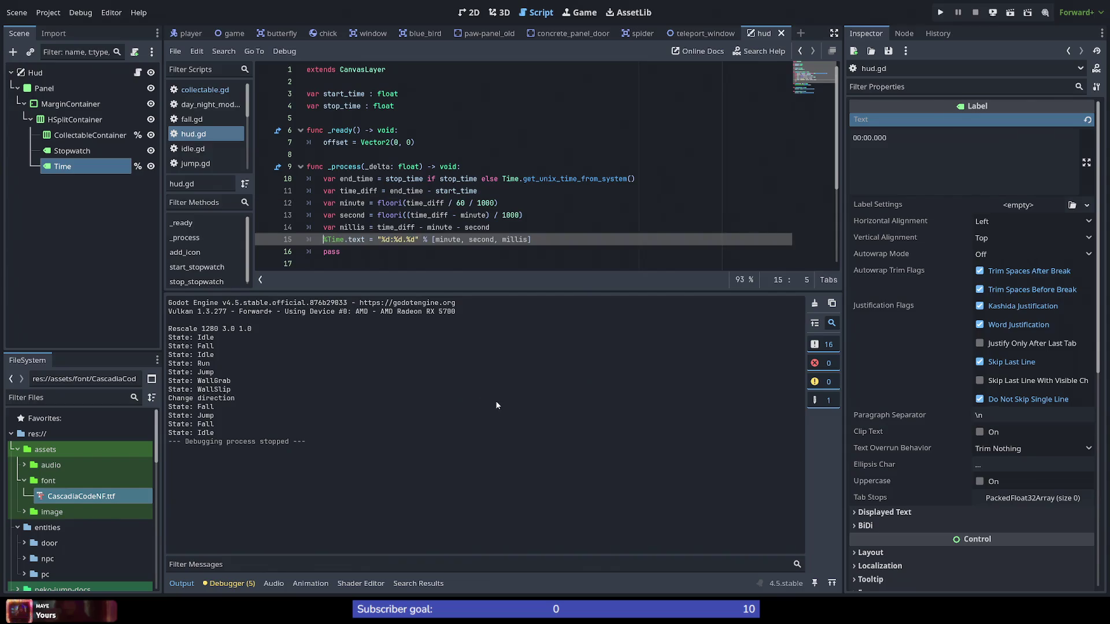
pyautogui.write('//')
pyautogui.press('Up')
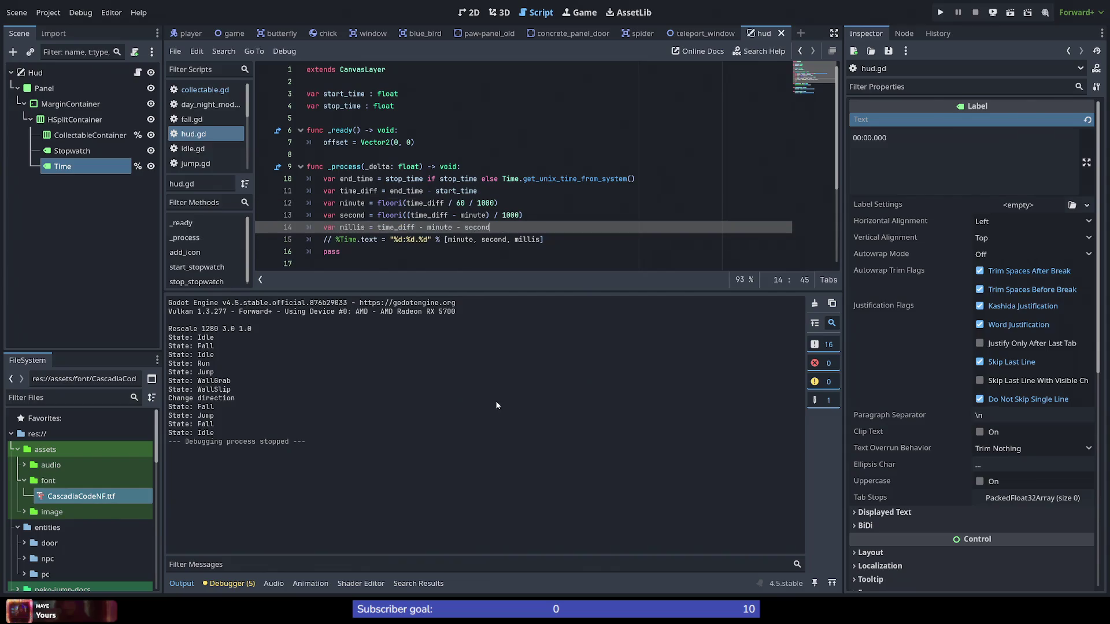
pyautogui.press('End')
pyautogui.press('Return')
pyautogui.write('// %Time.text = "')
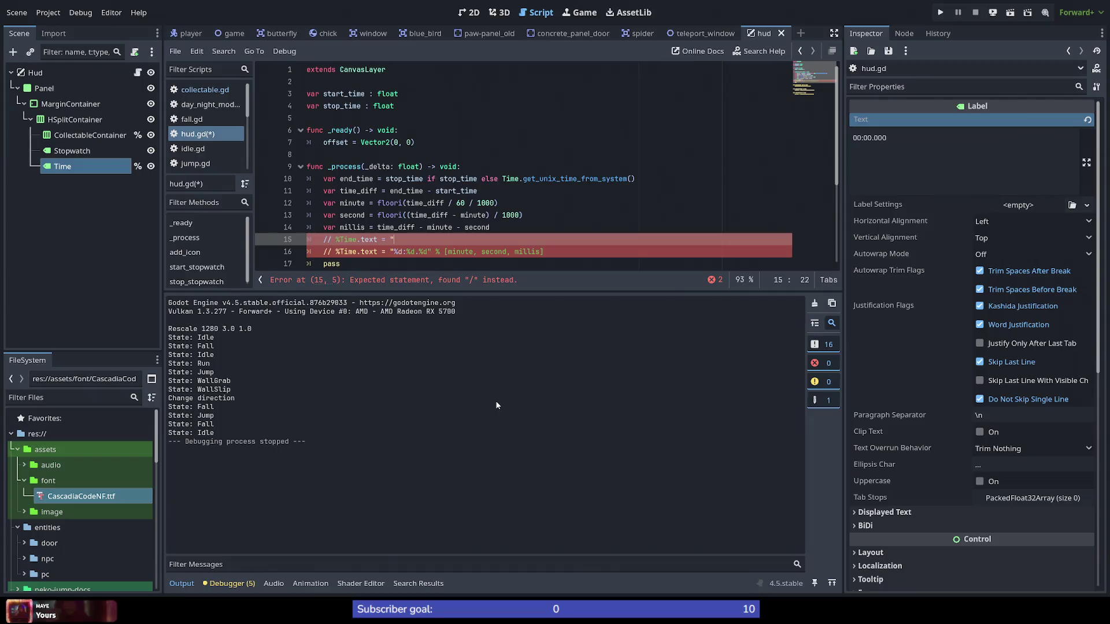
pyautogui.write('end_t')
pyautogui.press('BackSpace')
pyautogui.press('BackSpace')
pyautogui.press('BackSpace')
pyautogui.write('time_diff')
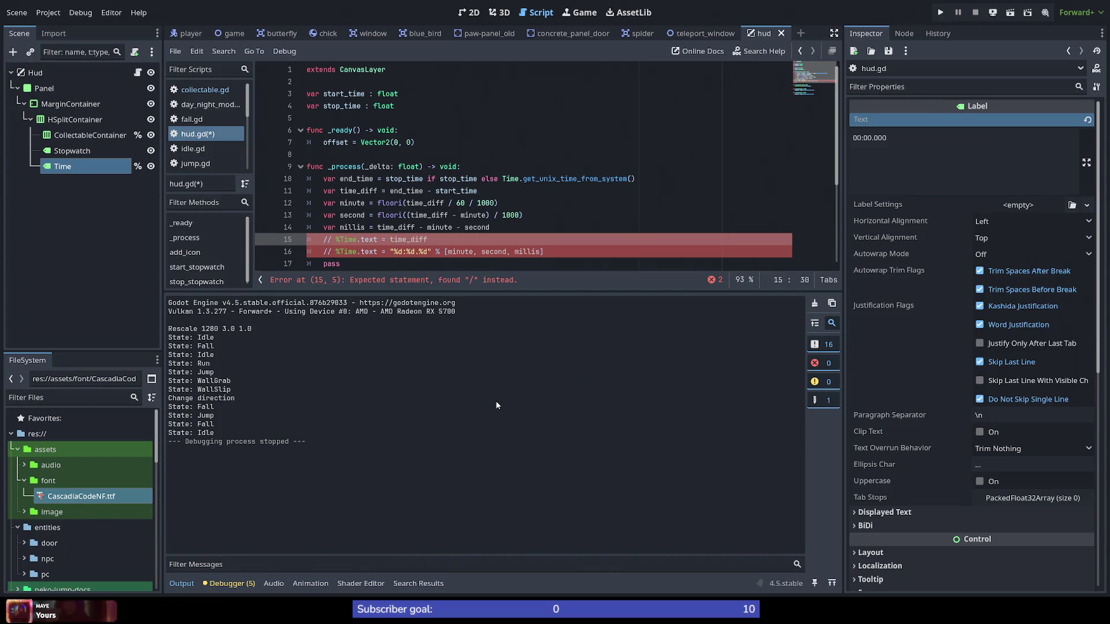
pyautogui.press('Home')
pyautogui.press('Delete')
pyautogui.press('Delete')
pyautogui.press('Delete')
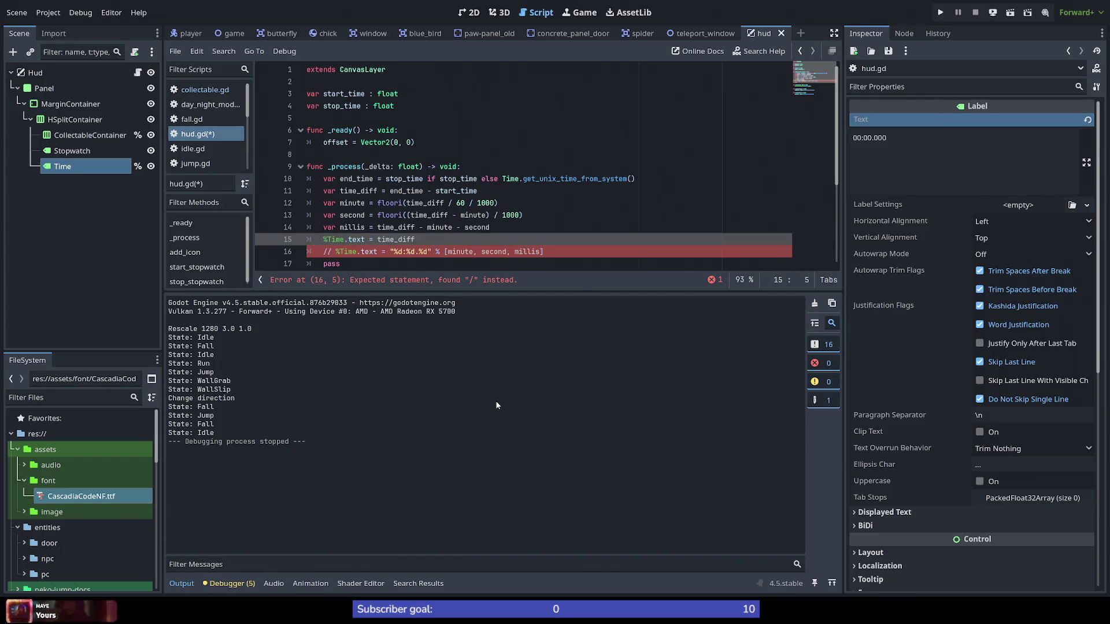
# Step: Comment out the old formatted %Time.text line with #, save hud.gd, and run the game
pyautogui.press('Down')
pyautogui.press('Delete')
pyautogui.press('Delete')
pyautogui.write('#')
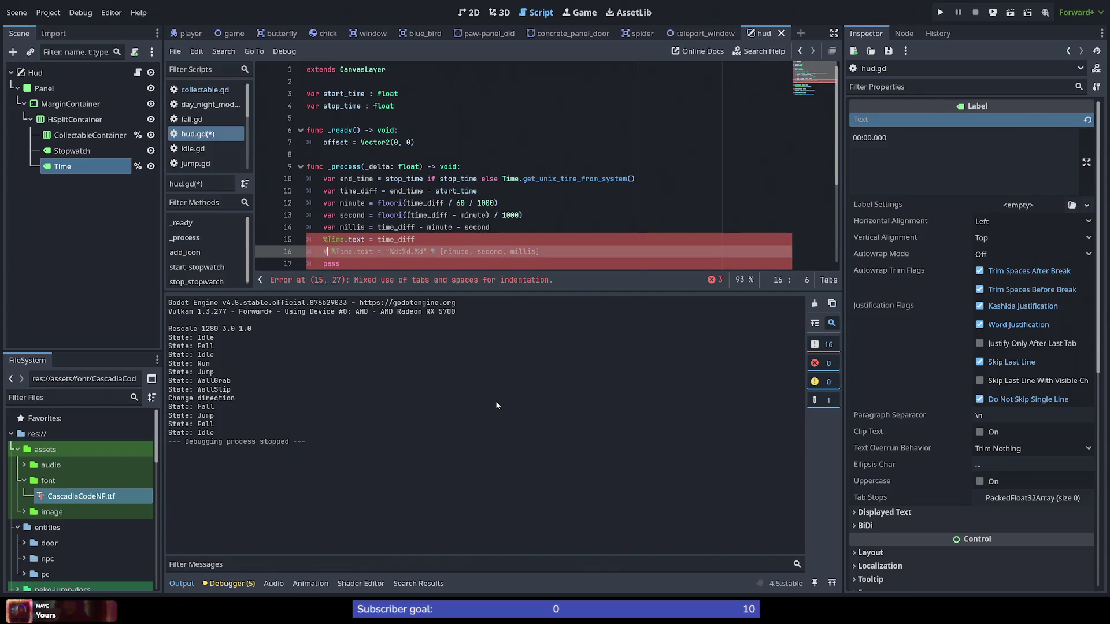
pyautogui.press('Up')
pyautogui.press('Up')
pyautogui.press('End')
pyautogui.hotkey('ctrl', 's')
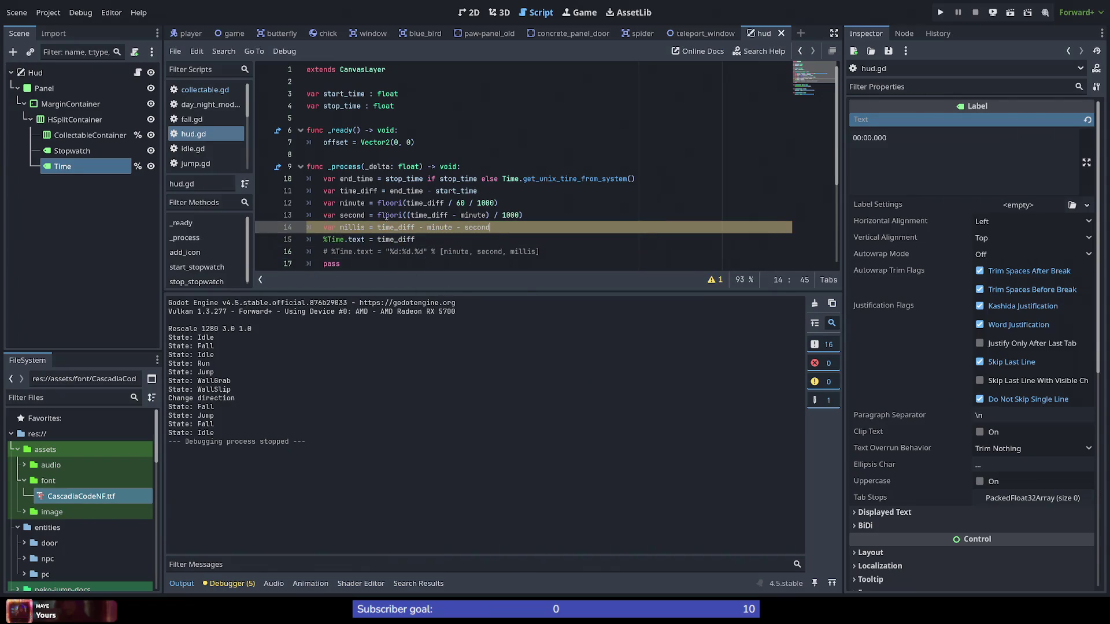
pyautogui.click(940, 13)
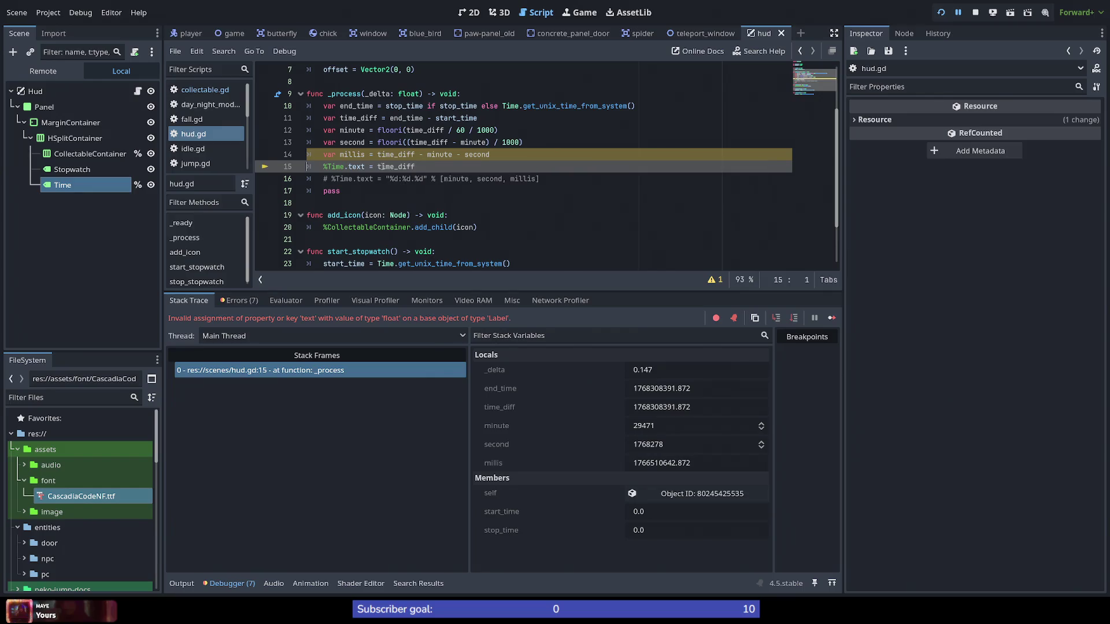
# Step: Format the label as "%d" % time_diff, save, rerun to see a climbing ten-digit number, then stop
pyautogui.click(381, 167)
pyautogui.write('"%d" %')
pyautogui.hotkey('ctrl', 's')
pyautogui.click(941, 13)
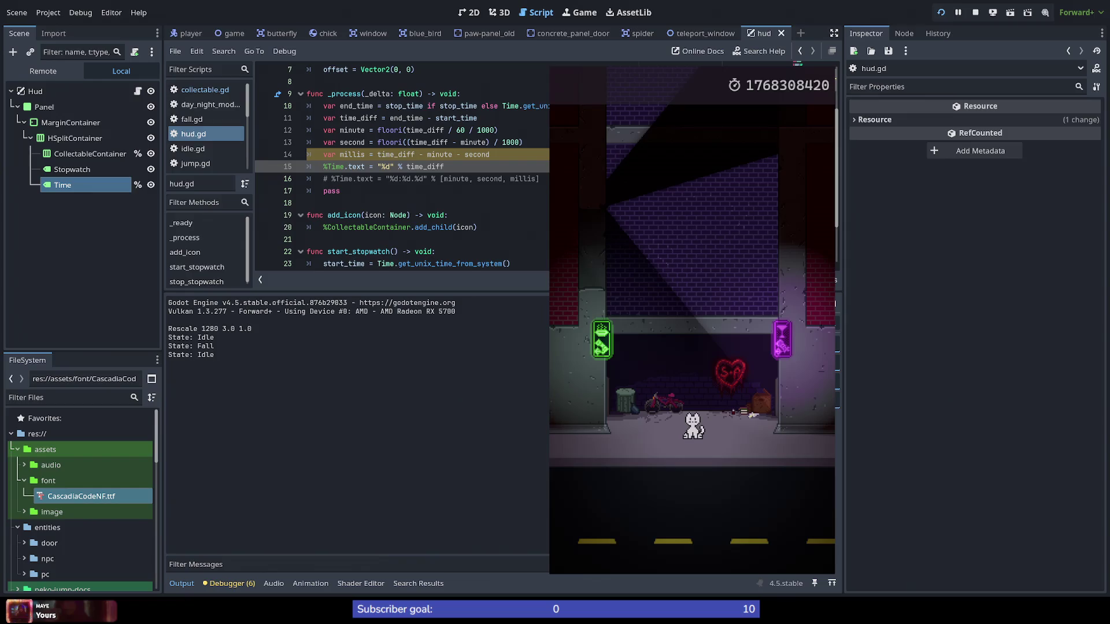
pyautogui.moveTo(412, 167)
pyautogui.press('F8')
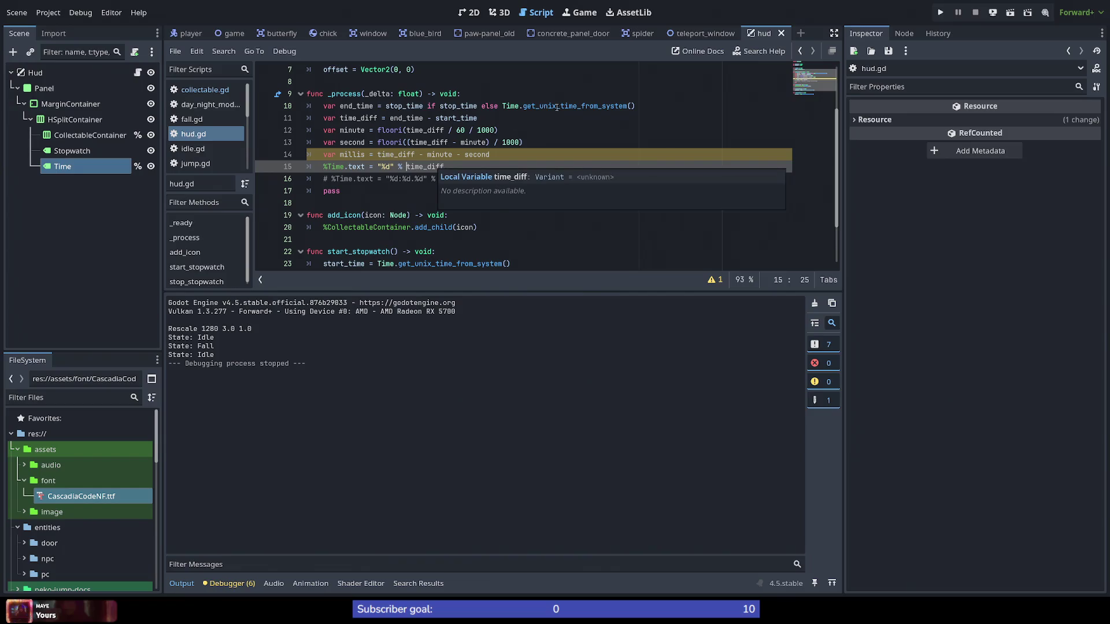
# Step: Replace time_diff on line 15 with Time.get_unix_time_from_system() from line 10 and save
pyautogui.moveTo(568, 105)
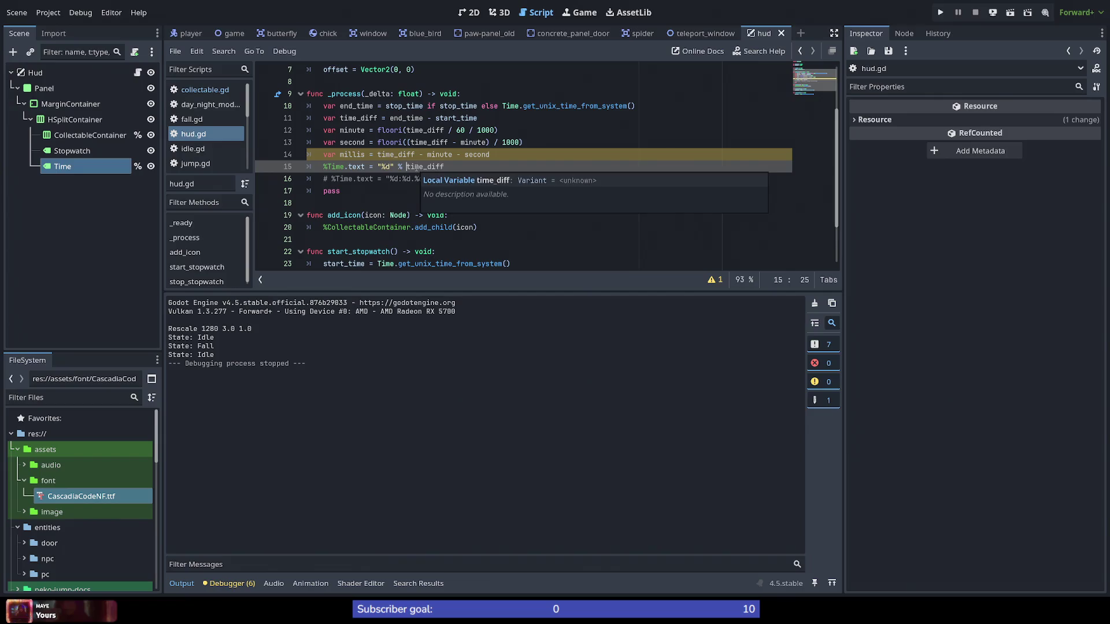
pyautogui.doubleClick(425, 167)
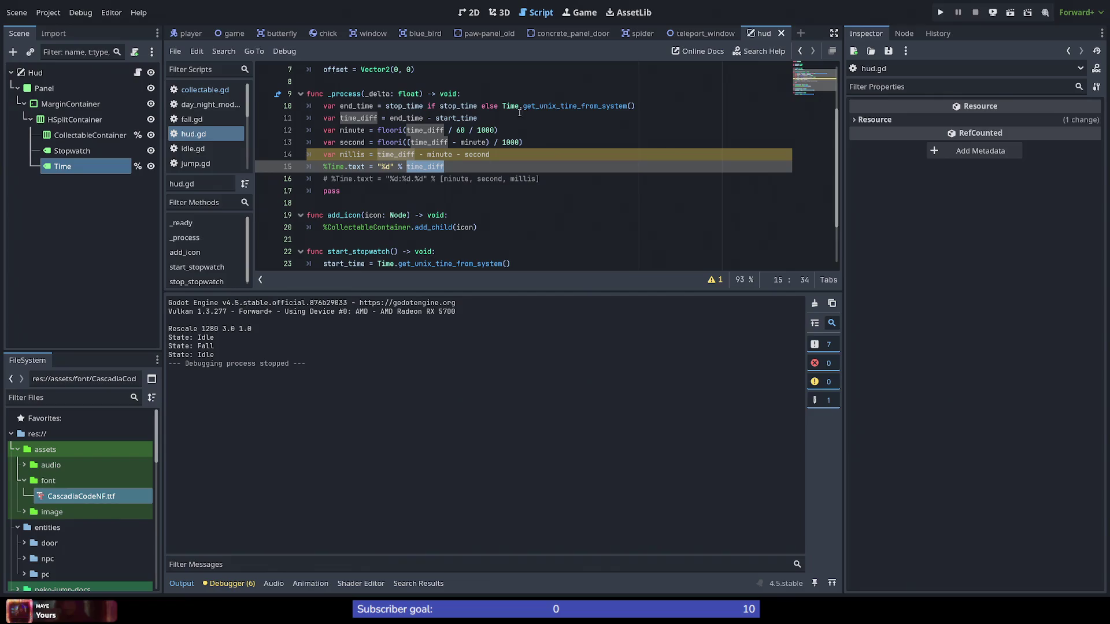
pyautogui.moveTo(503, 105); pyautogui.dragTo(661, 106)
pyautogui.hotkey('ctrl', 'c')
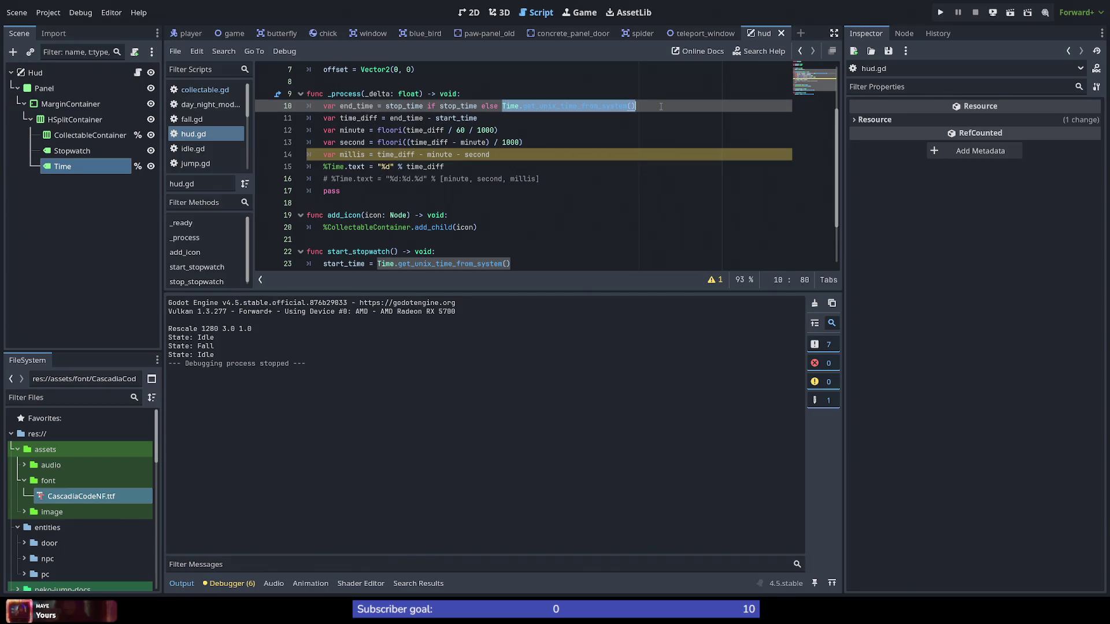
pyautogui.doubleClick(411, 167)
pyautogui.hotkey('ctrl', 'v')
pyautogui.hotkey('ctrl', 's')
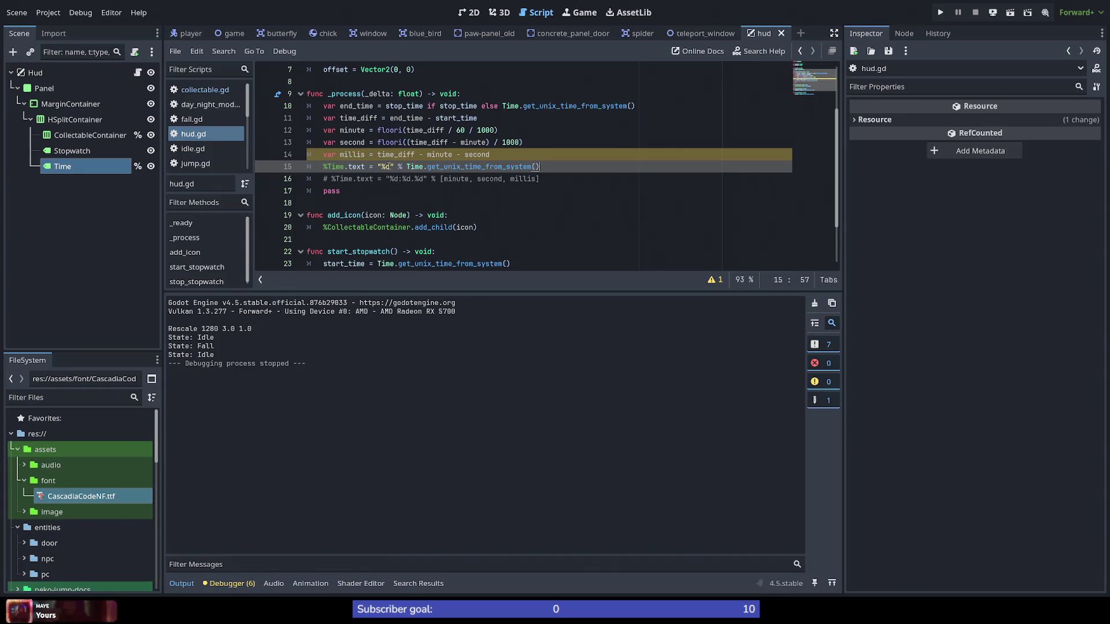
# Step: Change the %d format to %f and run the project to see the float time
pyautogui.click(386, 166)
pyautogui.write('f')
pyautogui.press('Delete')
pyautogui.click(937, 14)
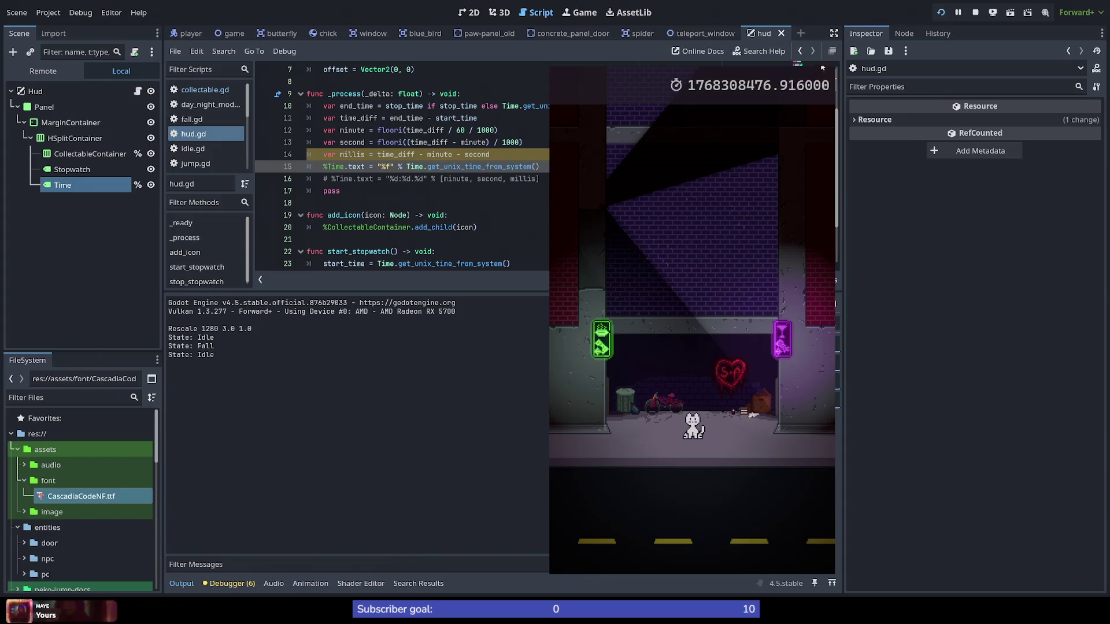
# Step: Stop the game, run the current scene to check its output, then stop it
pyautogui.press('F8')
pyautogui.write('d')
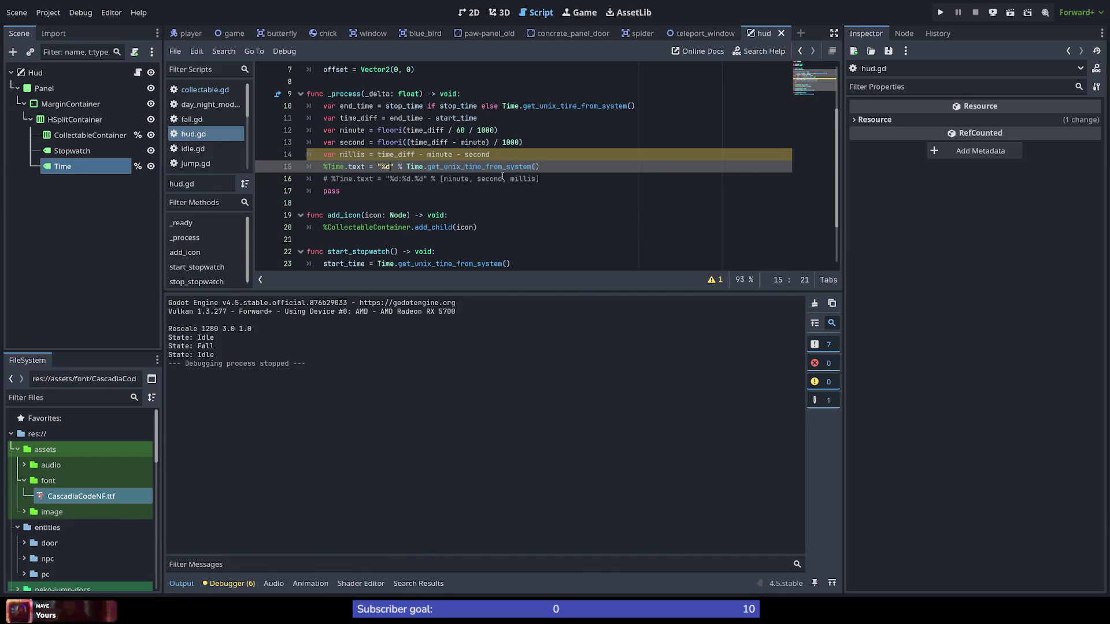
pyautogui.click(1009, 12)
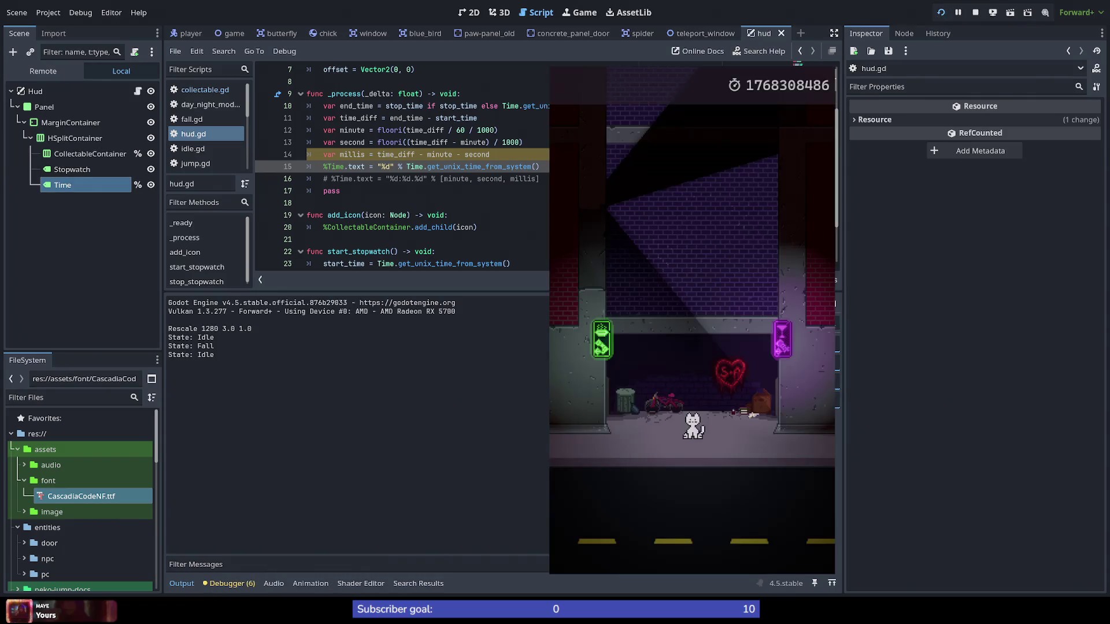
pyautogui.press('F8')
# Step: Switch the format on line 15 to %f, run the project, then stop it
pyautogui.doubleClick(388, 166)
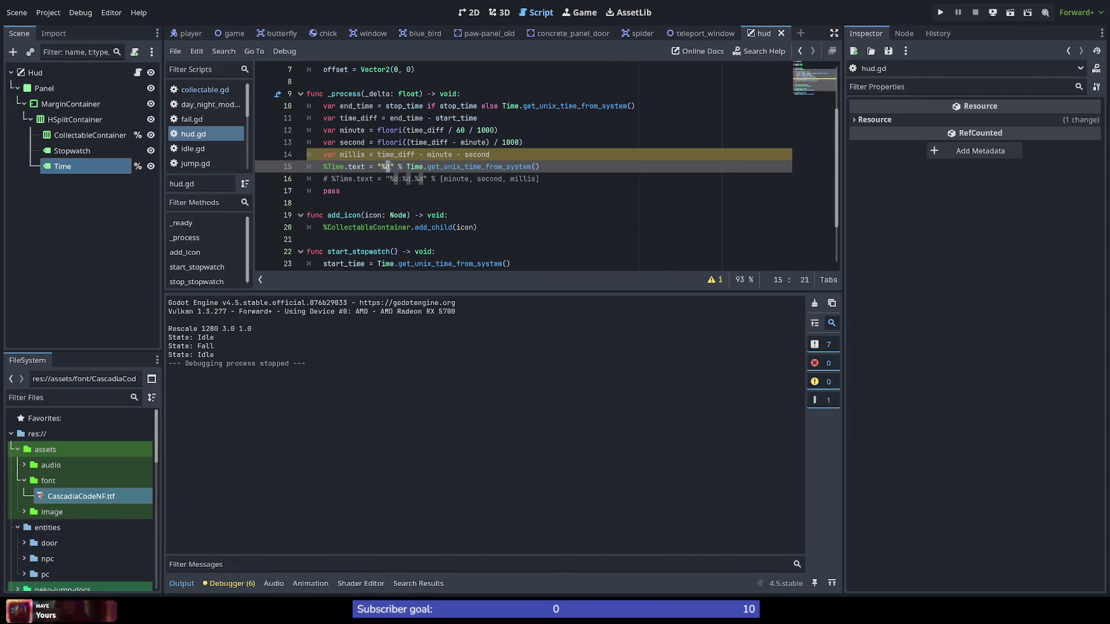
pyautogui.write('f')
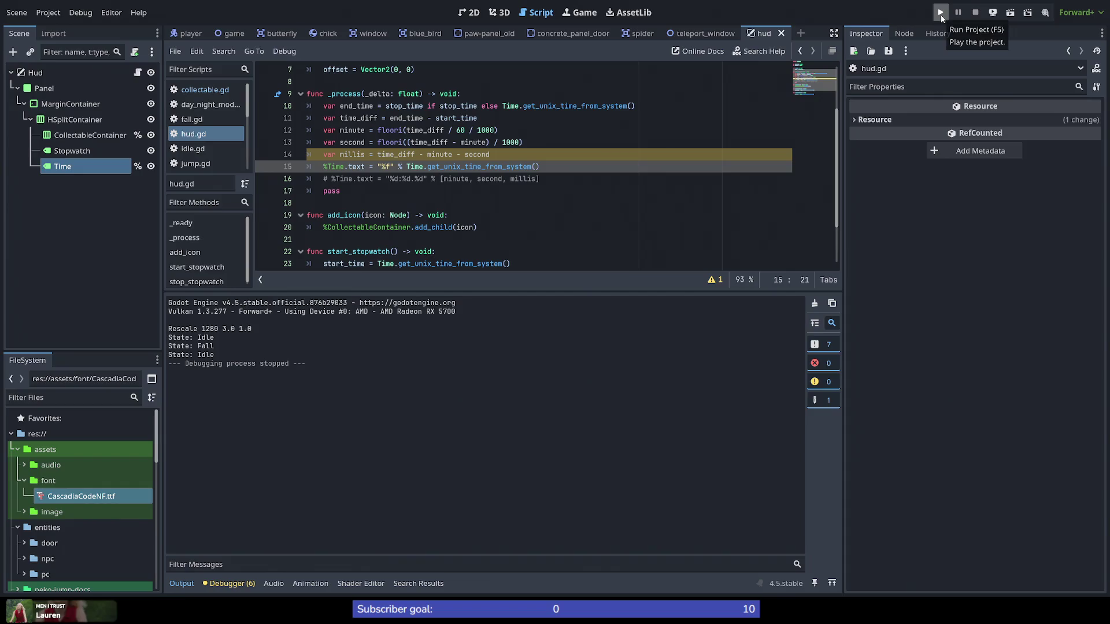
pyautogui.click(941, 15)
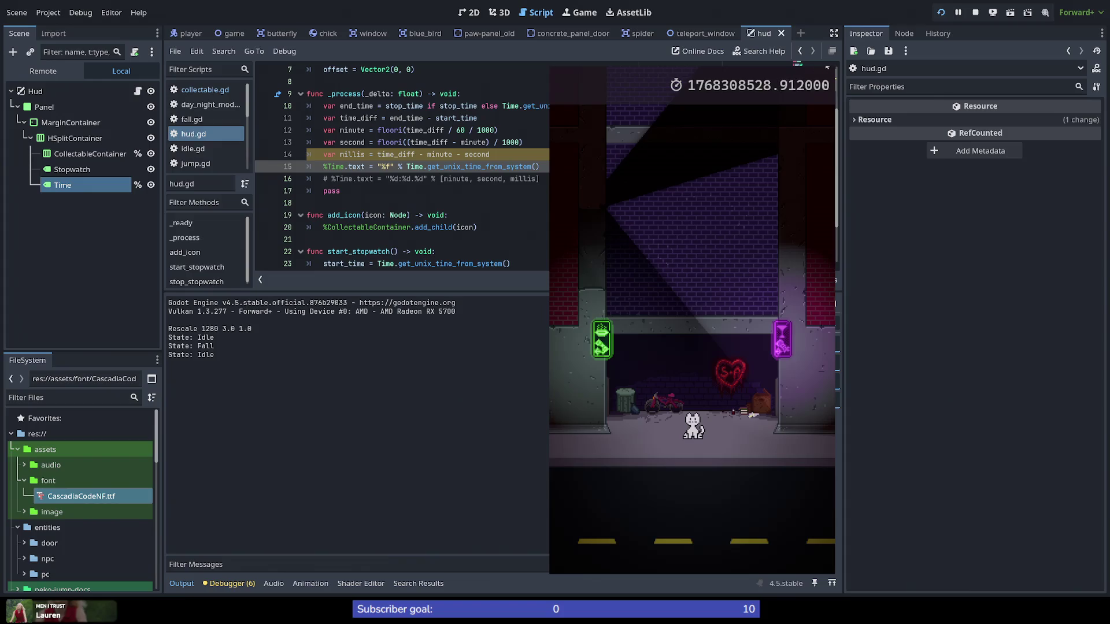
pyautogui.press('F8')
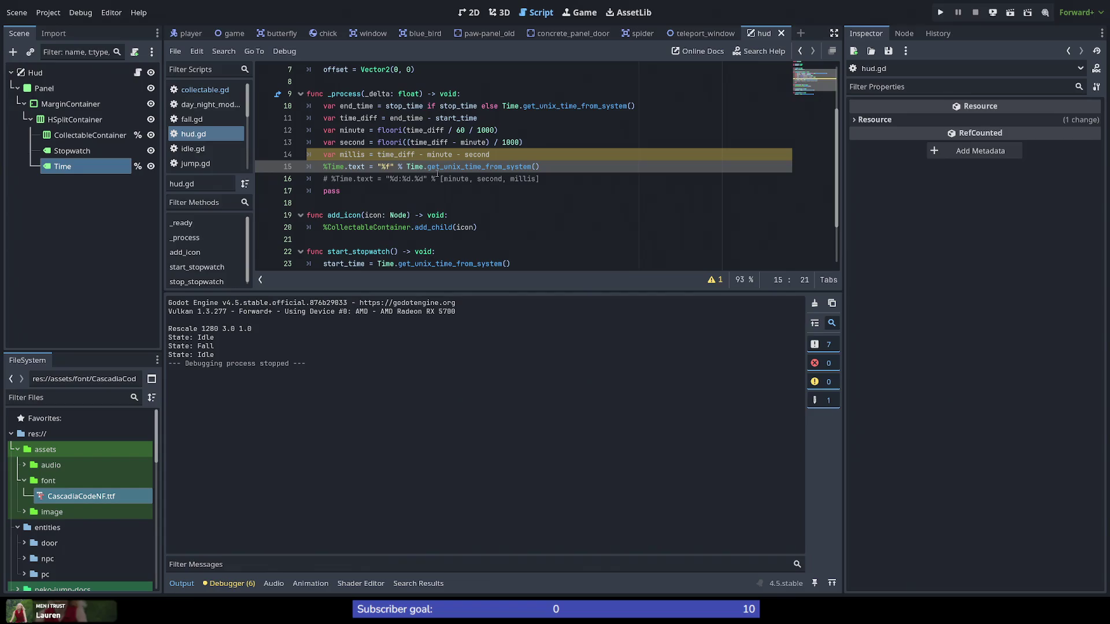
# Step: Append a divisor of 1000000 to line 15 and try running the game
pyautogui.click(548, 167)
pyautogui.write('1000')
pyautogui.press('BackSpace')
pyautogui.write('000')
pyautogui.write('0')
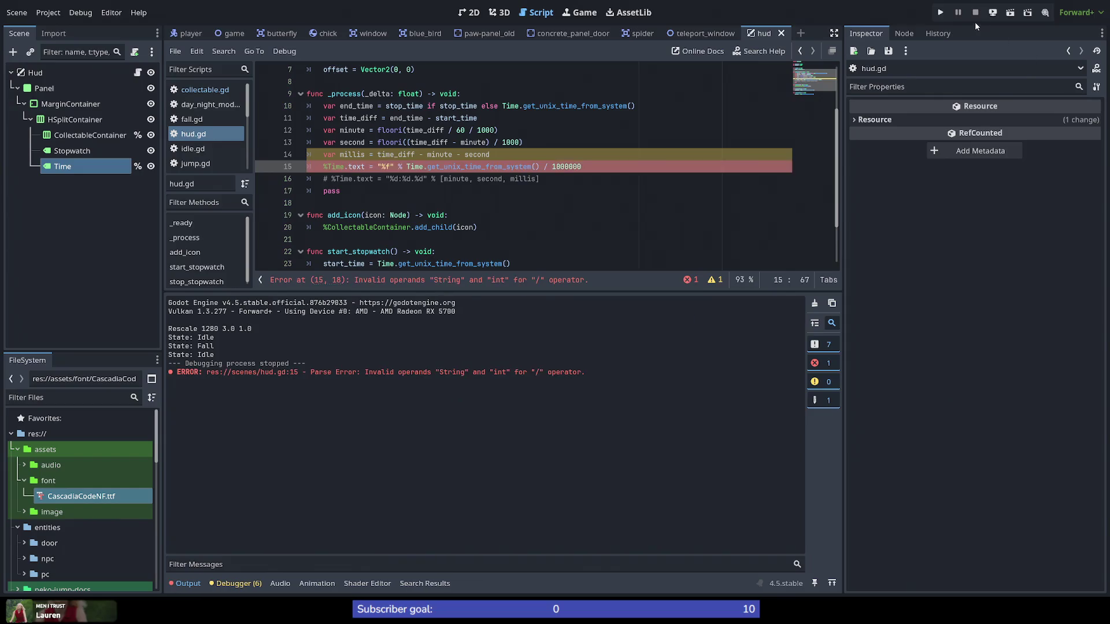
pyautogui.click(941, 12)
# Step: Wrap the system time division in parentheses, run the game, then stop it
pyautogui.click(407, 167)
pyautogui.write('(')
pyautogui.press('BackSpace')
pyautogui.write('(')
pyautogui.press('End')
pyautogui.write(')')
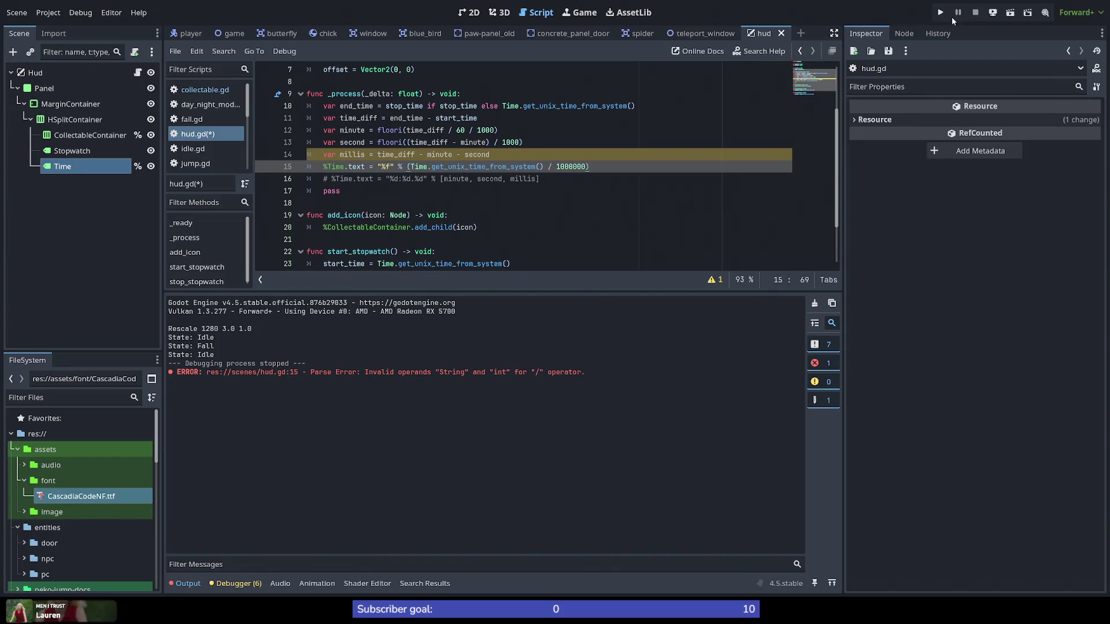
pyautogui.click(940, 12)
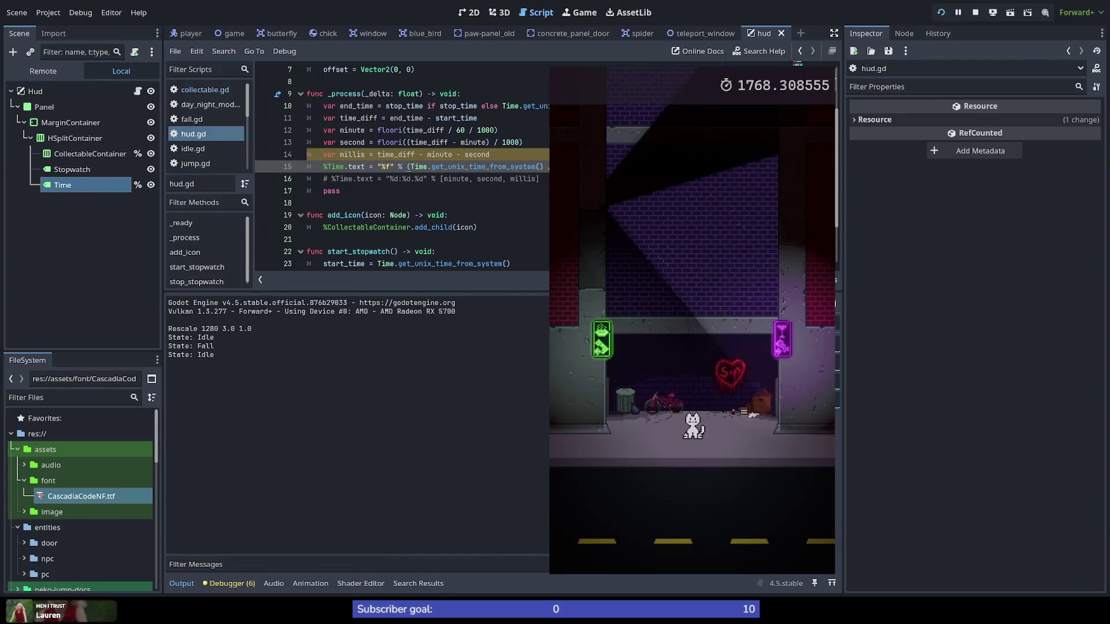
pyautogui.press('F8')
# Step: Change the division to multiplication by 1000000, save, run to check, then stop
pyautogui.hotkey('shift', 'Left')
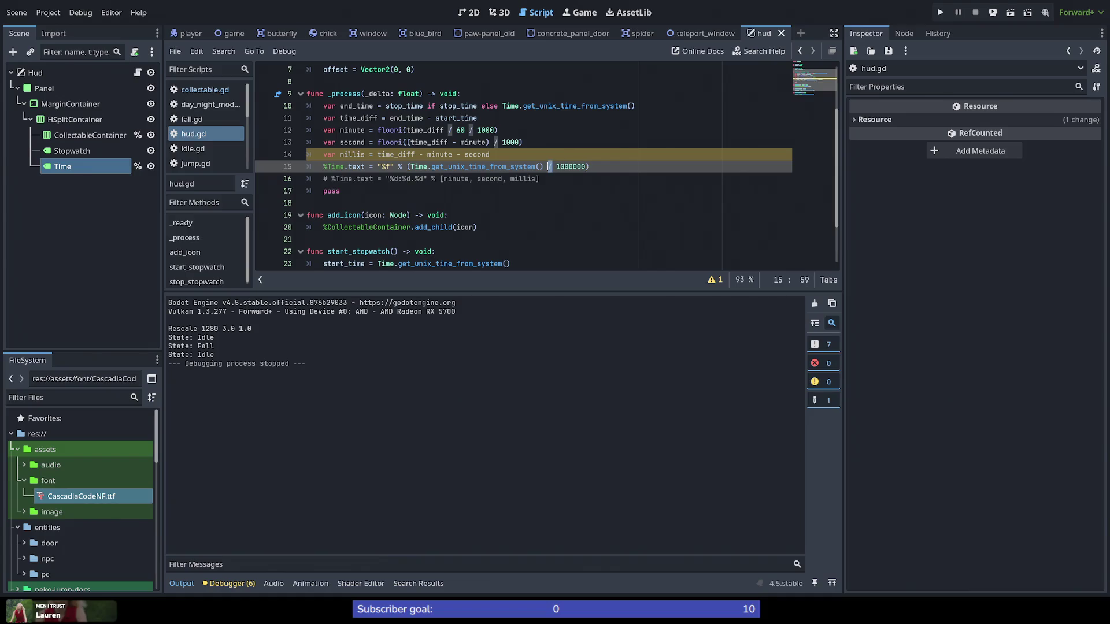
pyautogui.write('*')
pyautogui.hotkey('ctrl', 's')
pyautogui.click(939, 12)
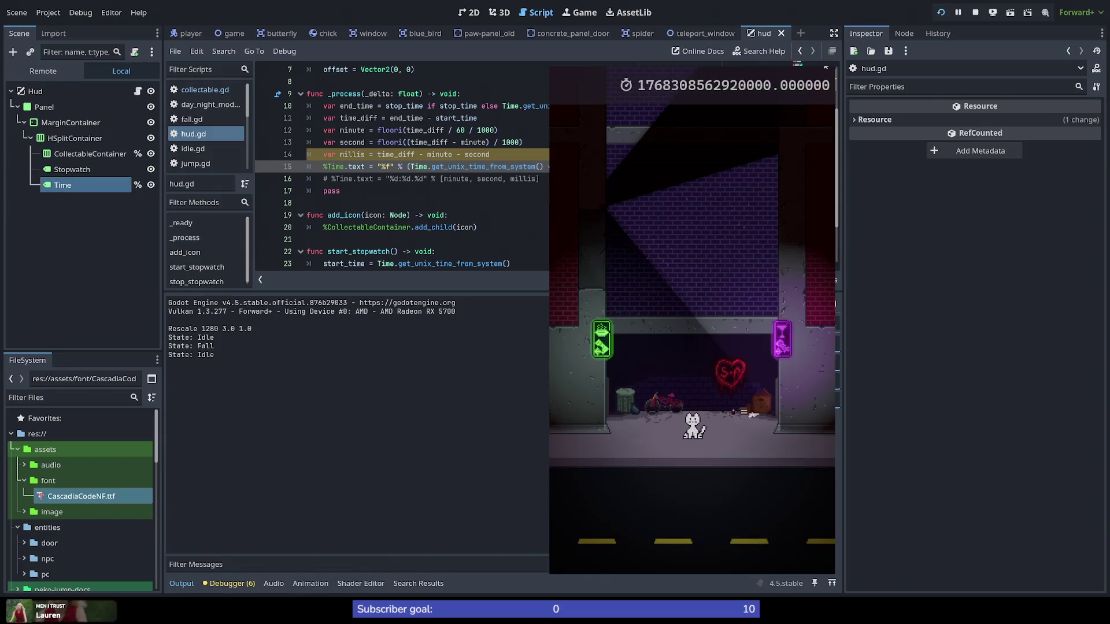
pyautogui.press('F8')
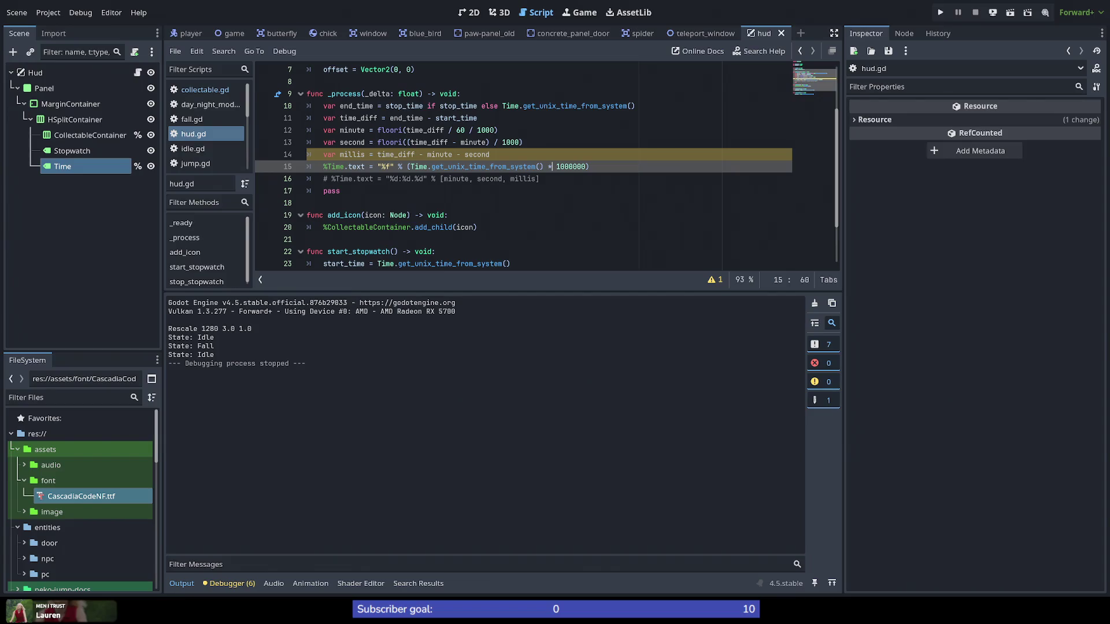
# Step: Switch to the Godot forum thread on showing a timer in minutes, seconds and milliseconds
pyautogui.hotkey('alt', 'Tab')
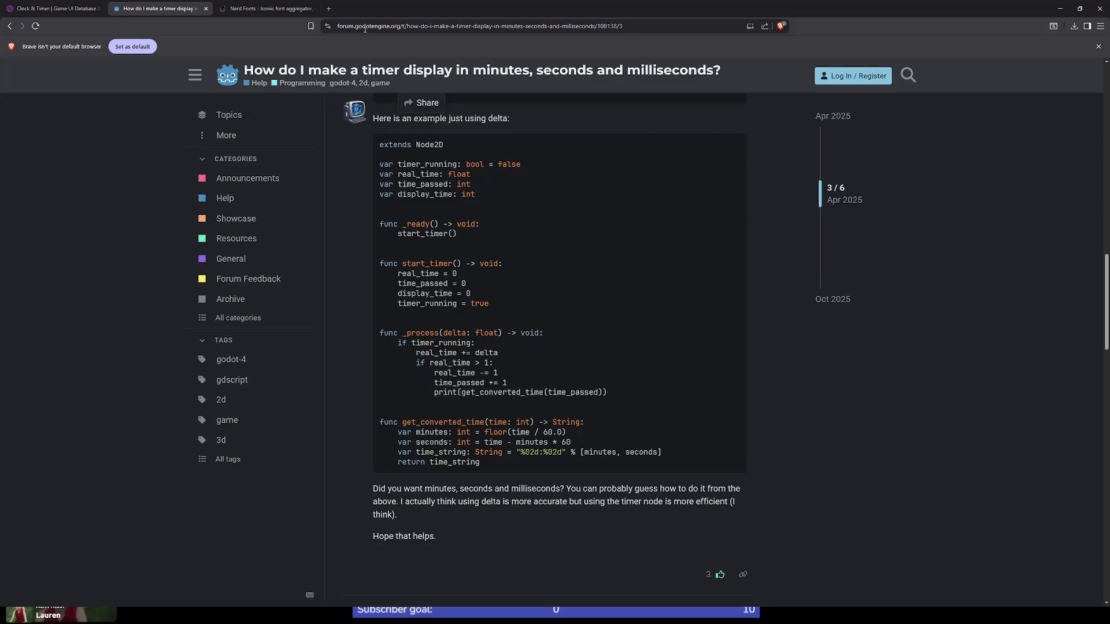
# Step: Search Google for 'programming get only decimal part' from the address bar
pyautogui.click(370, 30)
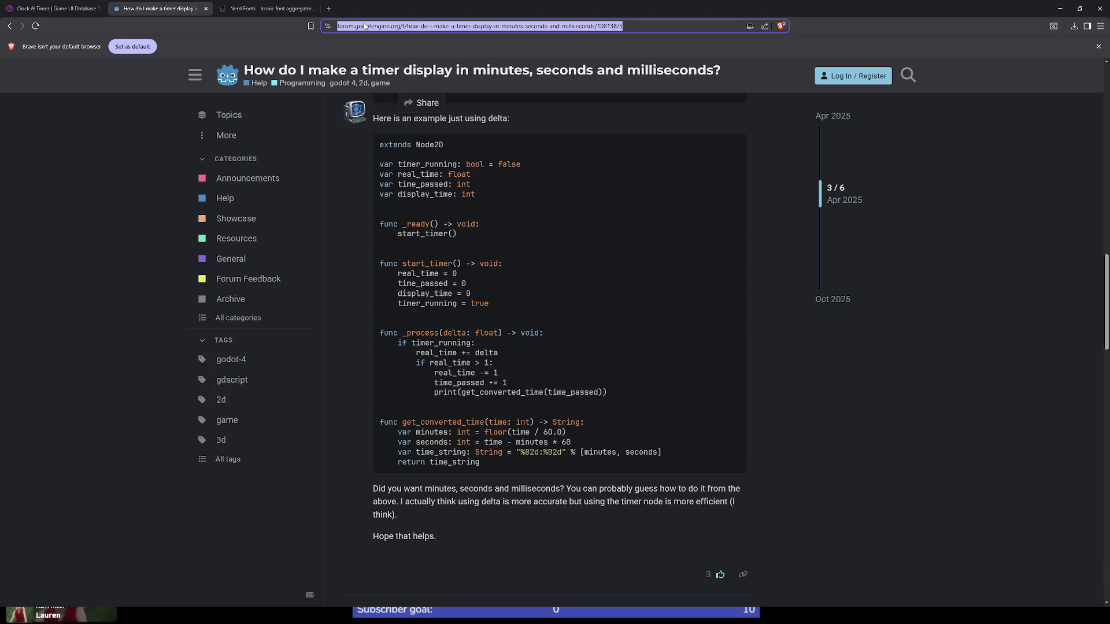
pyautogui.press('BackSpace')
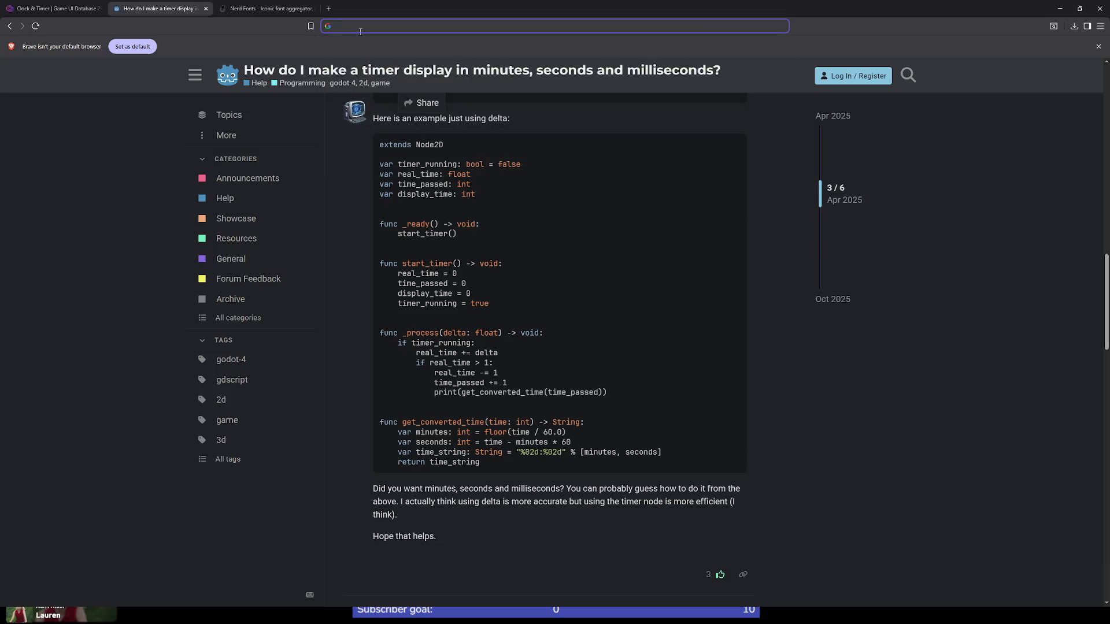
pyautogui.write('p')
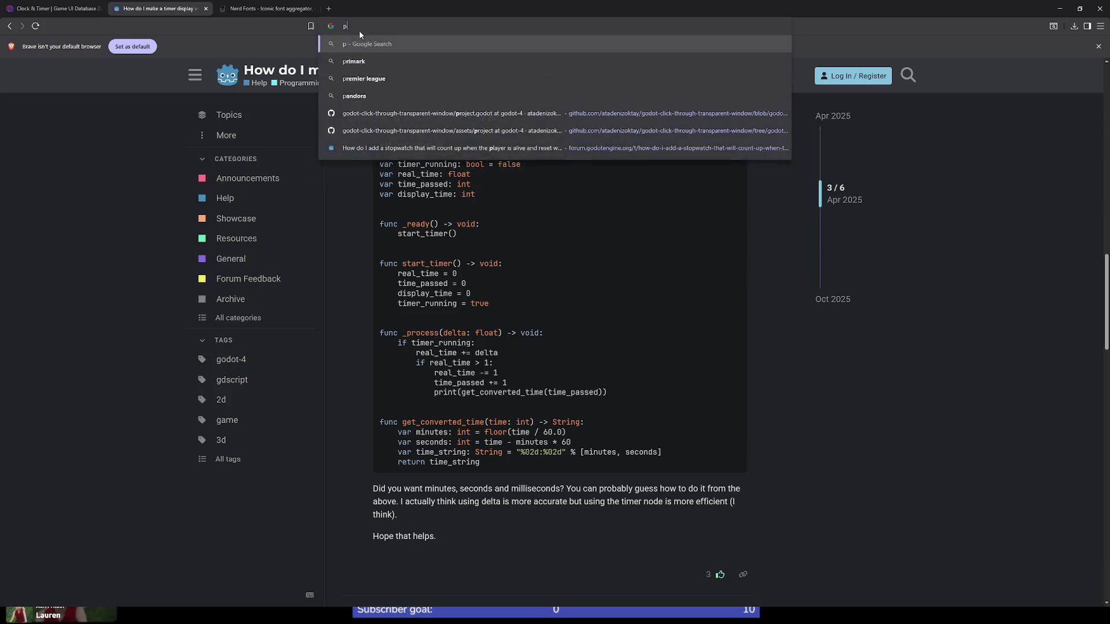
pyautogui.write('rogramming get ')
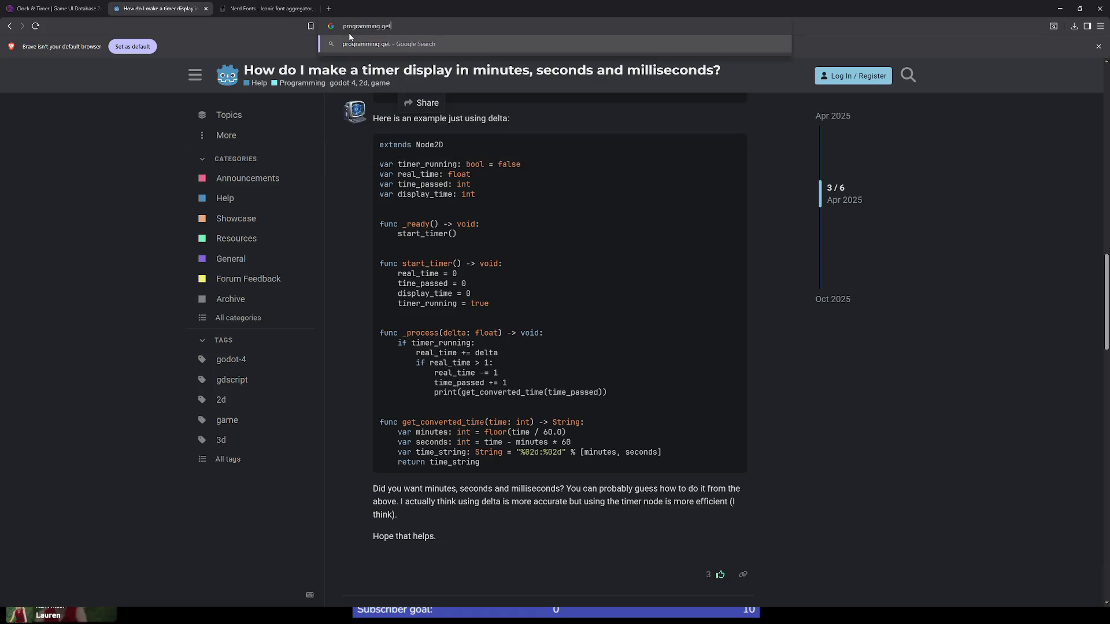
pyautogui.write('only decima')
pyautogui.write('l')
pyautogui.write(' part')
pyautogui.press('Return')
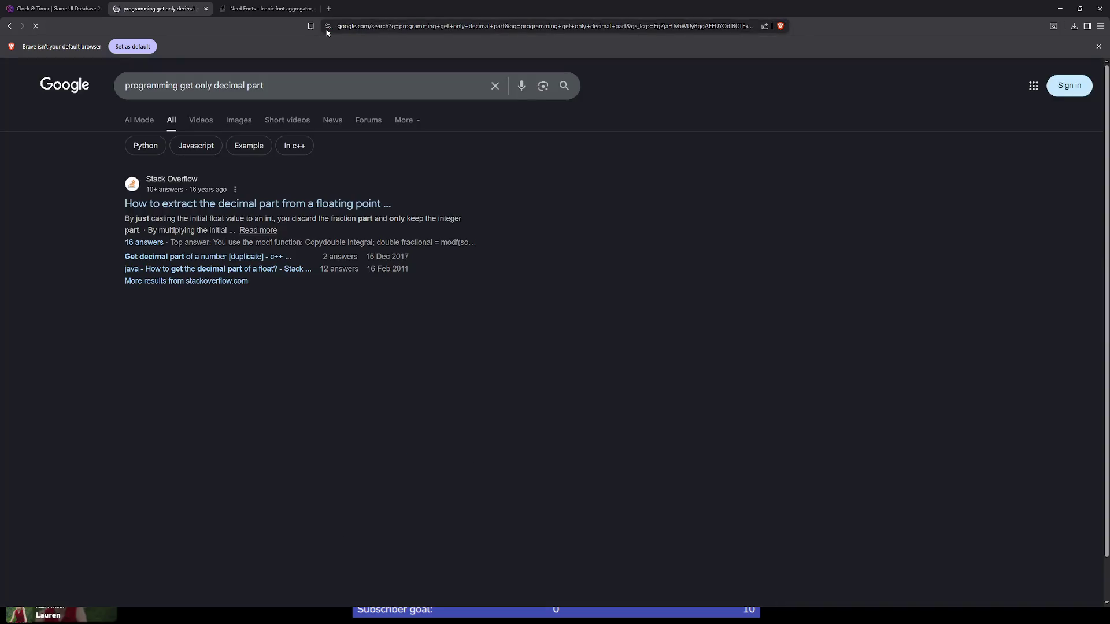
# Step: Open the Stack Overflow question on extracting a float's decimal part and study the modf answer
pyautogui.click(283, 208)
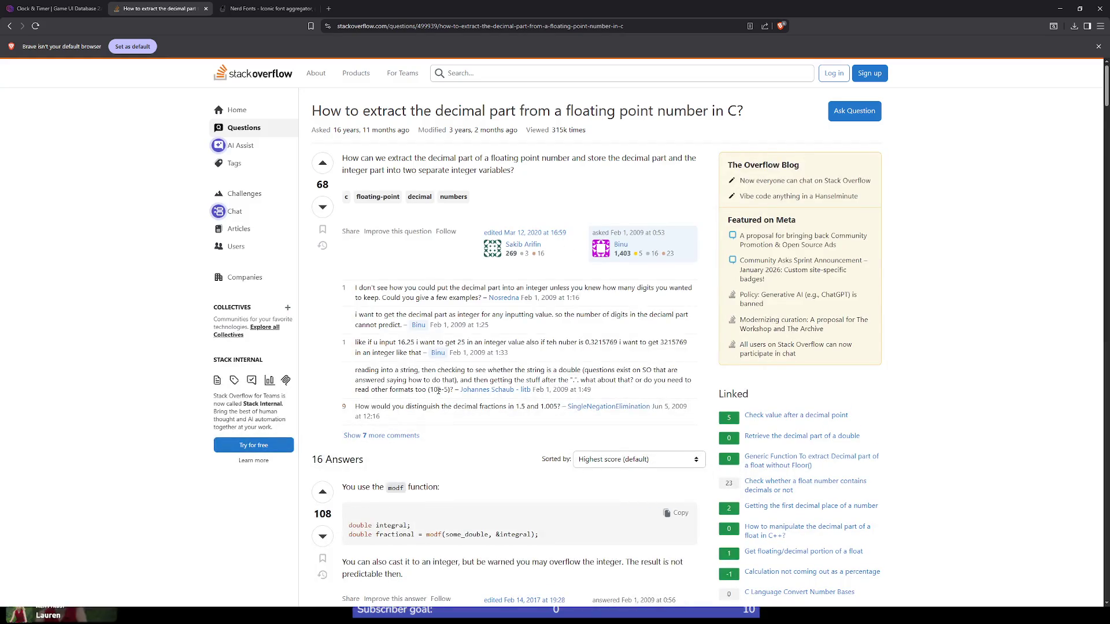
pyautogui.scroll(-2, 435, 414)
pyautogui.doubleClick(434, 404)
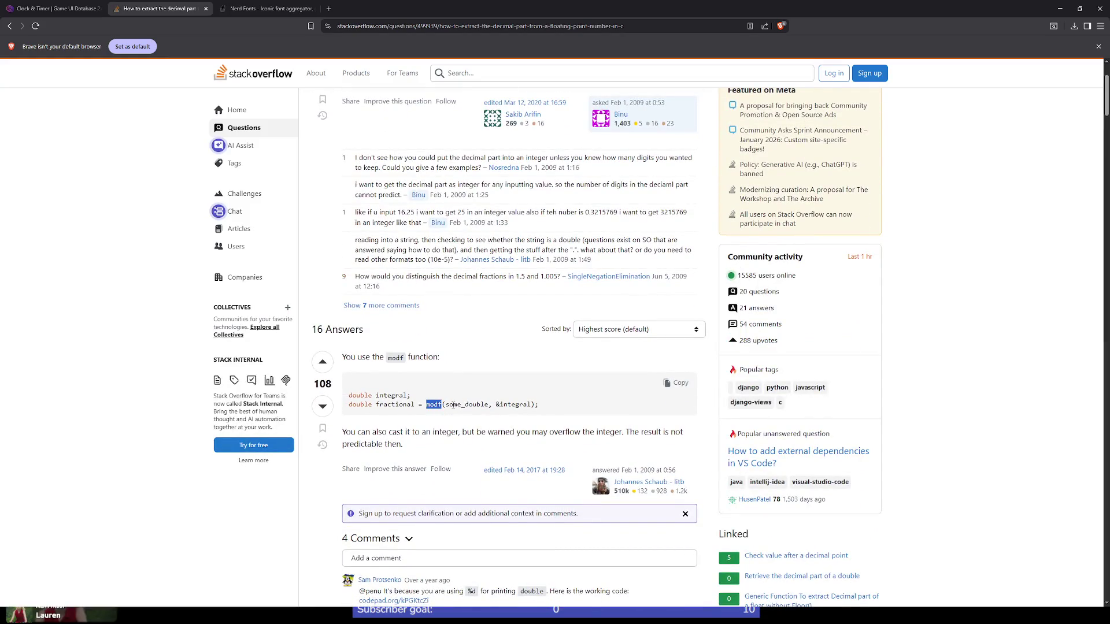
pyautogui.scroll(-1, 465, 405)
pyautogui.doubleClick(467, 318)
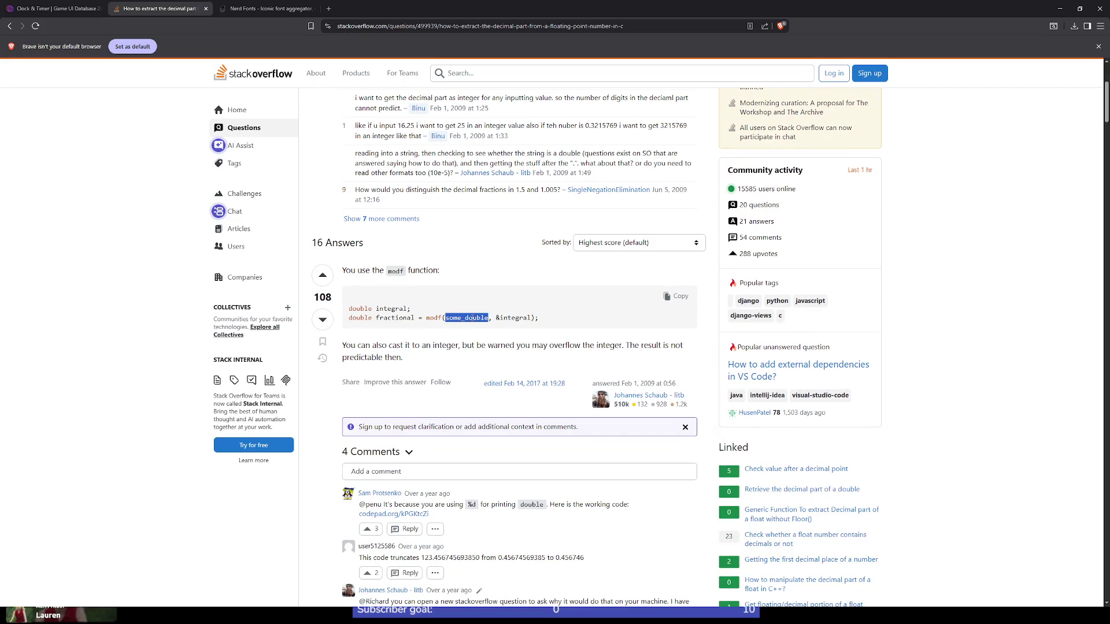
# Step: Study the 'Try this' answer that computes decpart as num minus intpart
pyautogui.scroll(-1, 487, 336)
pyautogui.scroll(-4, 486, 337)
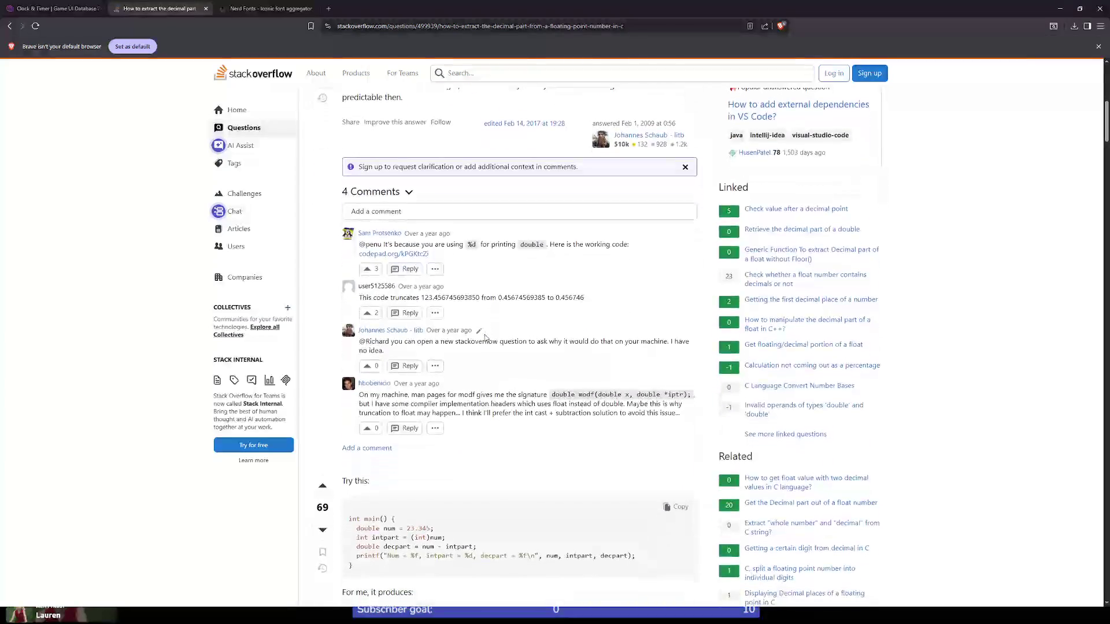
pyautogui.scroll(-2, 486, 337)
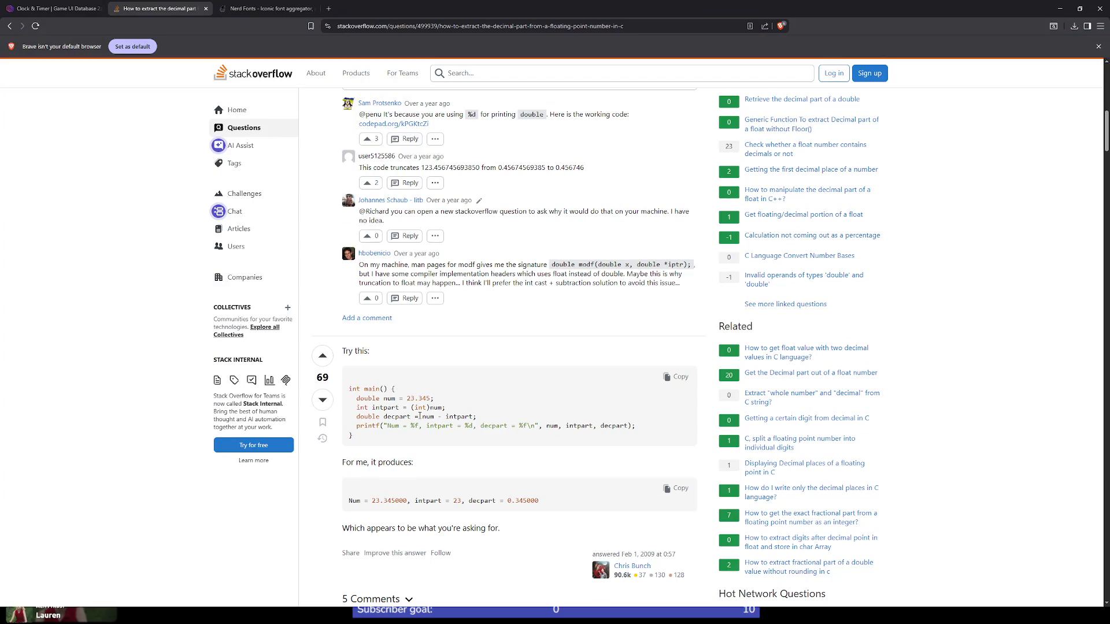
pyautogui.doubleClick(390, 399)
pyautogui.doubleClick(390, 408)
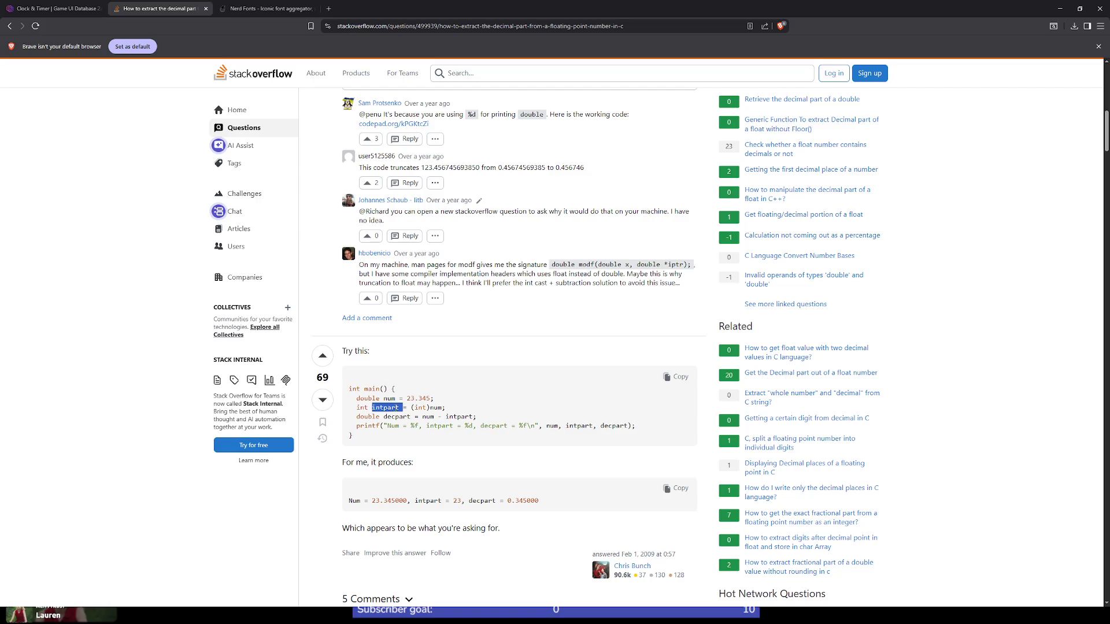
pyautogui.doubleClick(429, 416)
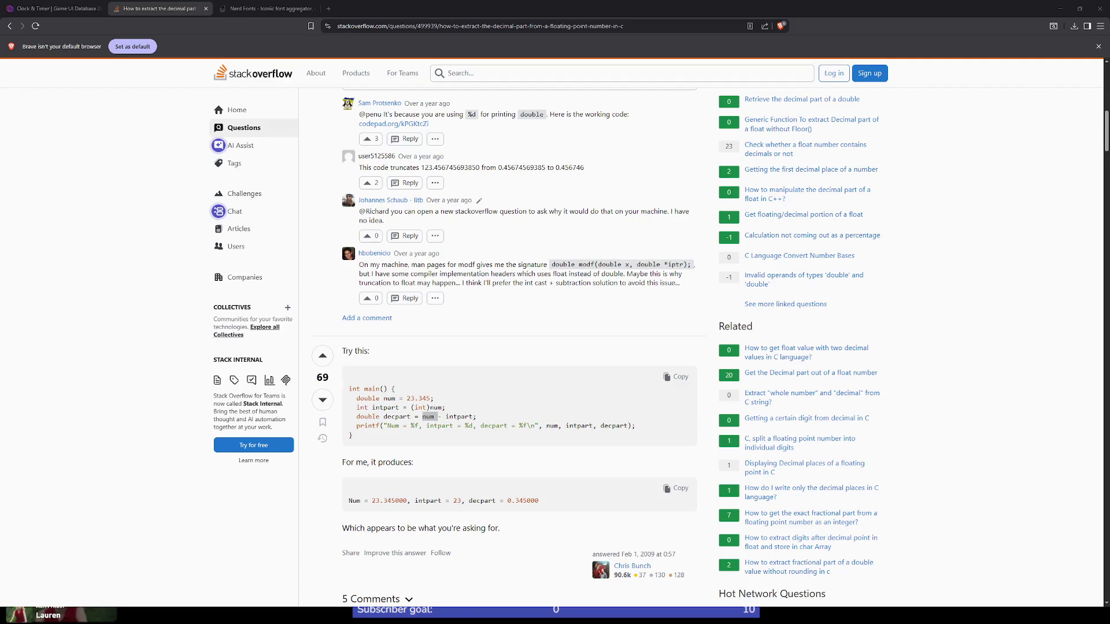
pyautogui.hotkey('alt', 'Tab')
# Step: Replace line 15's unix-time expression so Time shows "%f" % time_diff
pyautogui.scroll(2, 486, 174)
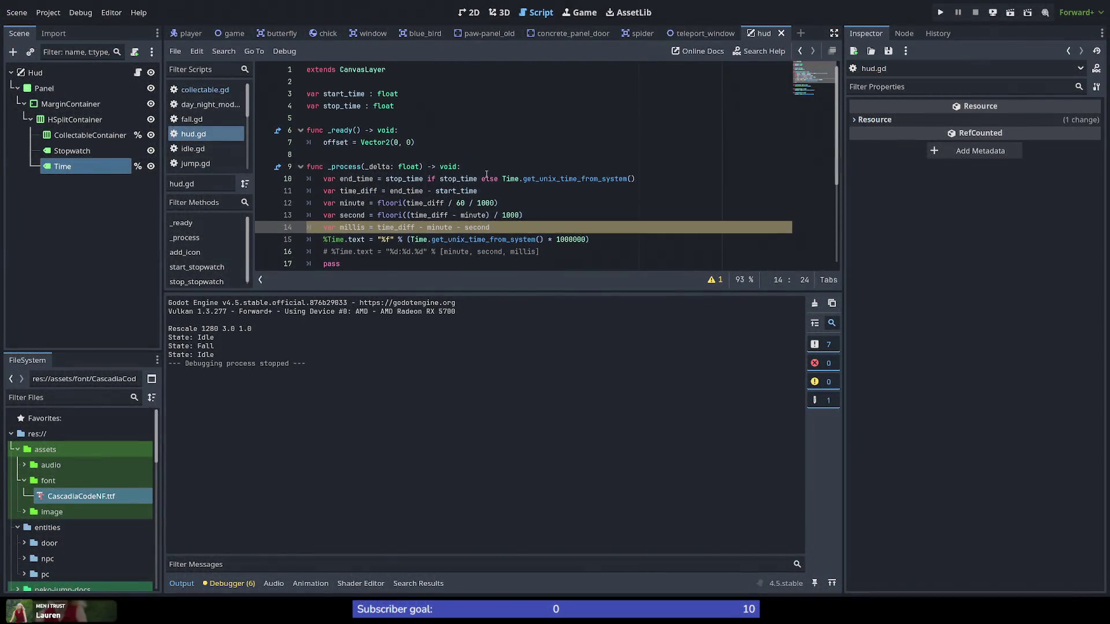
pyautogui.doubleClick(354, 215)
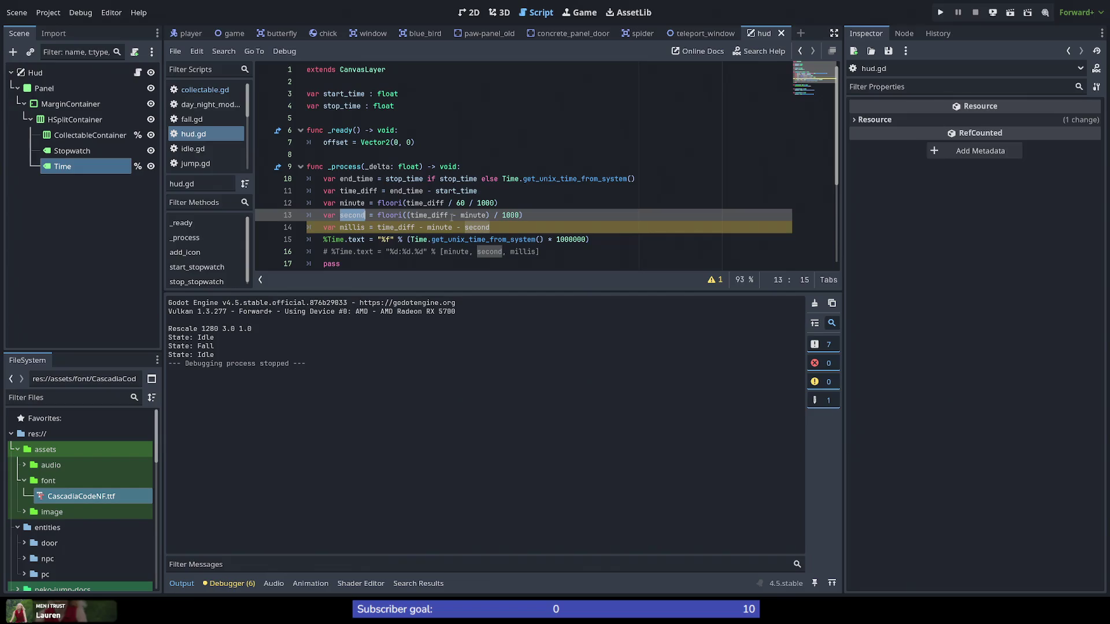
pyautogui.press('End')
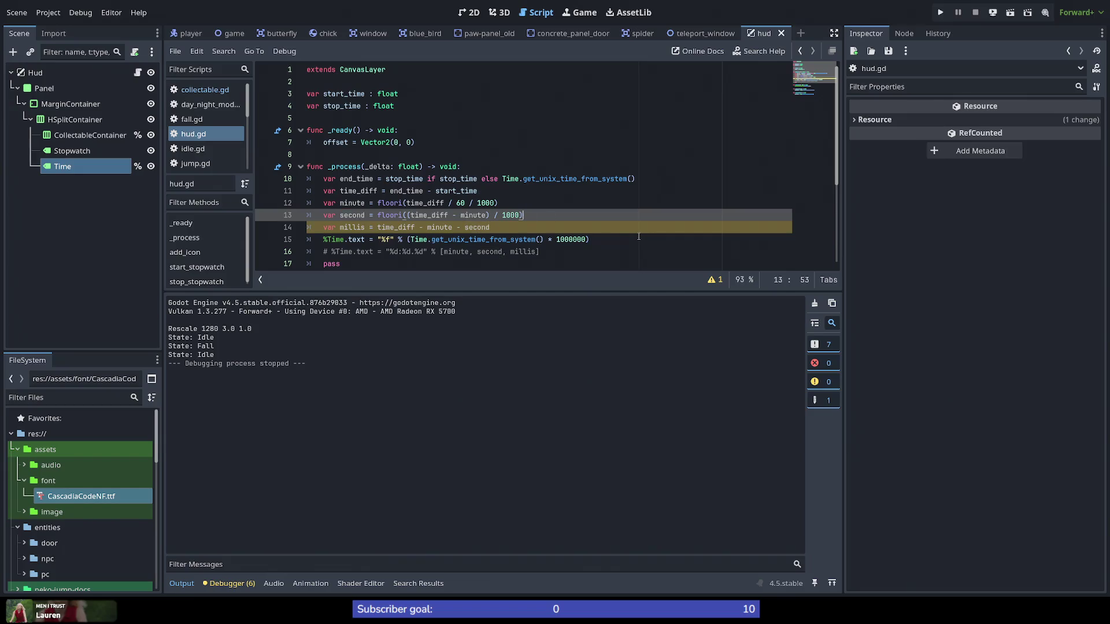
pyautogui.hotkey('alt', 'Up')
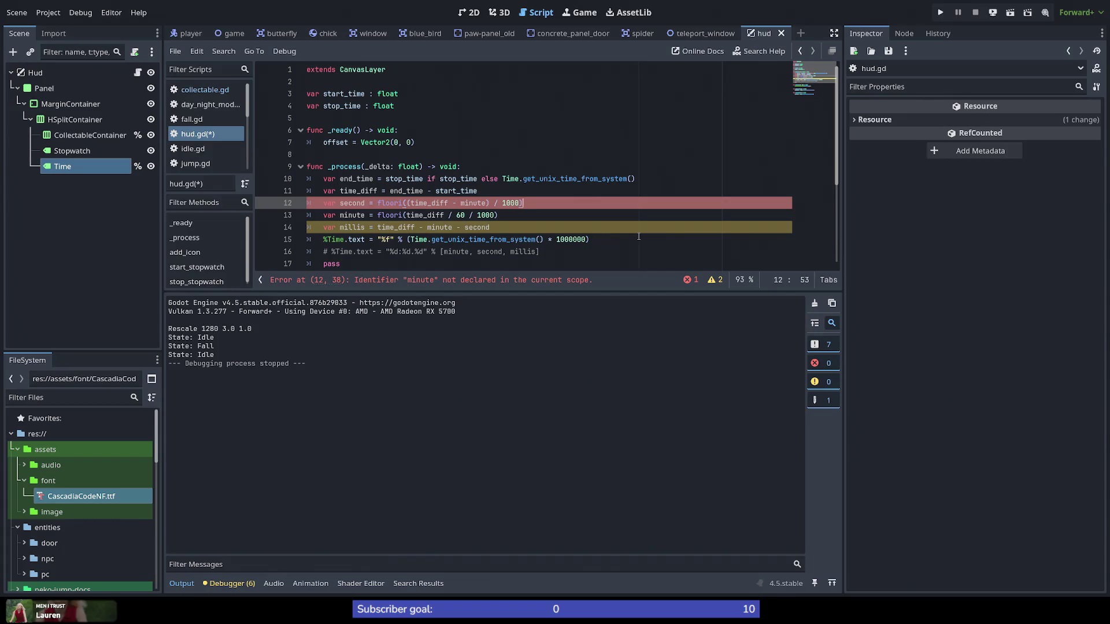
pyautogui.hotkey('alt', 'Down')
pyautogui.press('Down')
pyautogui.press('Down')
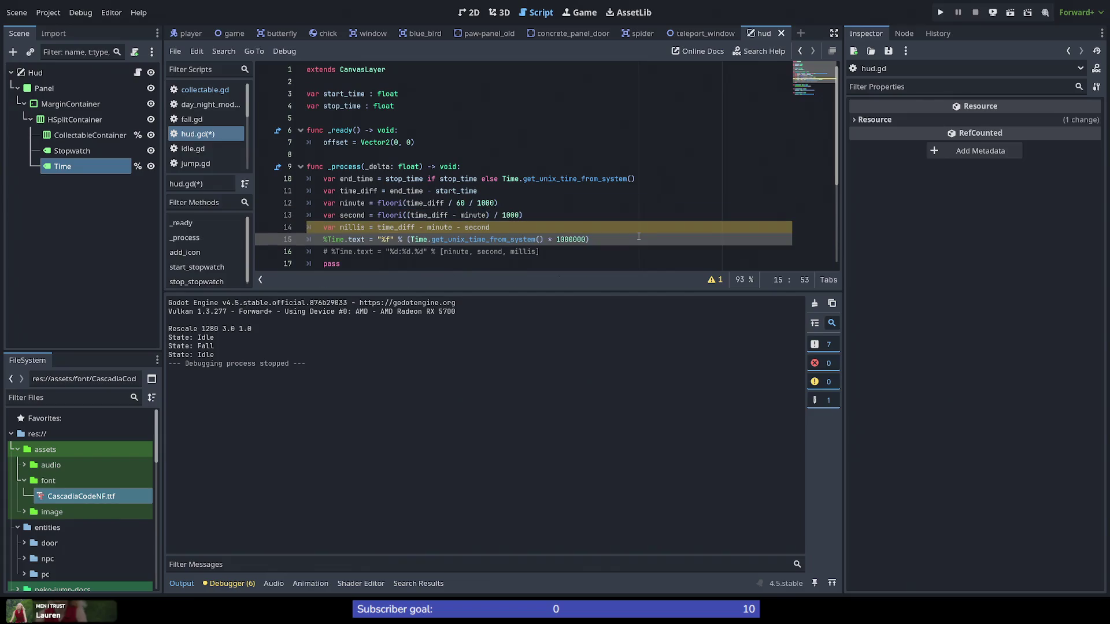
pyautogui.press('End')
pyautogui.hotkey('ctrl', 'Left')
pyautogui.hotkey('ctrl', 'Left')
pyautogui.hotkey('ctrl', 'Left')
pyautogui.hotkey('shift', 'End')
pyautogui.press('Delete')
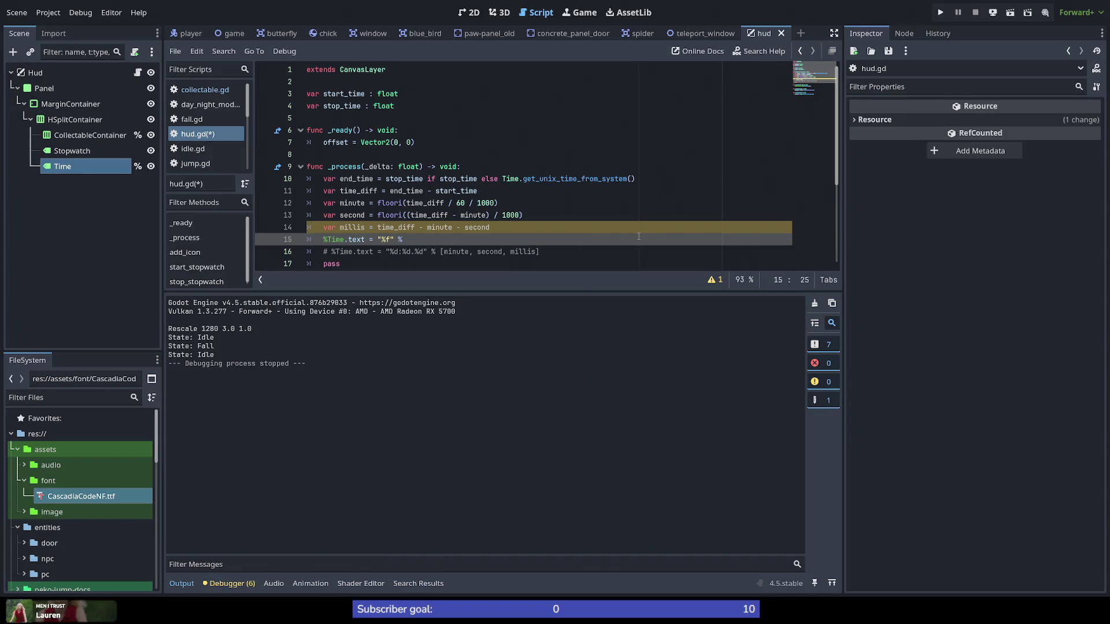
pyautogui.write('time_di')
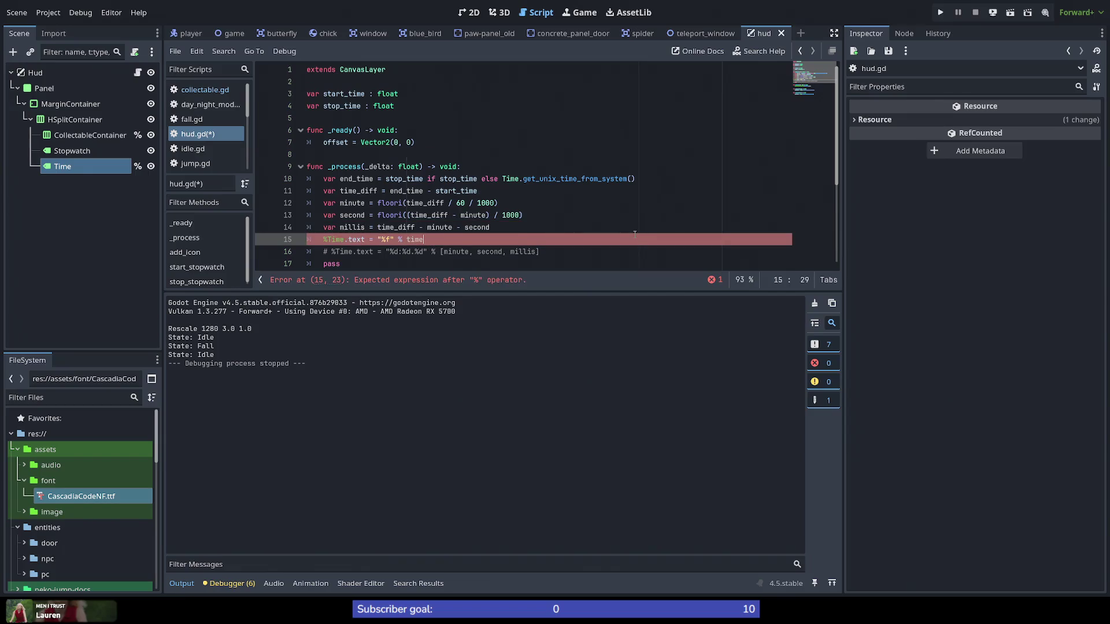
pyautogui.press('Return')
# Step: Save hud.gd and test-run the game to check the float readout
pyautogui.hotkey('ctrl', 's')
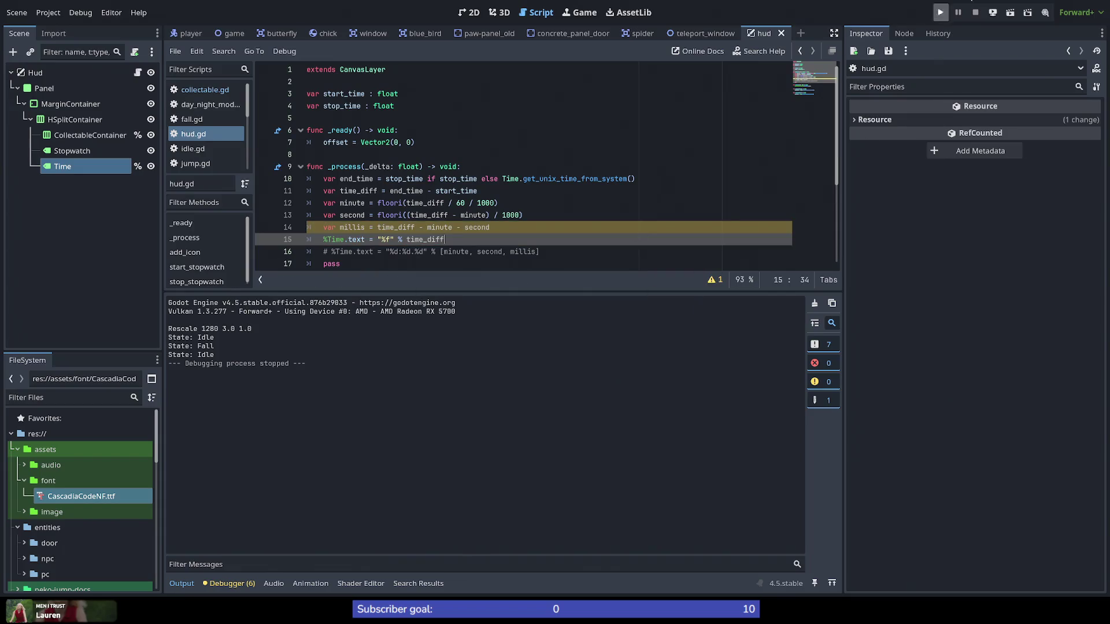
pyautogui.click(941, 12)
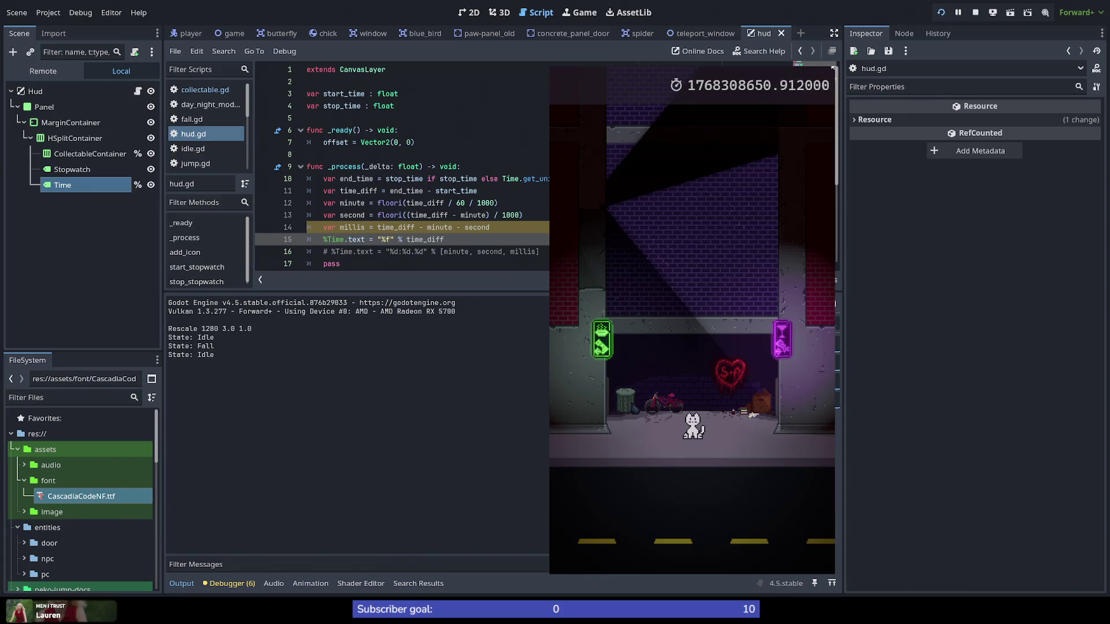
pyautogui.press('F8')
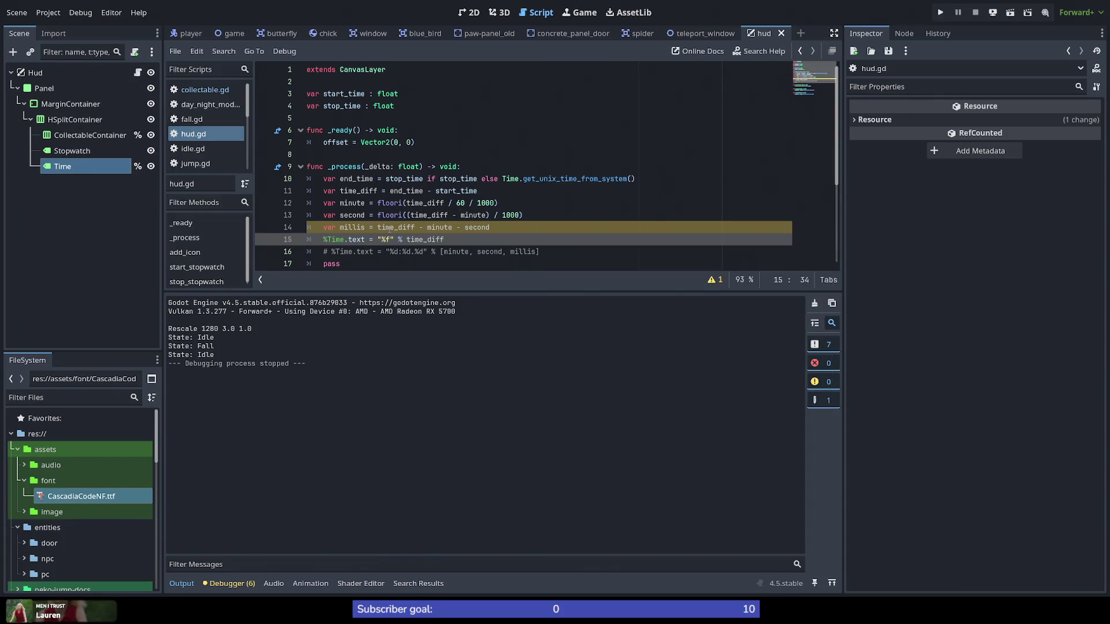
# Step: Move the second calculation above minute and strip its / 1000 division and minute subtraction
pyautogui.doubleClick(396, 227)
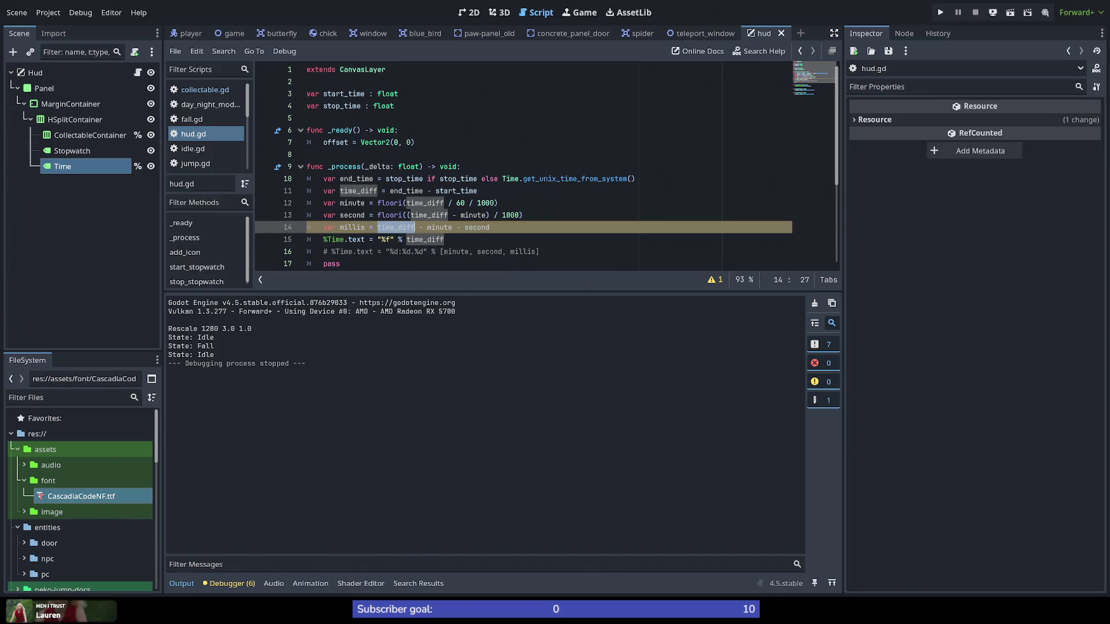
pyautogui.click(537, 217)
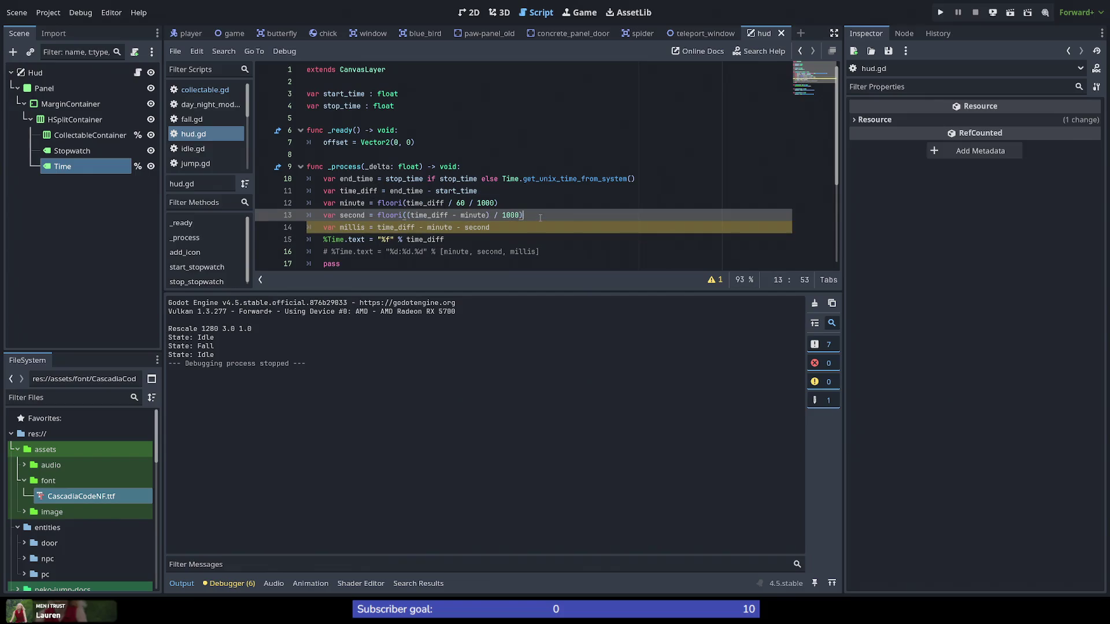
pyautogui.hotkey('alt', 'Up')
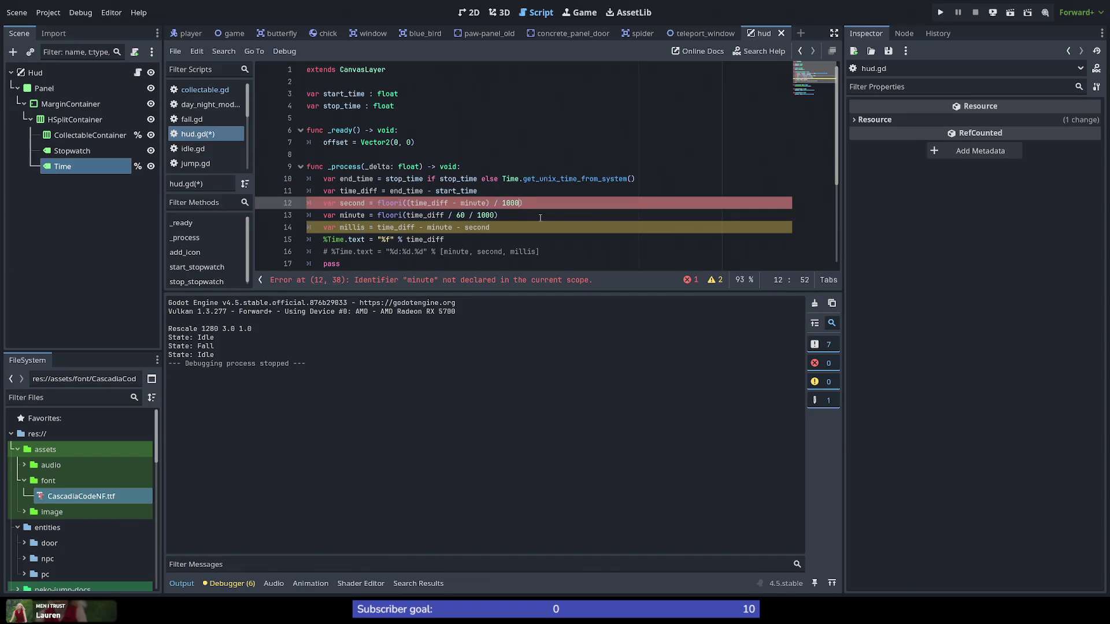
pyautogui.hotkey('shift', 'Left')
pyautogui.hotkey('shift', 'Left')
pyautogui.hotkey('shift', 'Left')
pyautogui.hotkey('shift', 'Left')
pyautogui.hotkey('shift', 'Left')
pyautogui.hotkey('shift', 'Left')
pyautogui.press('BackSpace')
pyautogui.hotkey('ctrl', 'Left')
pyautogui.hotkey('ctrl', 'Left')
pyautogui.hotkey('ctrl', 'Left')
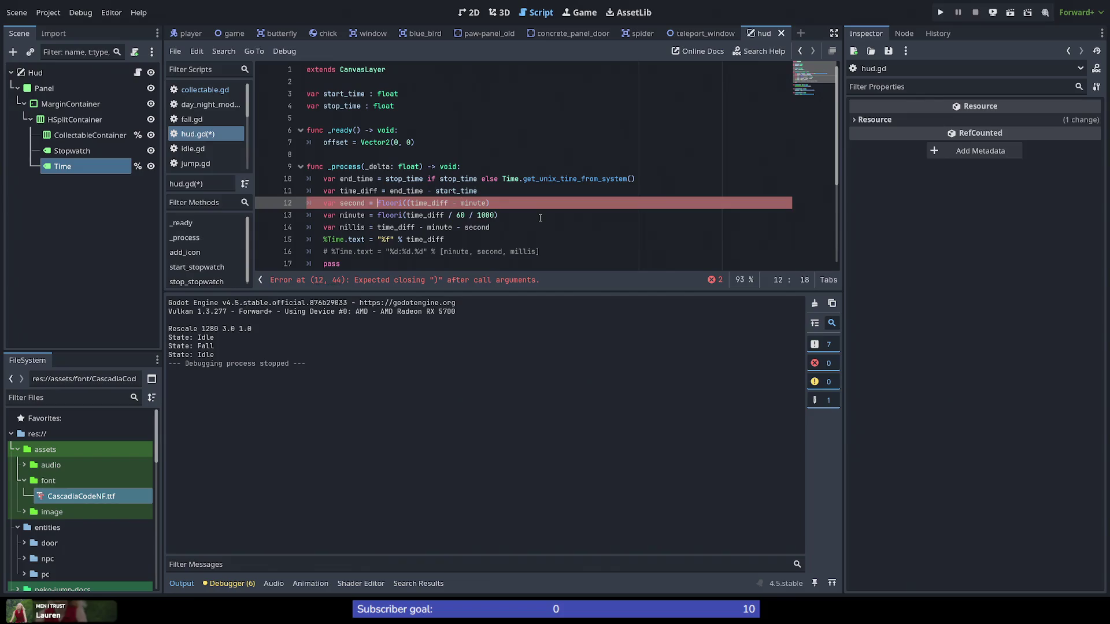
pyautogui.press('Delete')
pyautogui.press('Right')
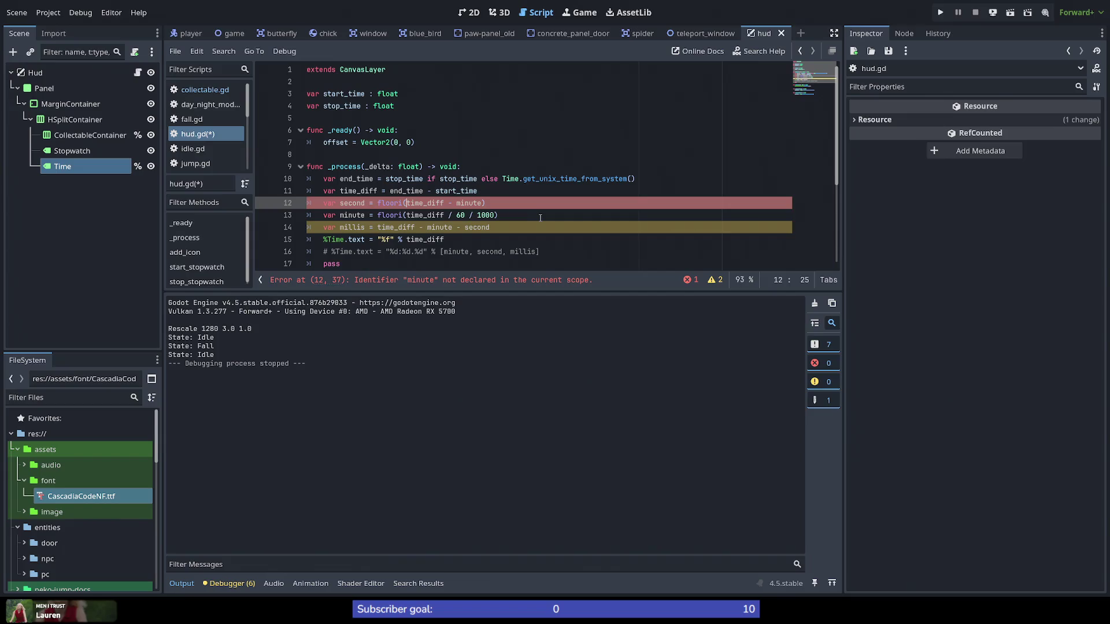
pyautogui.hotkey('ctrl', 'Right')
pyautogui.hotkey('ctrl', 'Right')
pyautogui.hotkey('ctrl', 'Right')
pyautogui.hotkey('ctrl', 'BackSpace')
pyautogui.press('BackSpace')
pyautogui.press('BackSpace')
pyautogui.press('BackSpace')
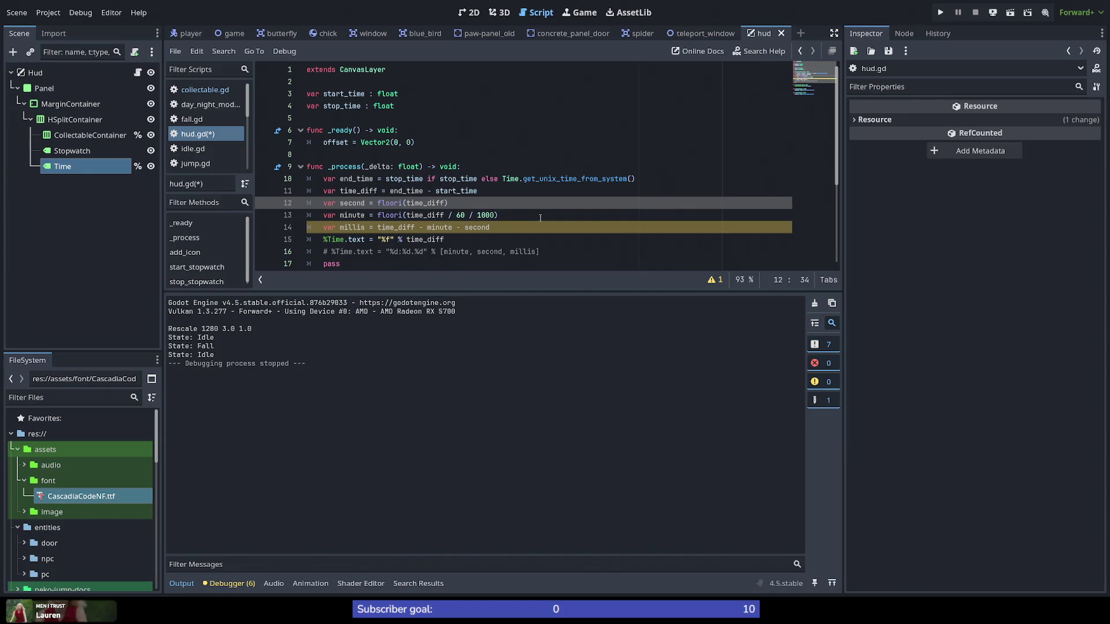
# Step: Make the millis line read time_diff - seconds and save hud.gd
pyautogui.press('Down')
pyautogui.press('Down')
pyautogui.press('End')
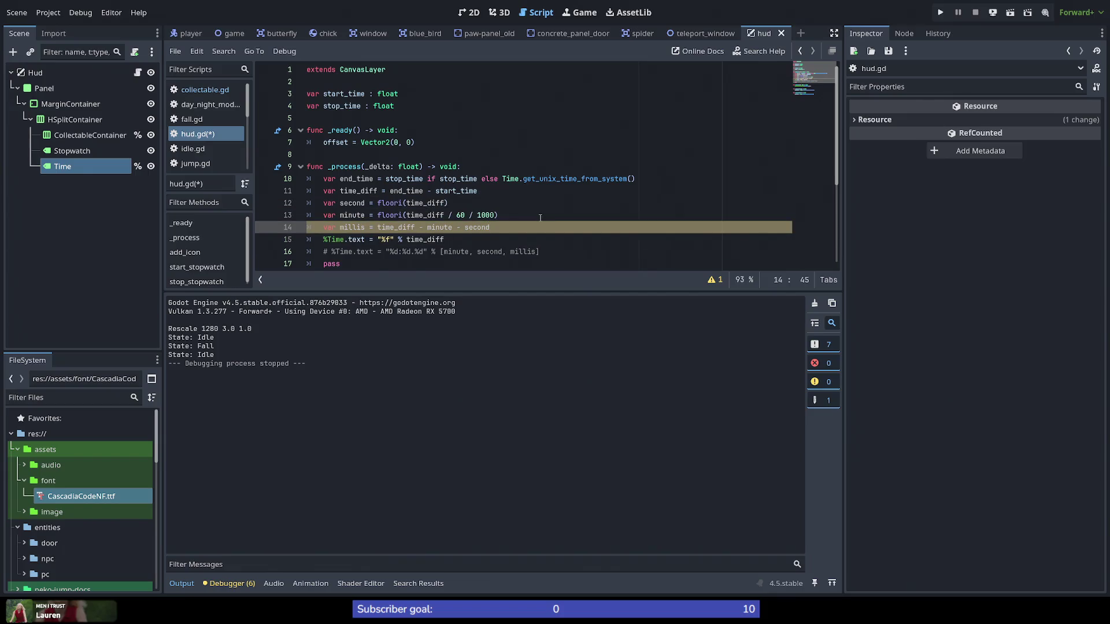
pyautogui.hotkey('ctrl', 'shift', 'Left')
pyautogui.hotkey('ctrl', 'shift', 'Left')
pyautogui.hotkey('ctrl', 'shift', 'Left')
pyautogui.hotkey('ctrl', 'shift', 'Right')
pyautogui.hotkey('ctrl', 'shift', 'Right')
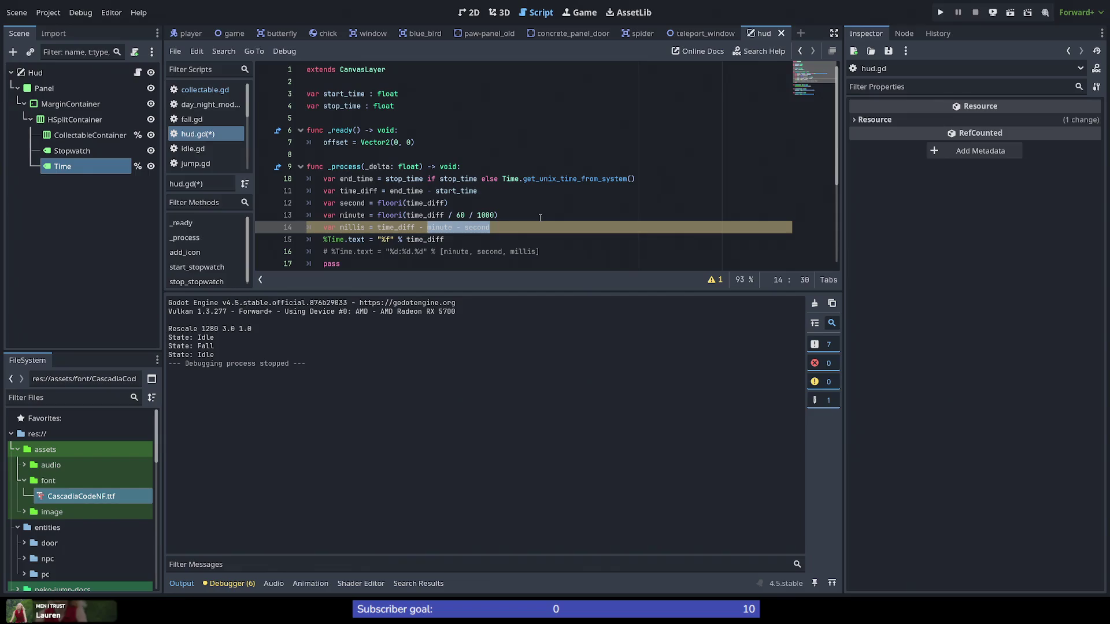
pyautogui.write('seconds')
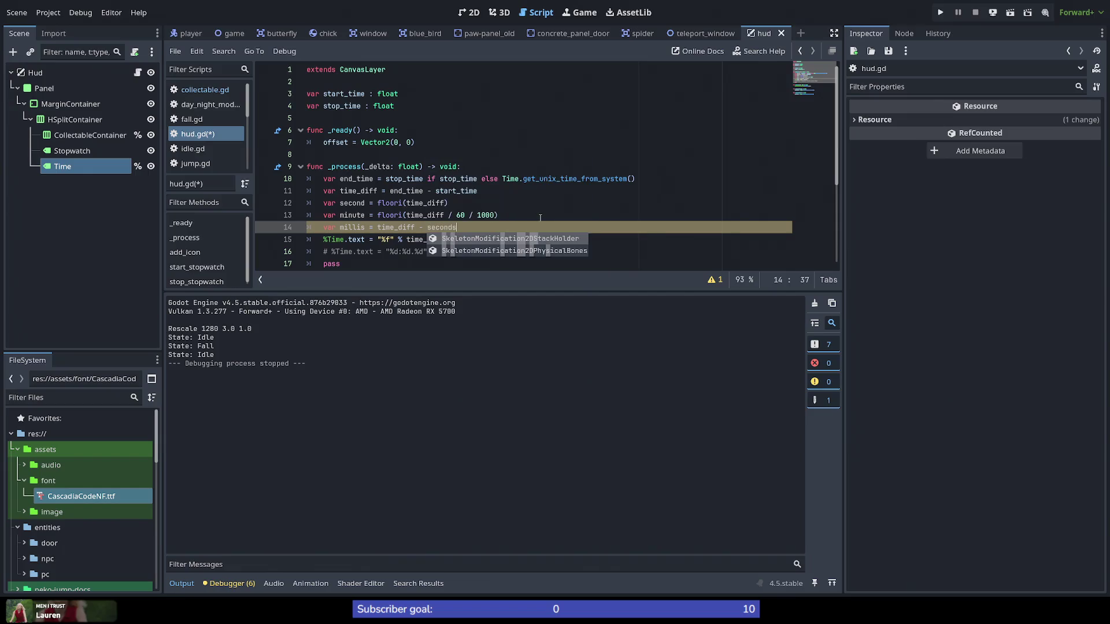
pyautogui.hotkey('ctrl', 's')
pyautogui.click(350, 227)
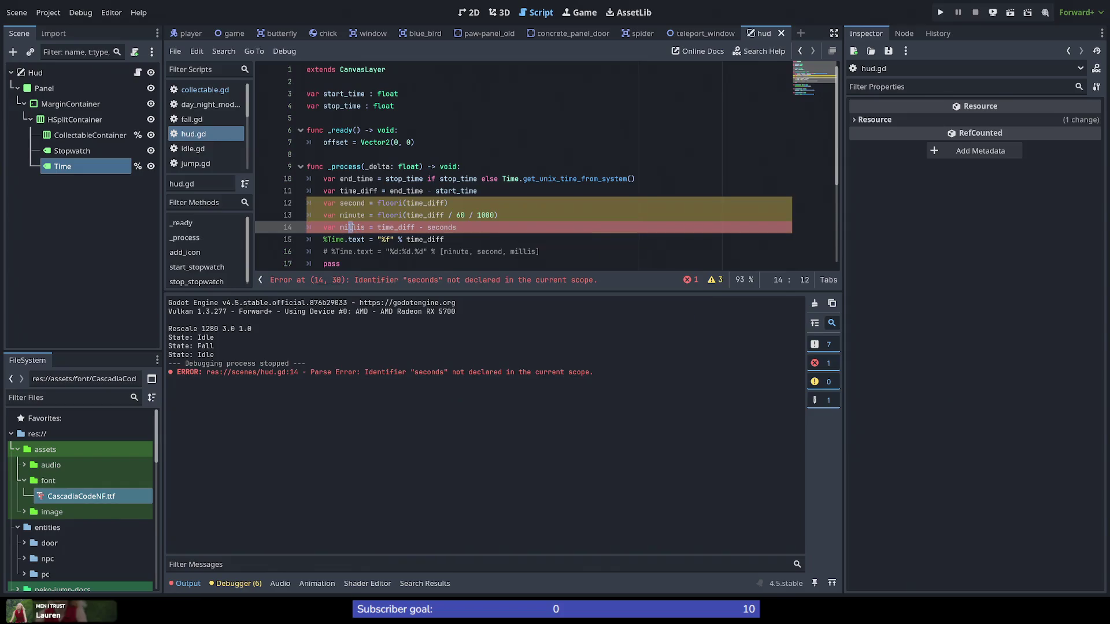
# Step: Correct 'seconds' to 'second', comment out the float Time line and uncomment the formatted one
pyautogui.click(468, 227)
pyautogui.press('BackSpace')
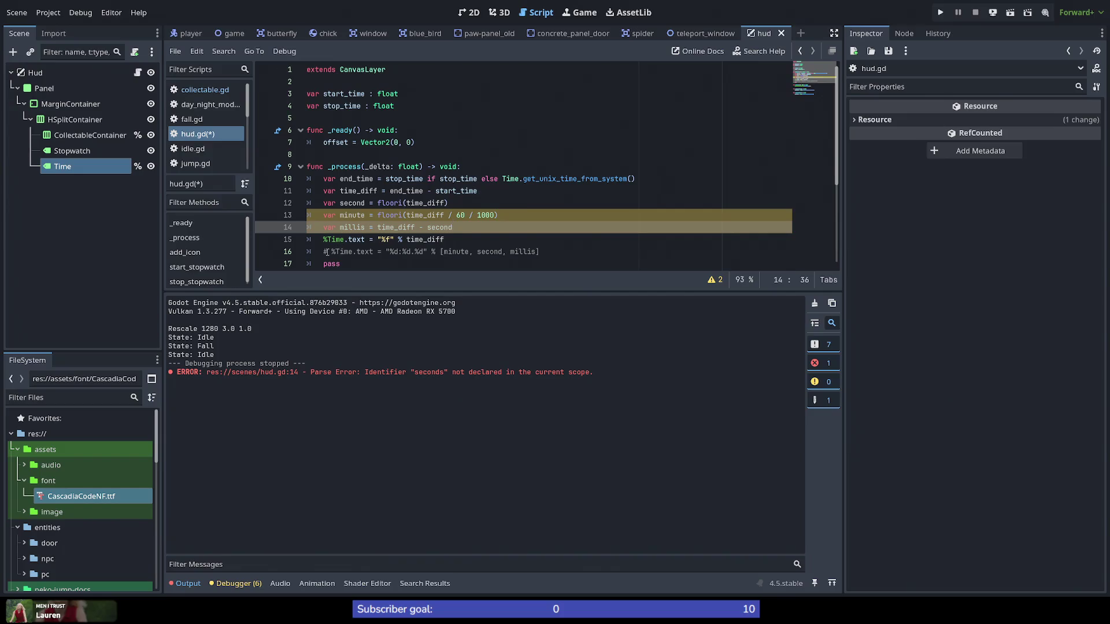
pyautogui.click(324, 240)
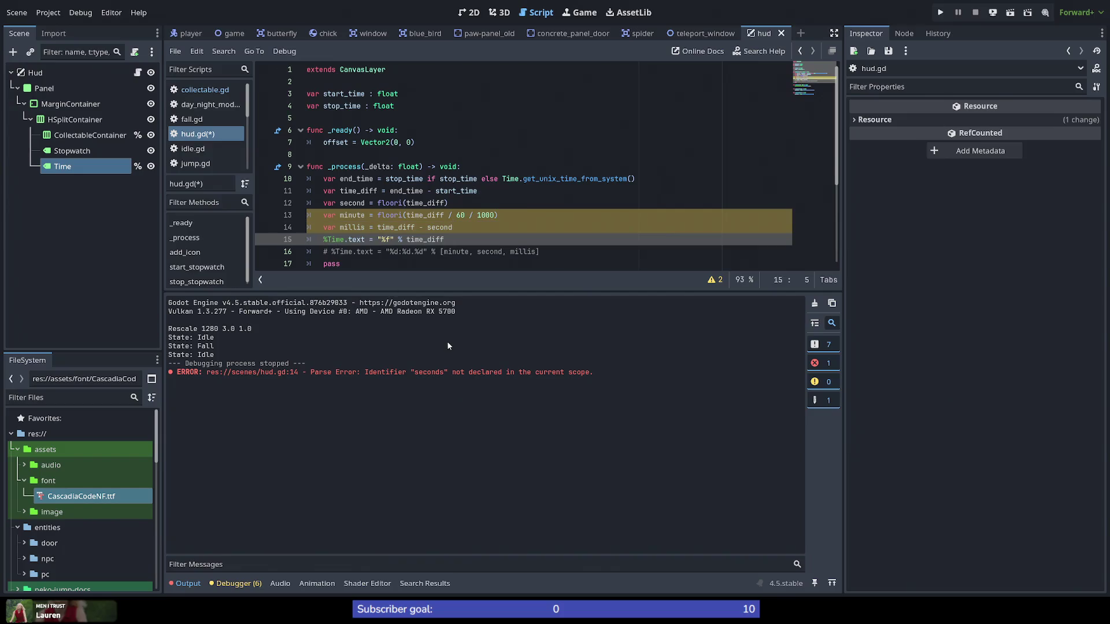
pyautogui.hotkey('ctrl', 'k')
pyautogui.press('Down')
pyautogui.hotkey('ctrl', 'k')
# Step: Edit line 16 to "%d.%d" % [second, millis], dropping minute, and run the game
pyautogui.press('Right')
pyautogui.press('Right')
pyautogui.press('Right')
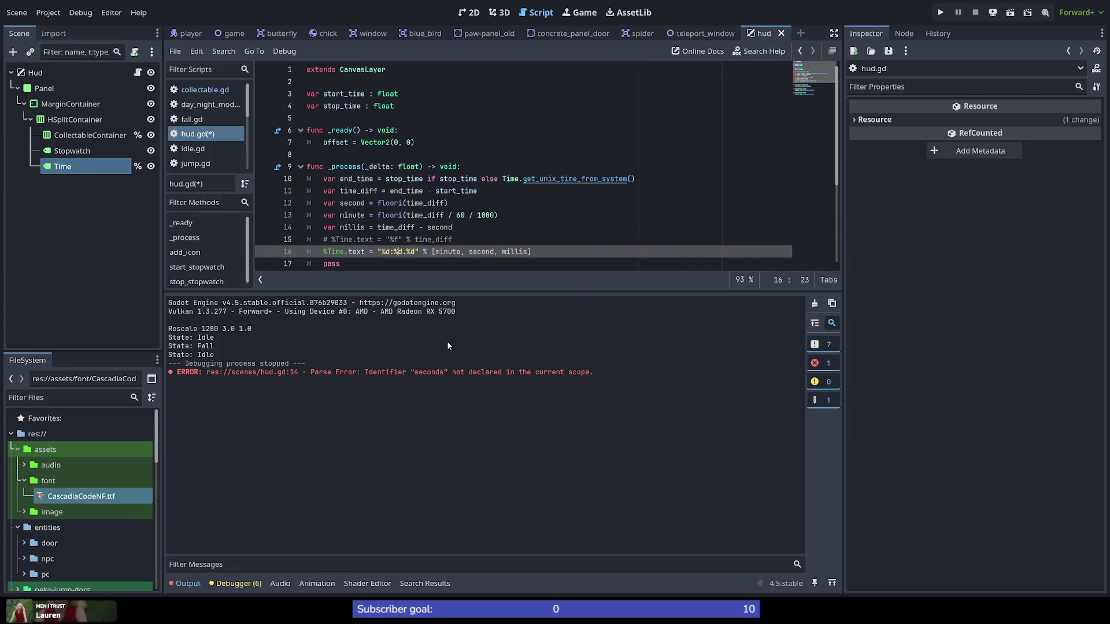
pyautogui.press('BackSpace')
pyautogui.press('BackSpace')
pyautogui.press('BackSpace')
pyautogui.press('Right')
pyautogui.press('Right')
pyautogui.press('Right')
pyautogui.hotkey('ctrl', 'Left')
pyautogui.hotkey('ctrl', 'shift', 'Left')
pyautogui.hotkey('ctrl', 'shift', 'Left')
pyautogui.hotkey('ctrl', 'shift', 'Right')
pyautogui.hotkey('ctrl', 'shift', 'Right')
pyautogui.hotkey('ctrl', 'shift', 'Left')
pyautogui.press('BackSpace')
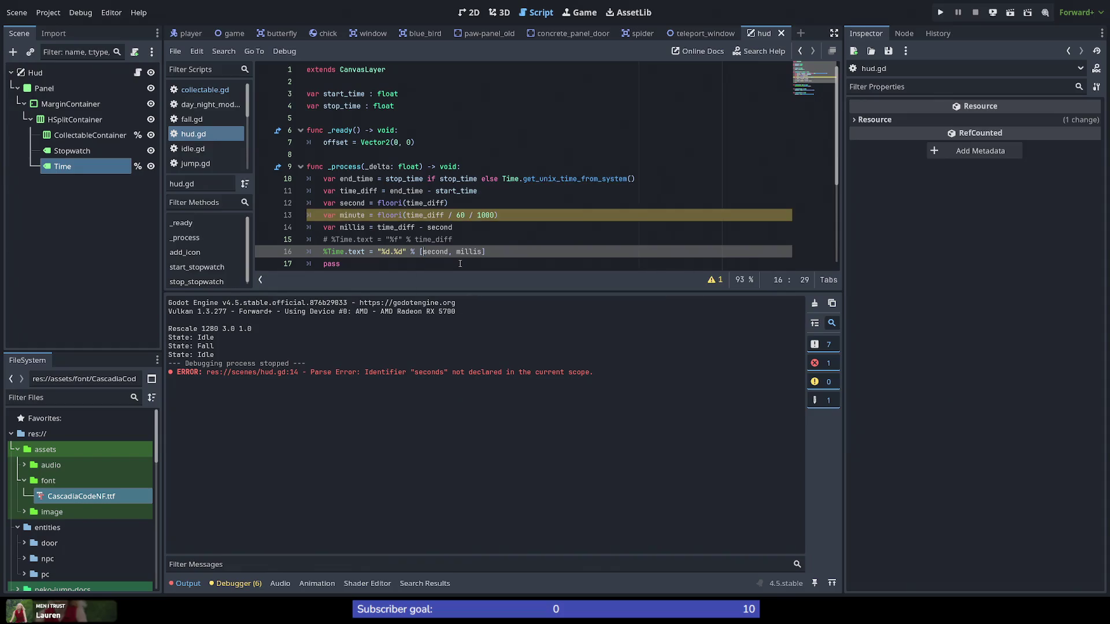
pyautogui.moveTo(437, 254)
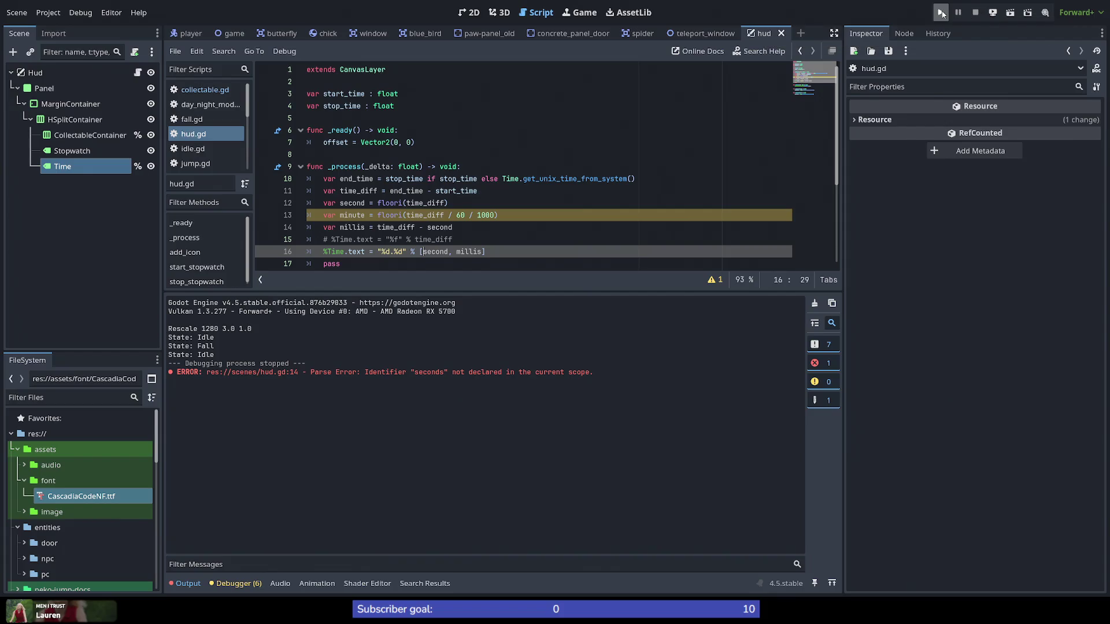
pyautogui.click(941, 12)
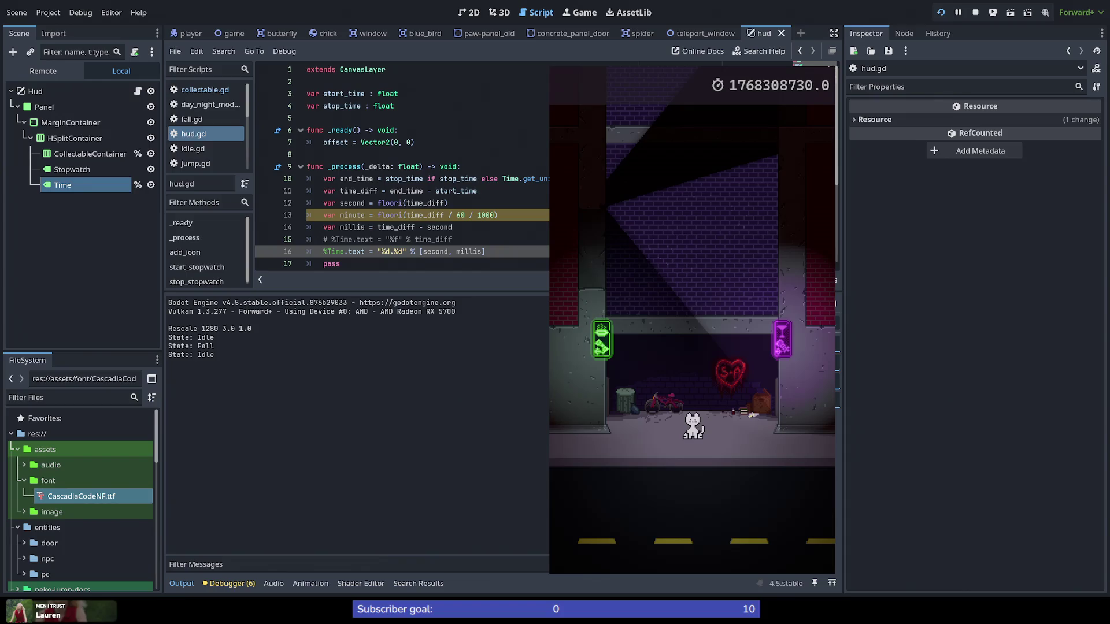
# Step: Change the millis format to %f, giving "%d.%f" % [second, millis], and rerun the game
pyautogui.press('F8')
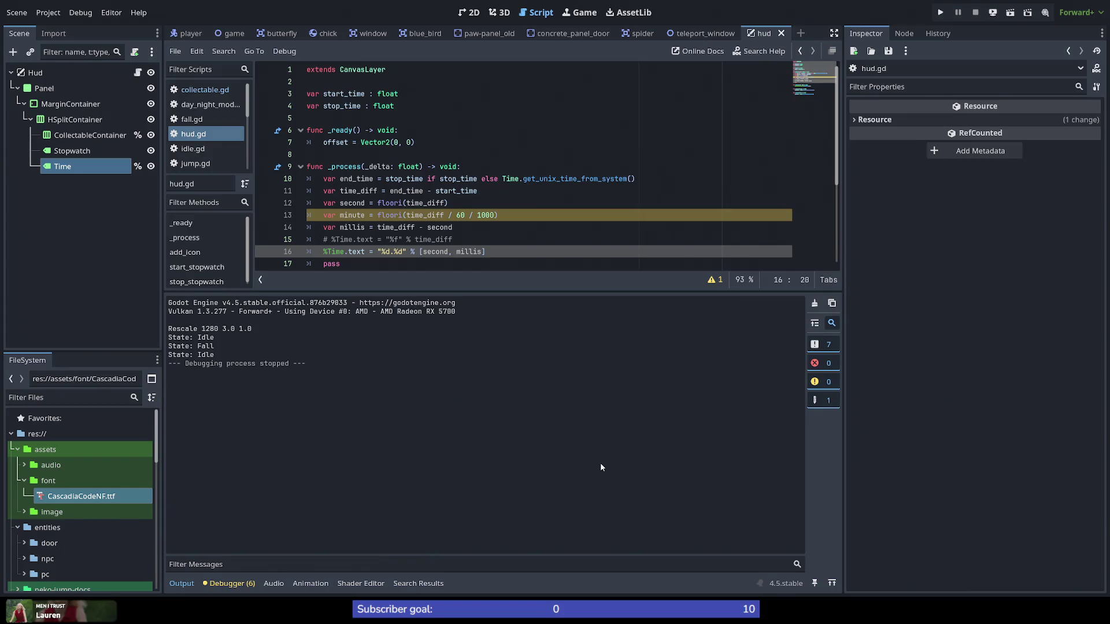
pyautogui.press('Right')
pyautogui.press('Right')
pyautogui.press('Right')
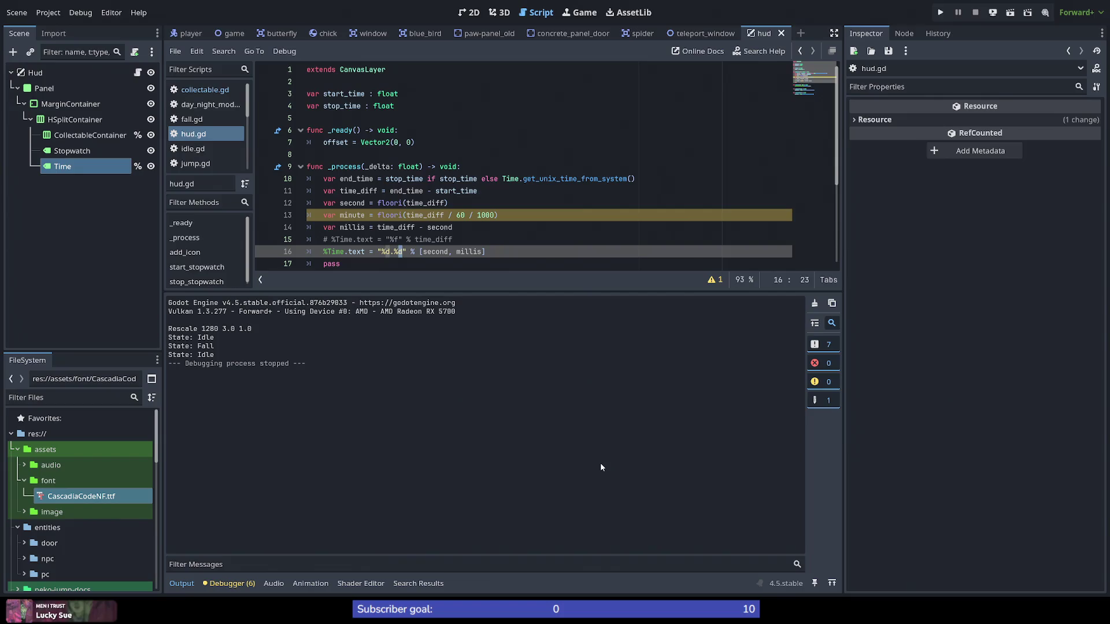
pyautogui.write('f')
pyautogui.click(939, 12)
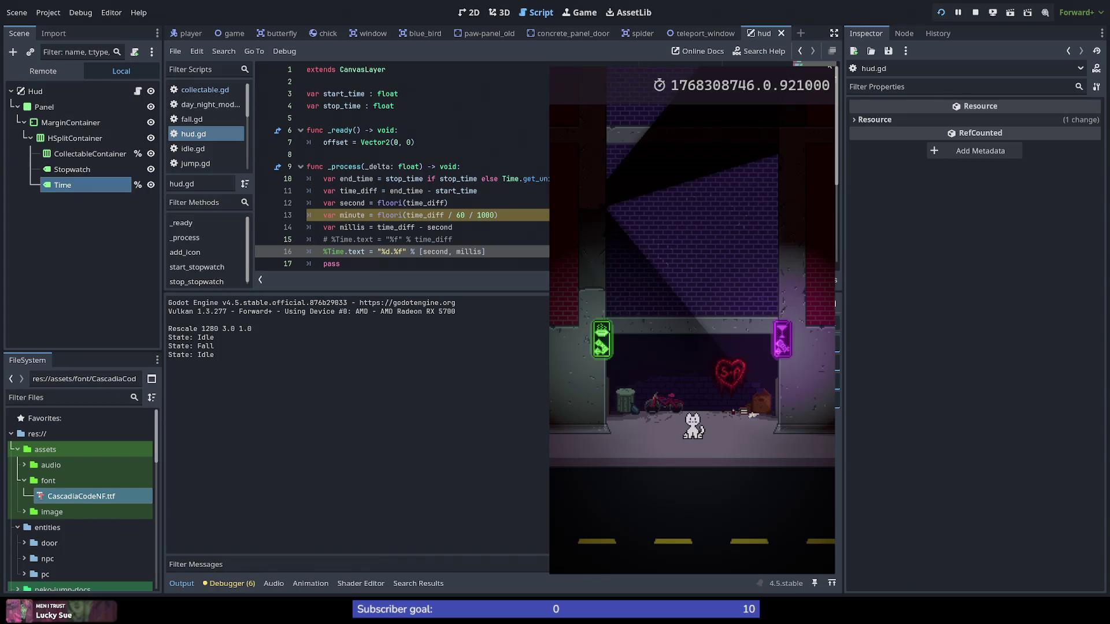
pyautogui.press('F8')
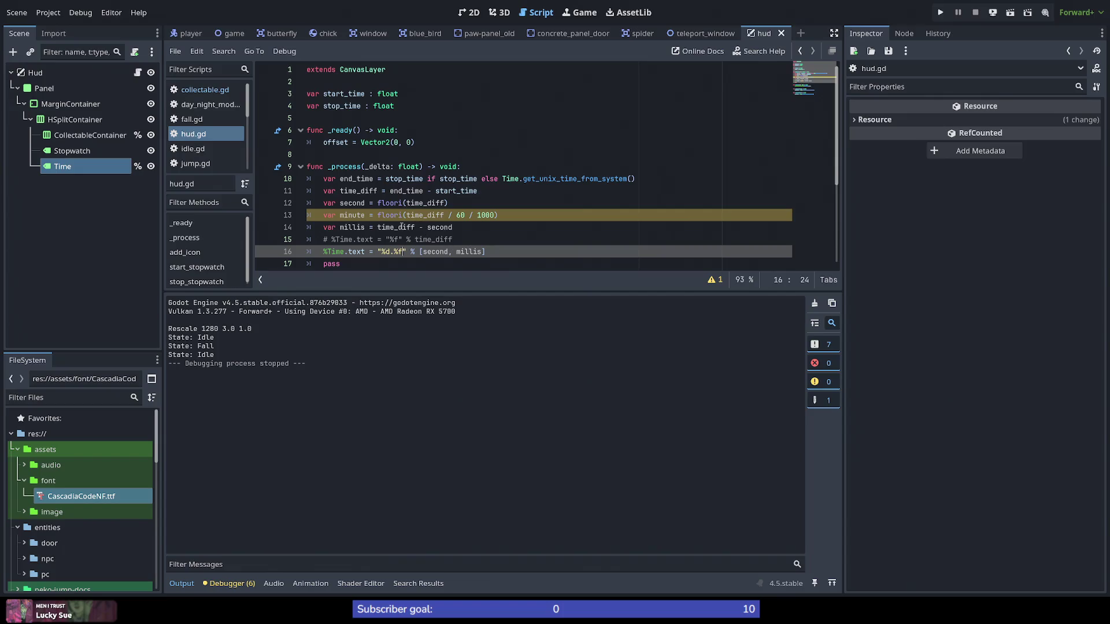
pyautogui.click(473, 232)
# Step: Append * 1000000 to the millis calculation and save hud.gd
pyautogui.write('* ')
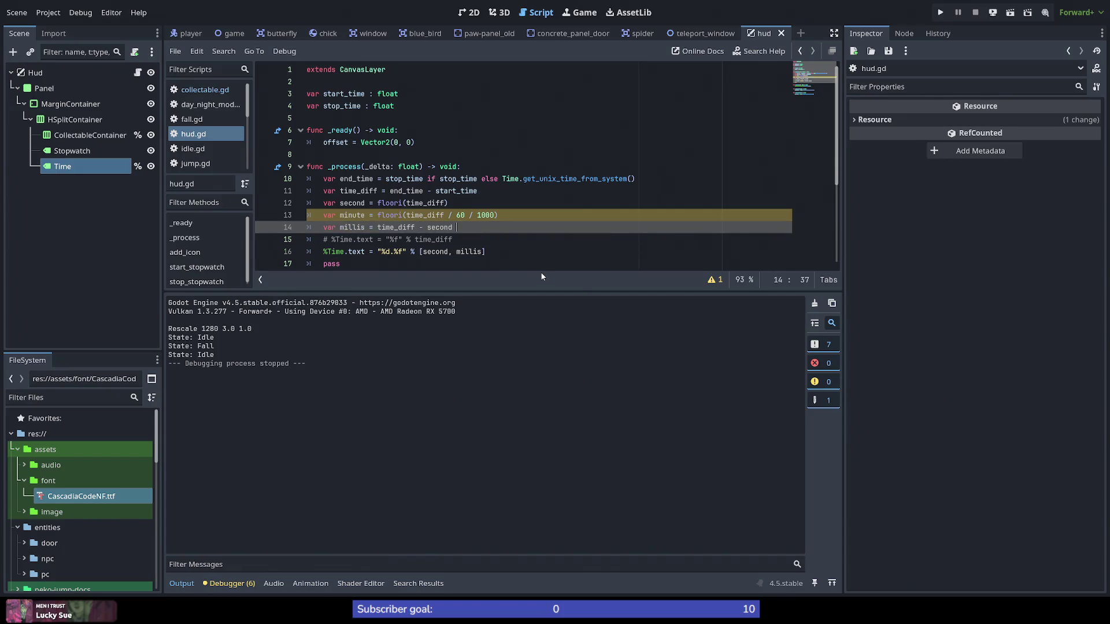
pyautogui.write('1000000')
pyautogui.hotkey('shift', 'Left')
pyautogui.hotkey('shift', 'Left')
pyautogui.hotkey('shift', 'Left')
pyautogui.press('Down')
pyautogui.hotkey('ctrl', 's')
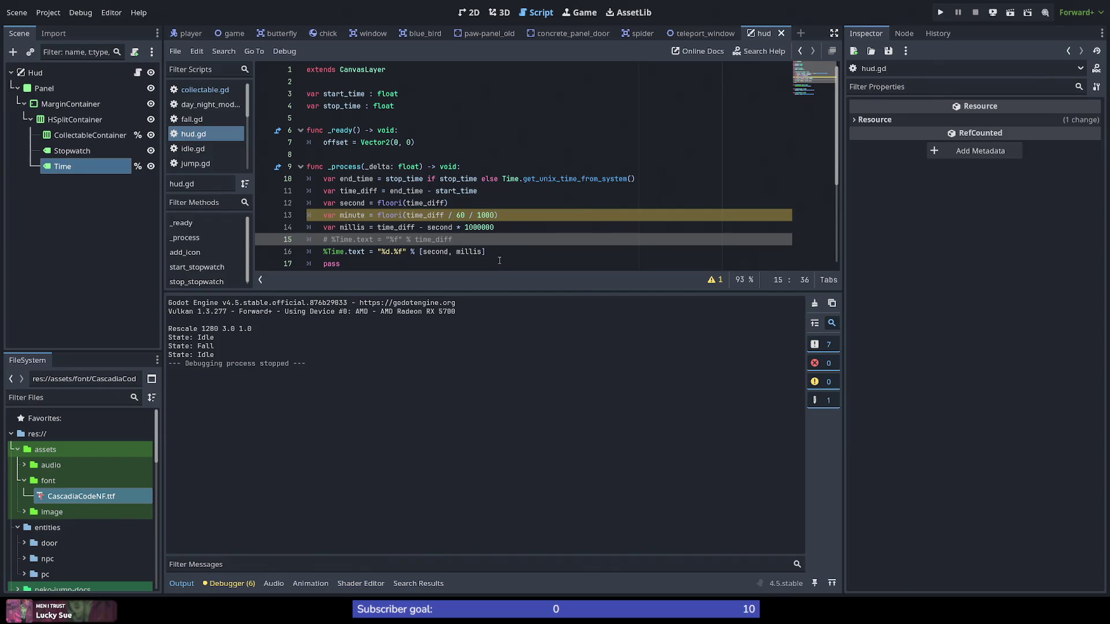
pyautogui.click(517, 228)
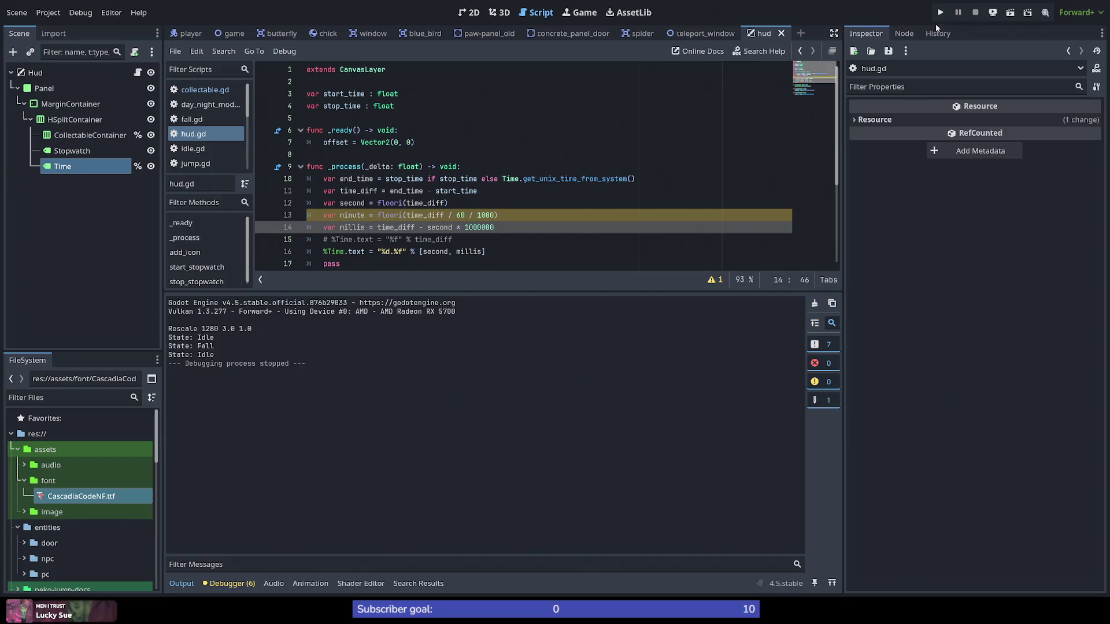
# Step: Test millis as %d in a game run, then restore %f and run again
pyautogui.click(405, 251)
pyautogui.press('BackSpace')
pyautogui.write('d')
pyautogui.hotkey('ctrl', 's')
pyautogui.press('F5')
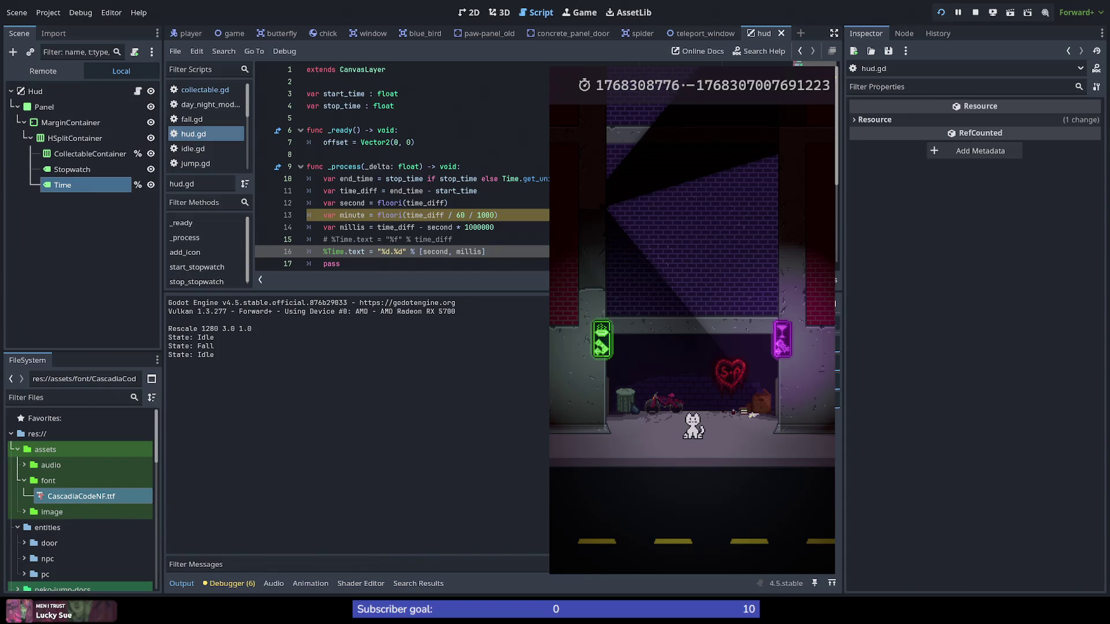
pyautogui.press('F8')
pyautogui.press('BackSpace')
pyautogui.write('f')
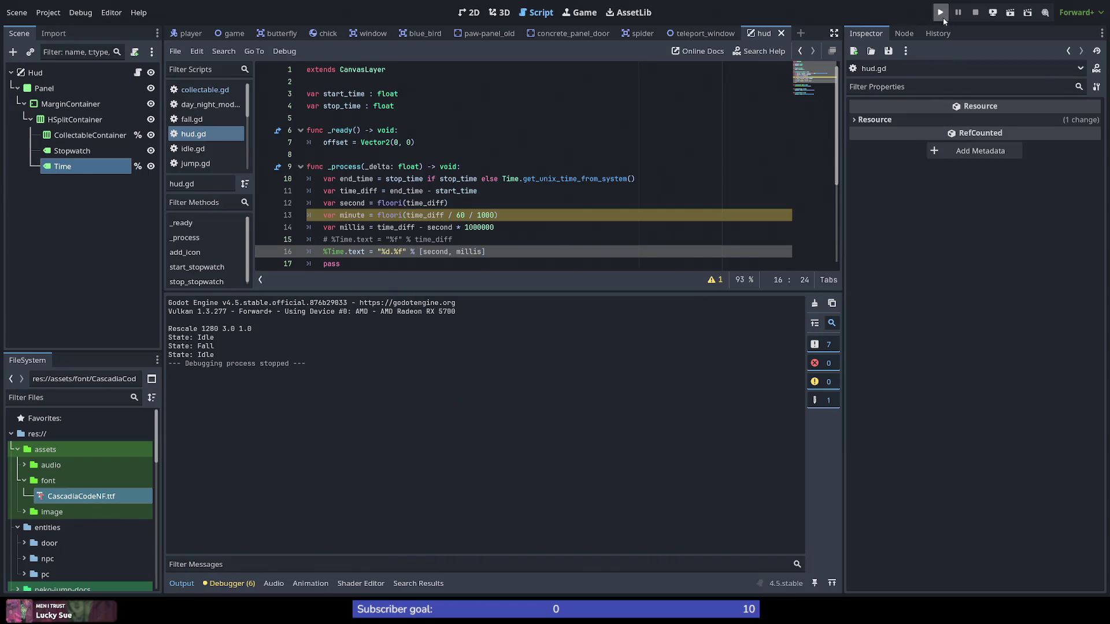
pyautogui.click(940, 12)
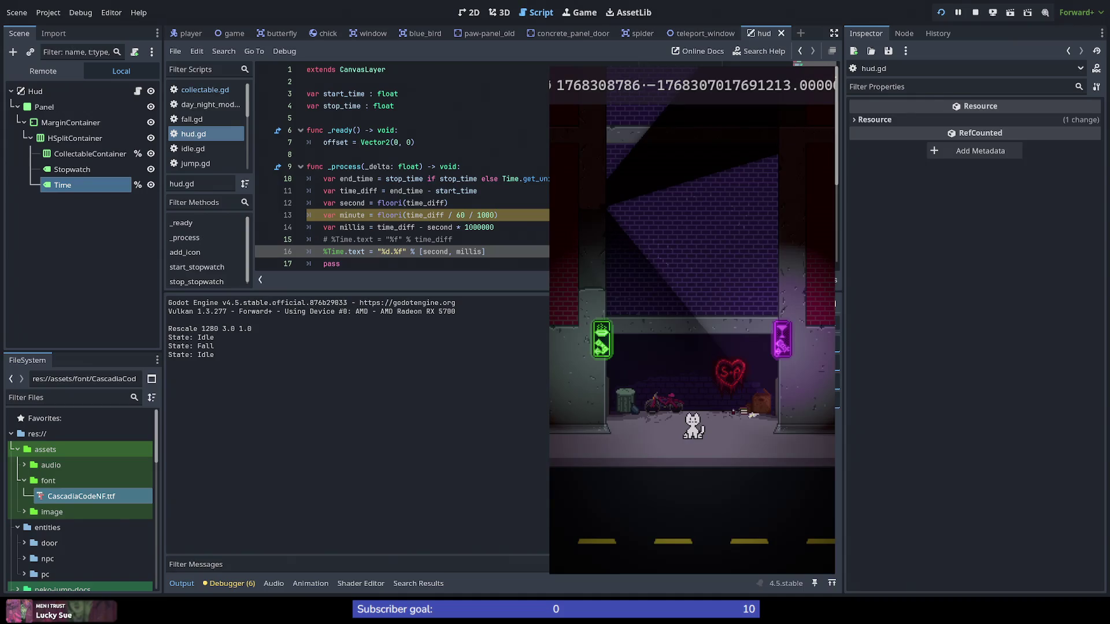
# Step: Make millis (time_diff - second) * 1000000, save, and test the stopwatch in-game
pyautogui.press('F8')
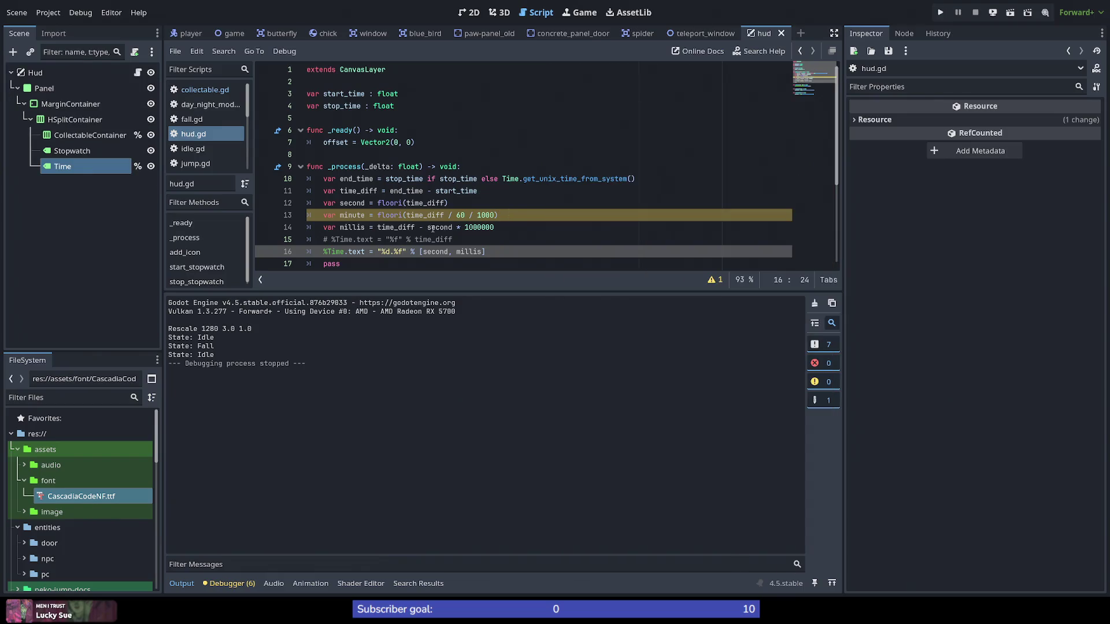
pyautogui.click(378, 227)
pyautogui.write('/')
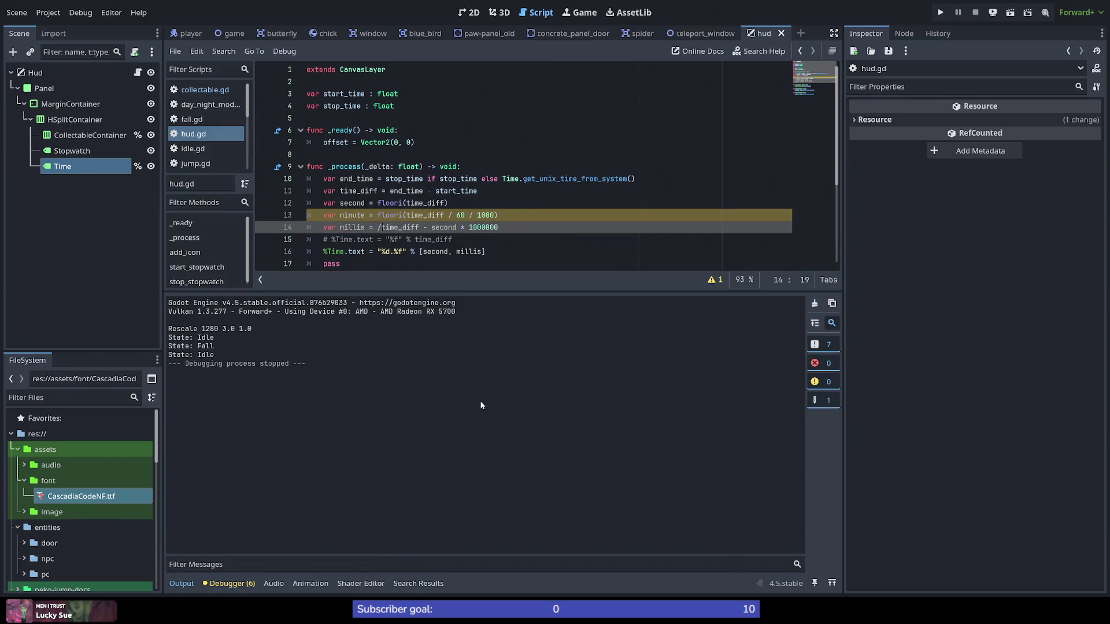
pyautogui.press('BackSpace')
pyautogui.write('(')
pyautogui.press('Right')
pyautogui.press('Right')
pyautogui.press('Right')
pyautogui.write(')')
pyautogui.hotkey('ctrl', 's')
pyautogui.press('F5')
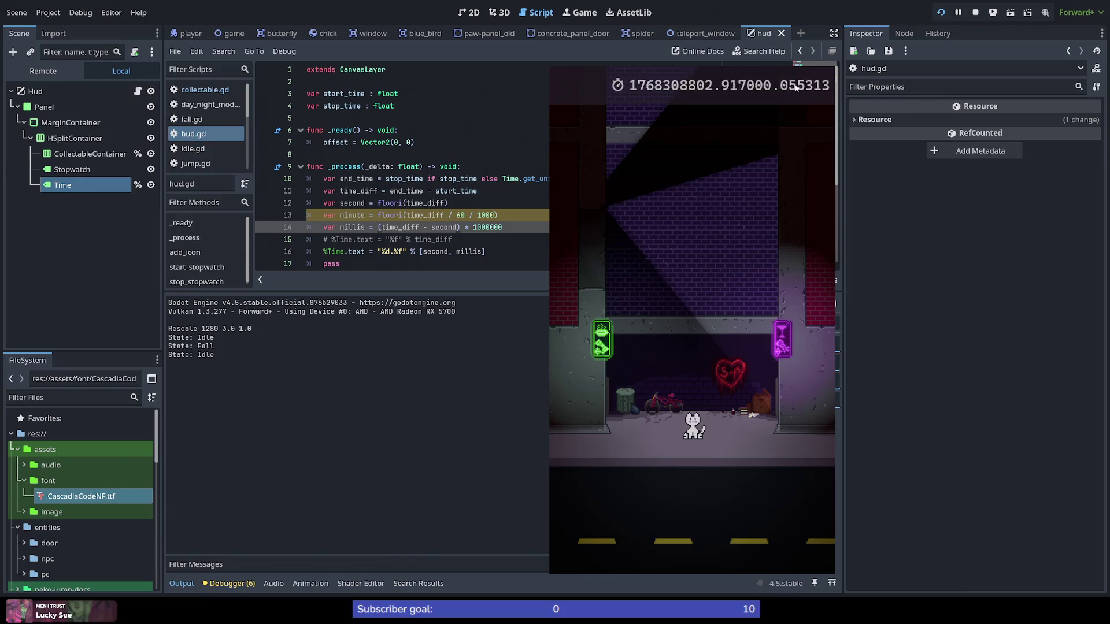
pyautogui.press('F8')
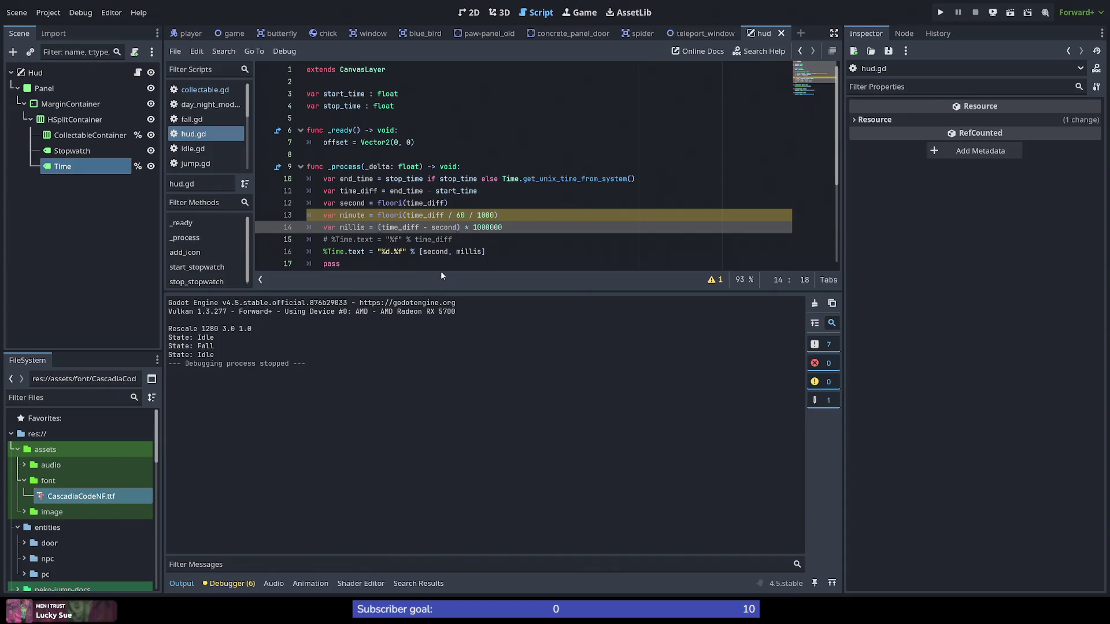
# Step: Append / 1000 to the millis calculation and test-run the game
pyautogui.click(504, 228)
pyautogui.moveTo(505, 228); pyautogui.dragTo(491, 228)
pyautogui.click(513, 228)
pyautogui.click(379, 227)
pyautogui.click(522, 228)
pyautogui.write('/ 1000')
pyautogui.click(940, 12)
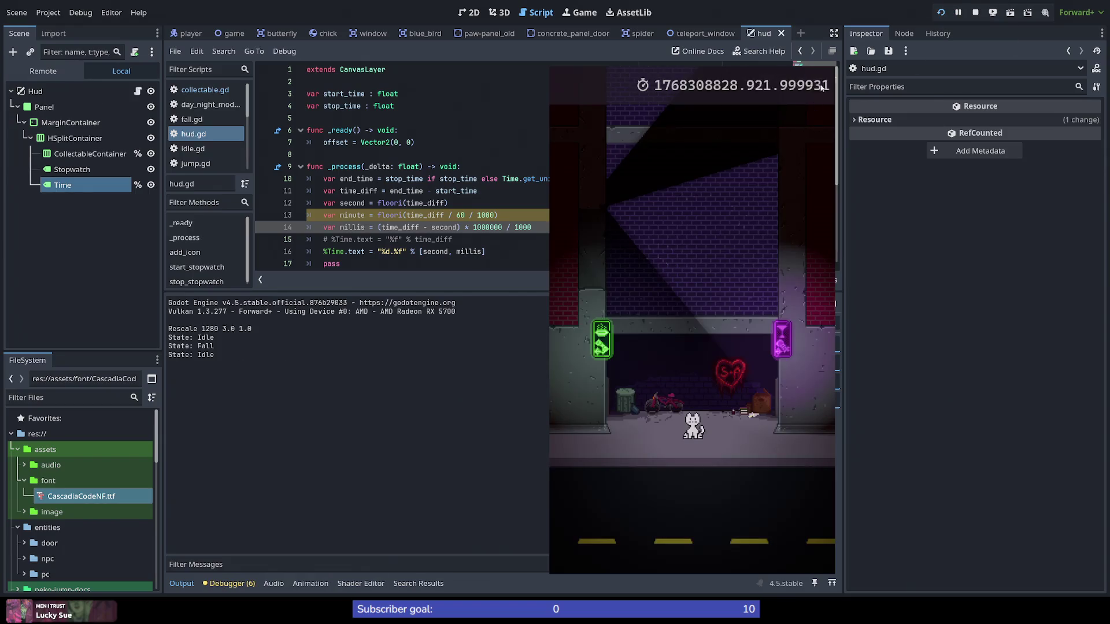
pyautogui.press('F8')
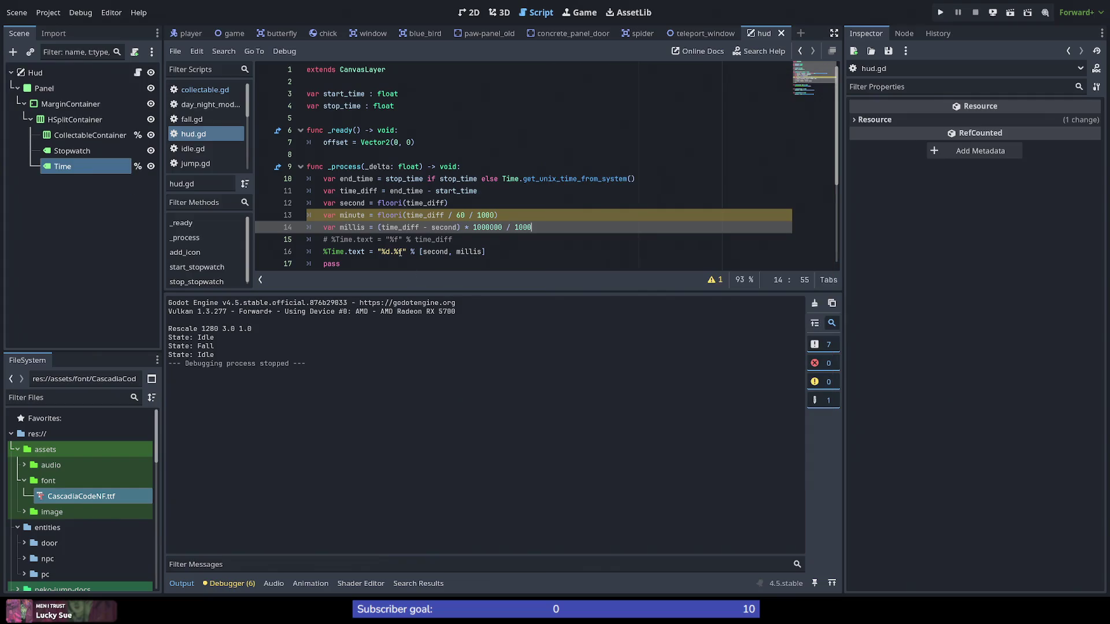
# Step: Switch the millis format from %f to %d and run, showing 1768308838.913
pyautogui.click(400, 253)
pyautogui.press('Delete')
pyautogui.write('d')
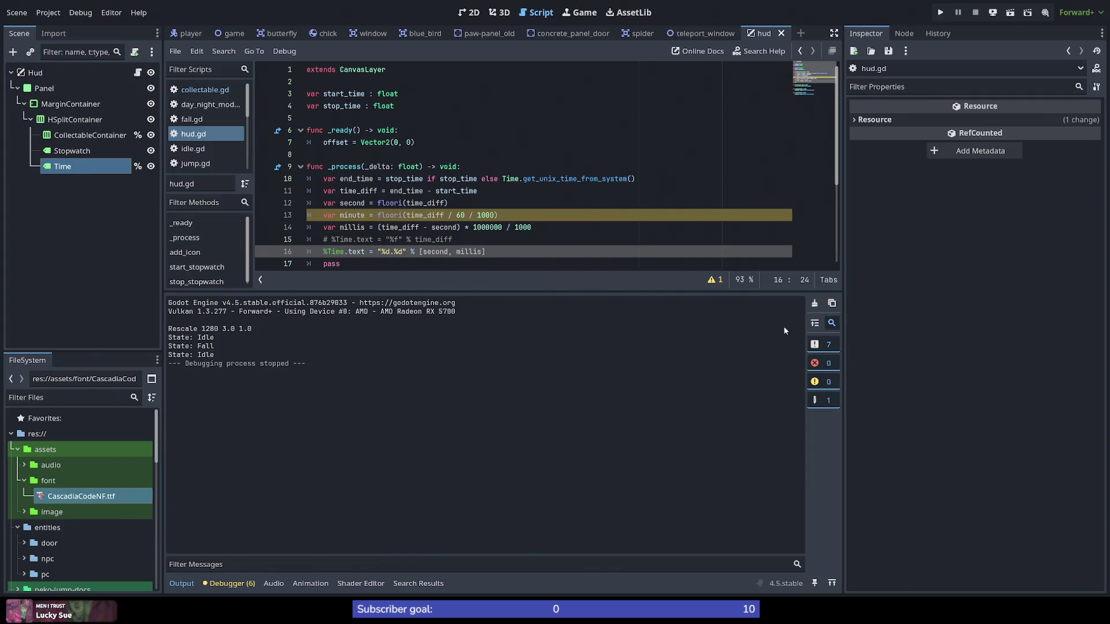
pyautogui.click(940, 12)
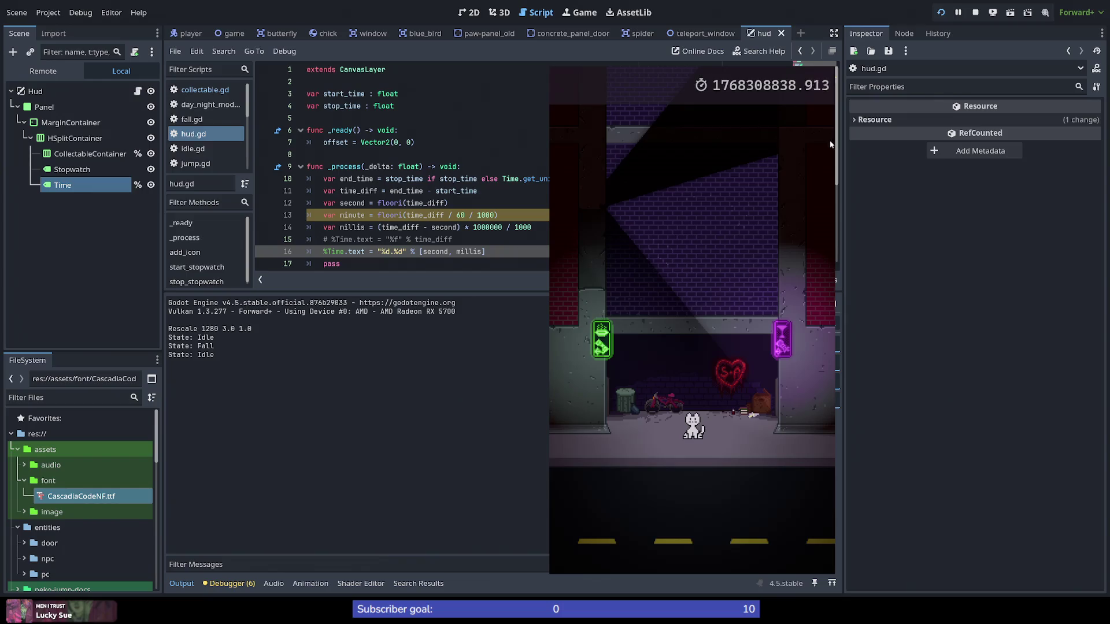
pyautogui.press('F8')
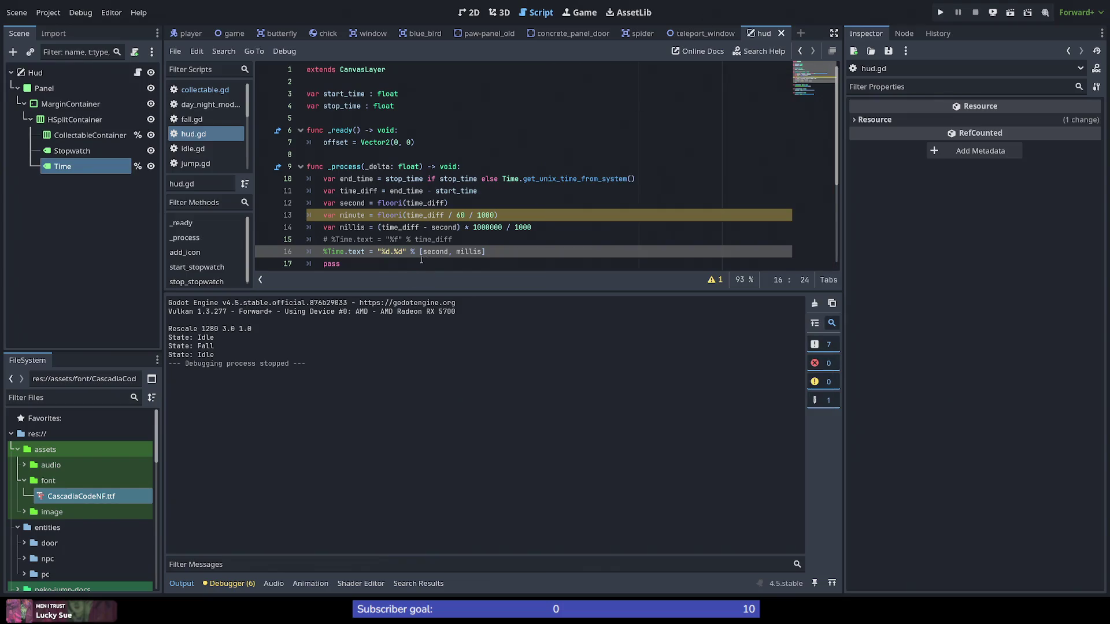
# Step: Try and discard pad, num_ and str wrappers on line 14's millis expression, then go back to Stack Overflow
pyautogui.click(377, 227)
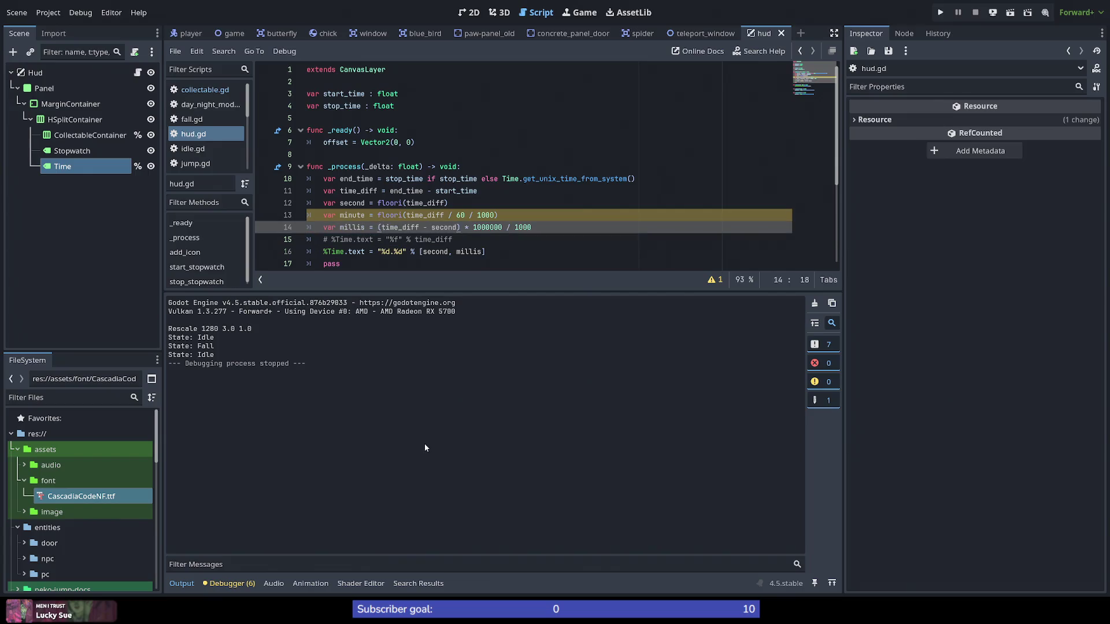
pyautogui.write('pad')
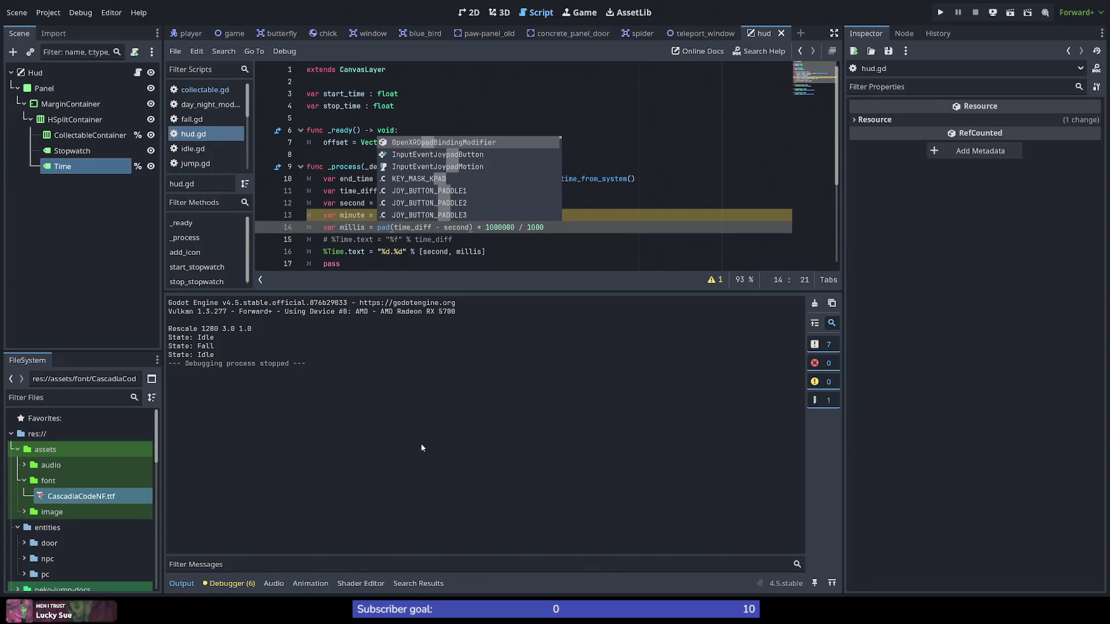
pyautogui.press('BackSpace')
pyautogui.press('BackSpace')
pyautogui.press('BackSpace')
pyautogui.write('n')
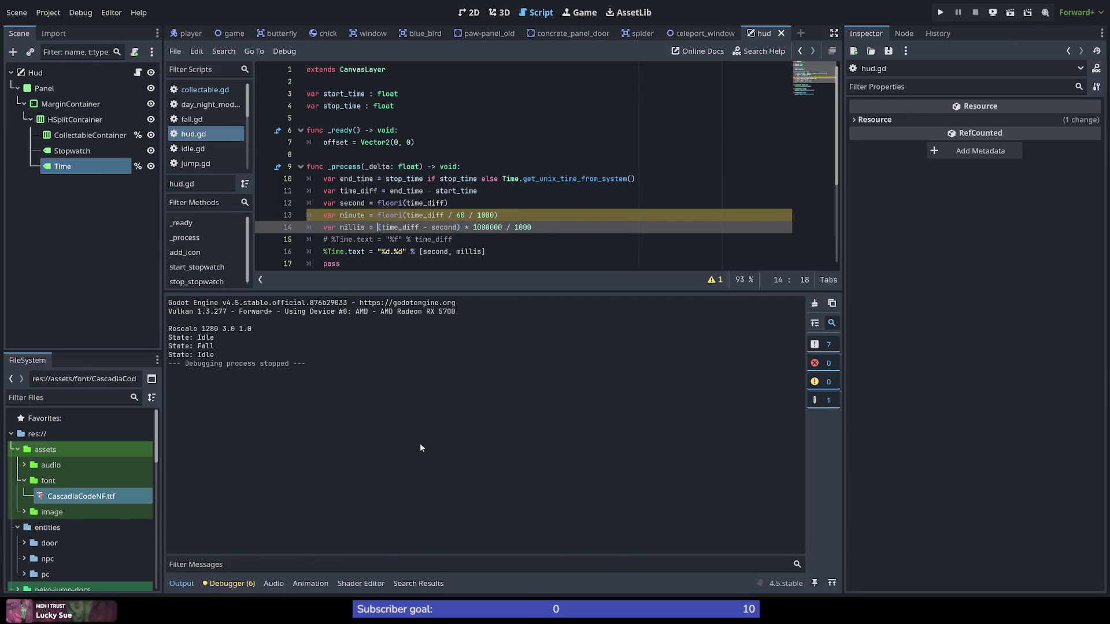
pyautogui.write('um_')
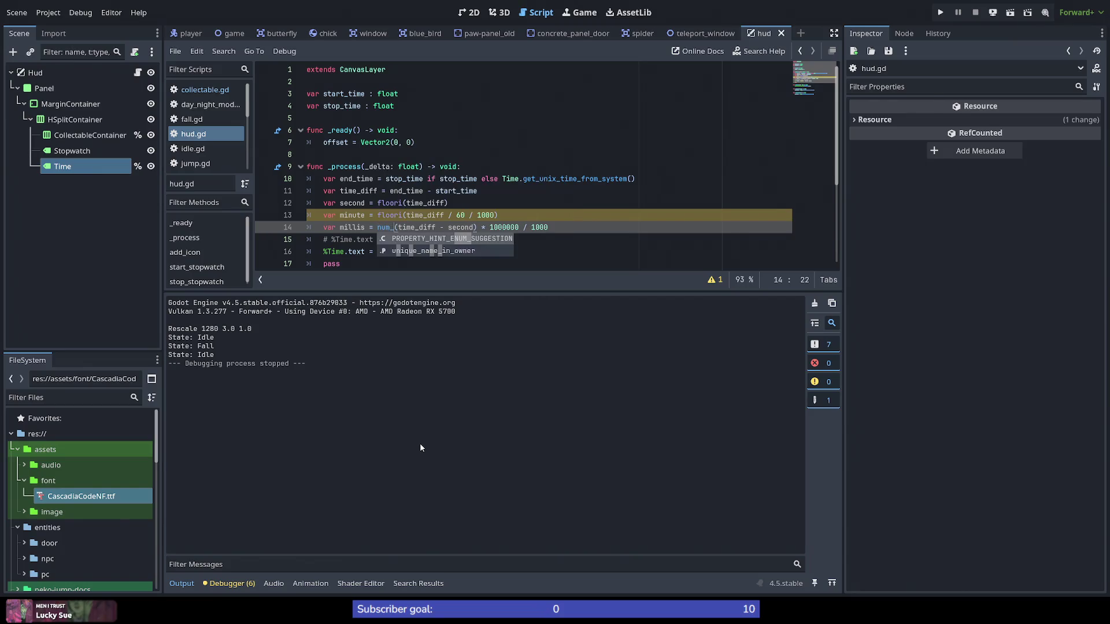
pyautogui.press('BackSpace')
pyautogui.press('BackSpace')
pyautogui.press('BackSpace')
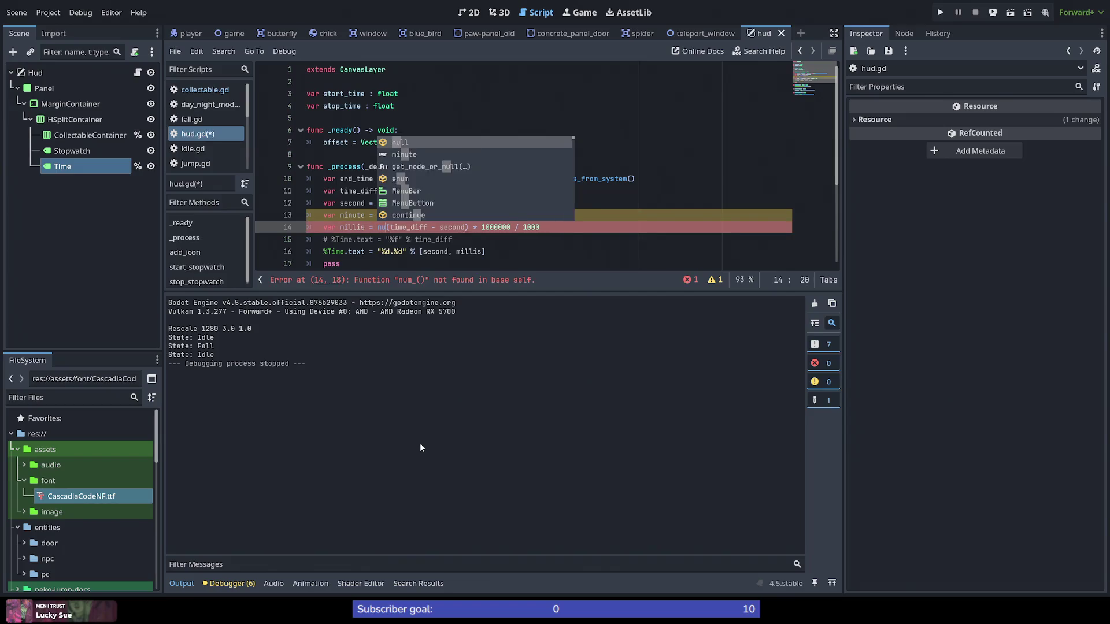
pyautogui.write('str')
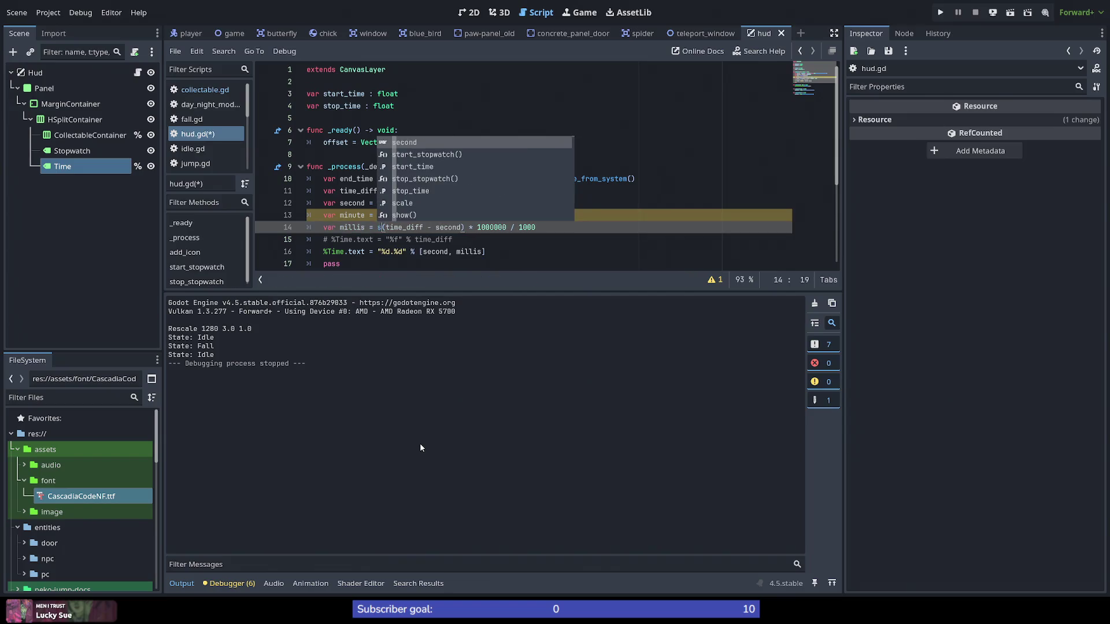
pyautogui.write('_')
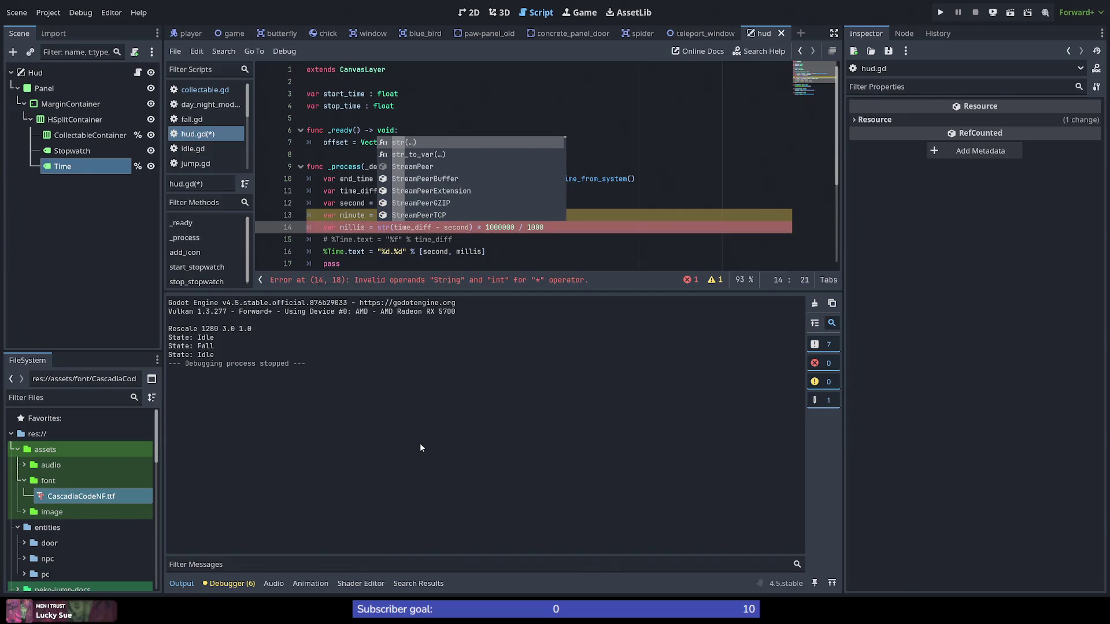
pyautogui.press('BackSpace')
pyautogui.press('BackSpace')
pyautogui.press('BackSpace')
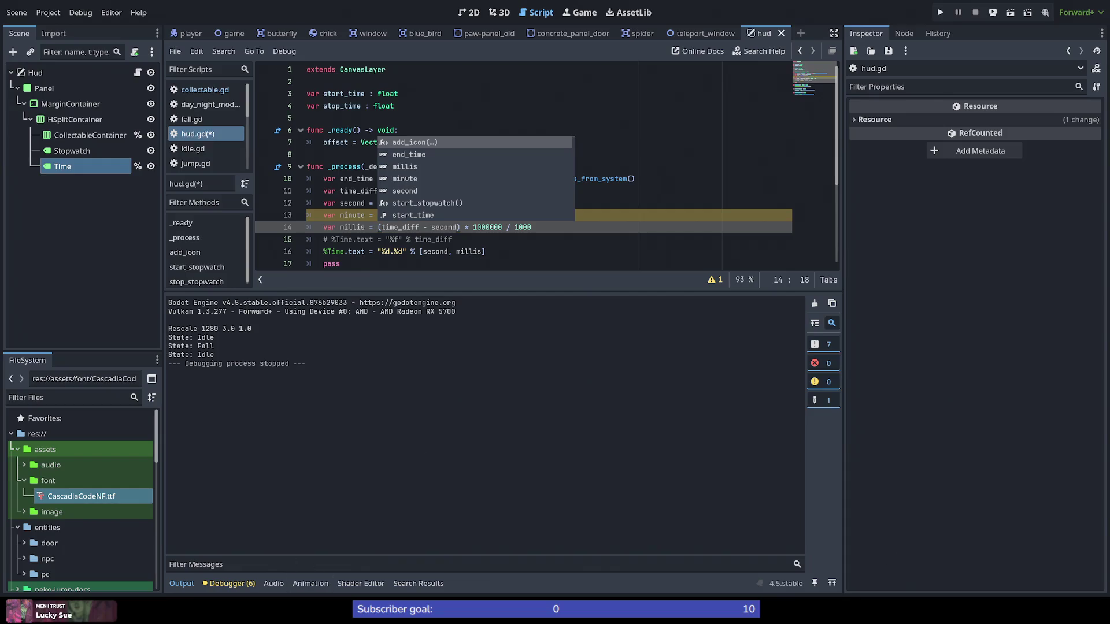
pyautogui.hotkey('alt', 'Tab')
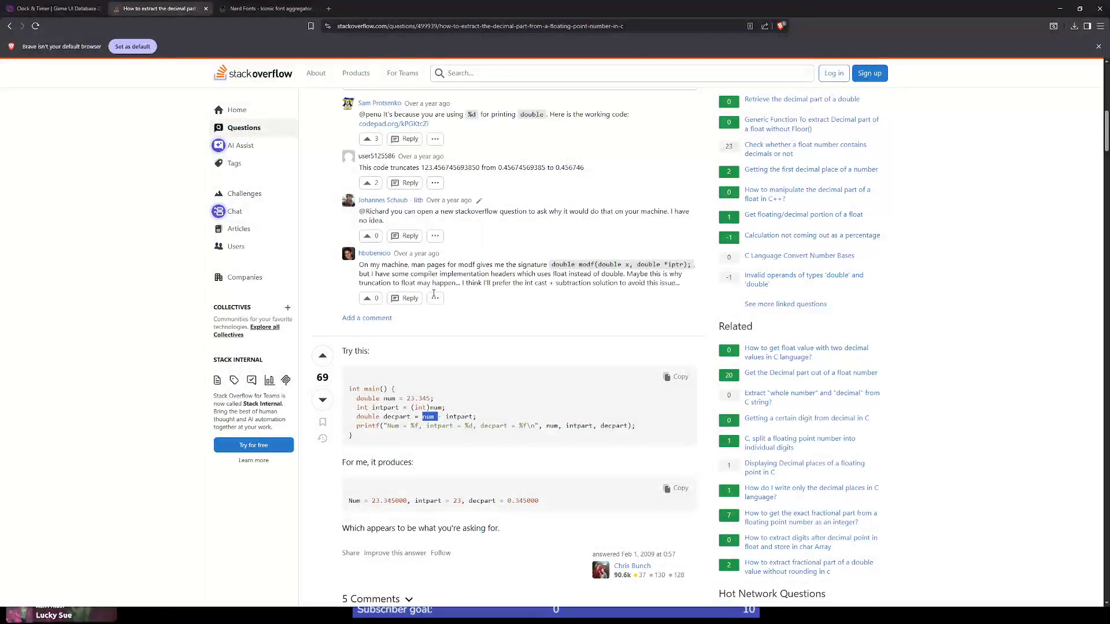
# Step: Search Google for 'godot pad number' and open the Godot Forum thread on leading zeros
pyautogui.click(270, 10)
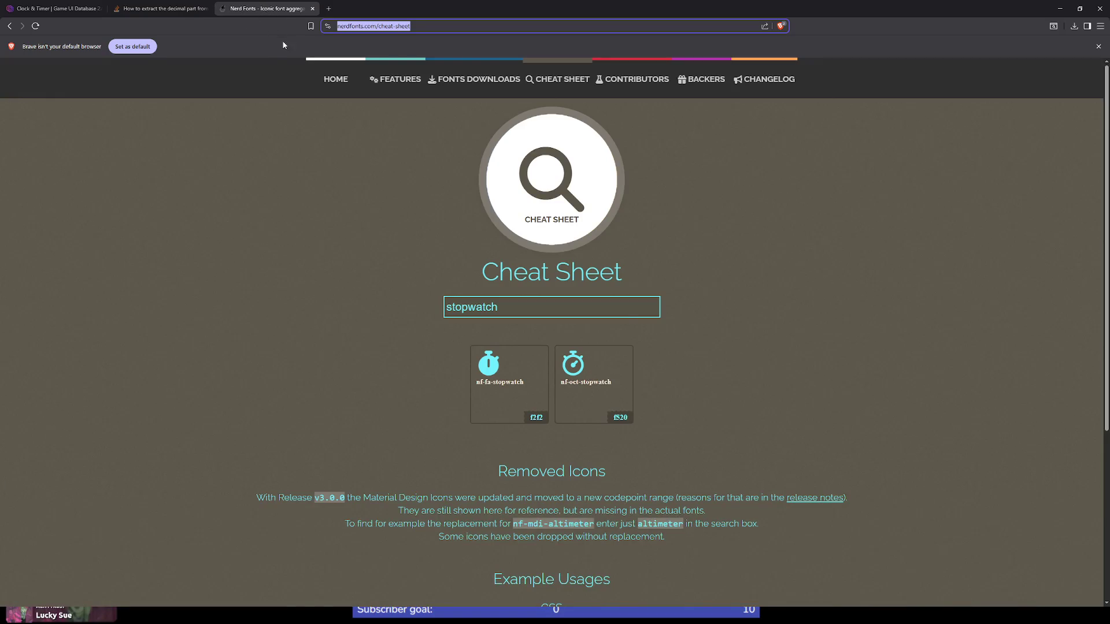
pyautogui.click(156, 8)
pyautogui.click(474, 26)
pyautogui.write('godot pad number')
pyautogui.press('Return')
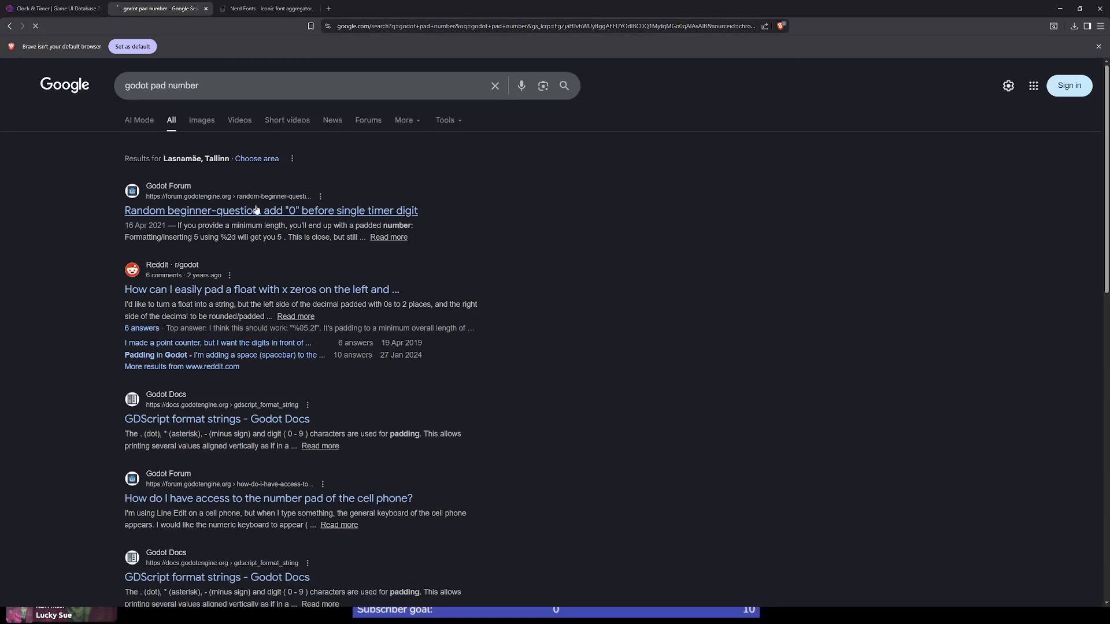
pyautogui.click(257, 210)
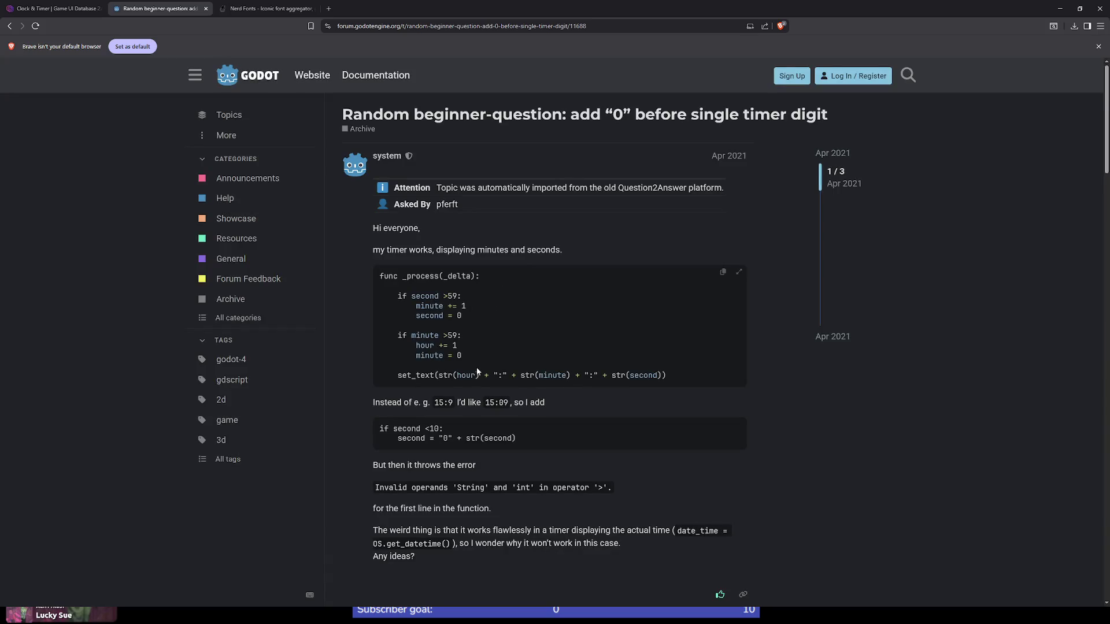
# Step: Read down to the %02d:%02d:%02d print example and select its %02d format specifiers
pyautogui.scroll(-8, 508, 389)
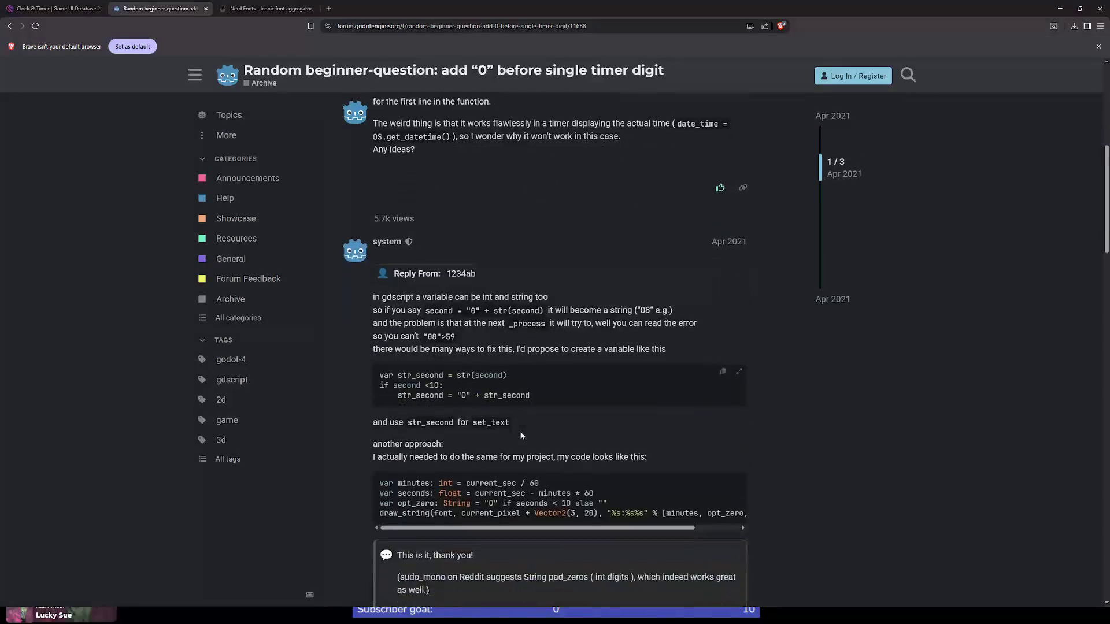
pyautogui.scroll(-2, 438, 335)
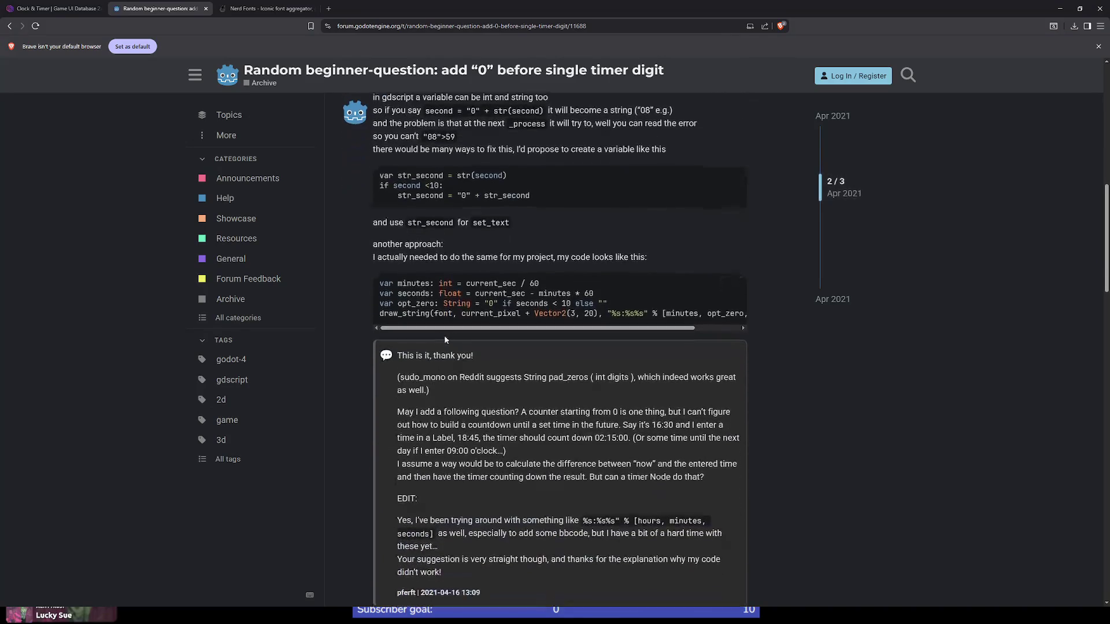
pyautogui.scroll(-2, 469, 321)
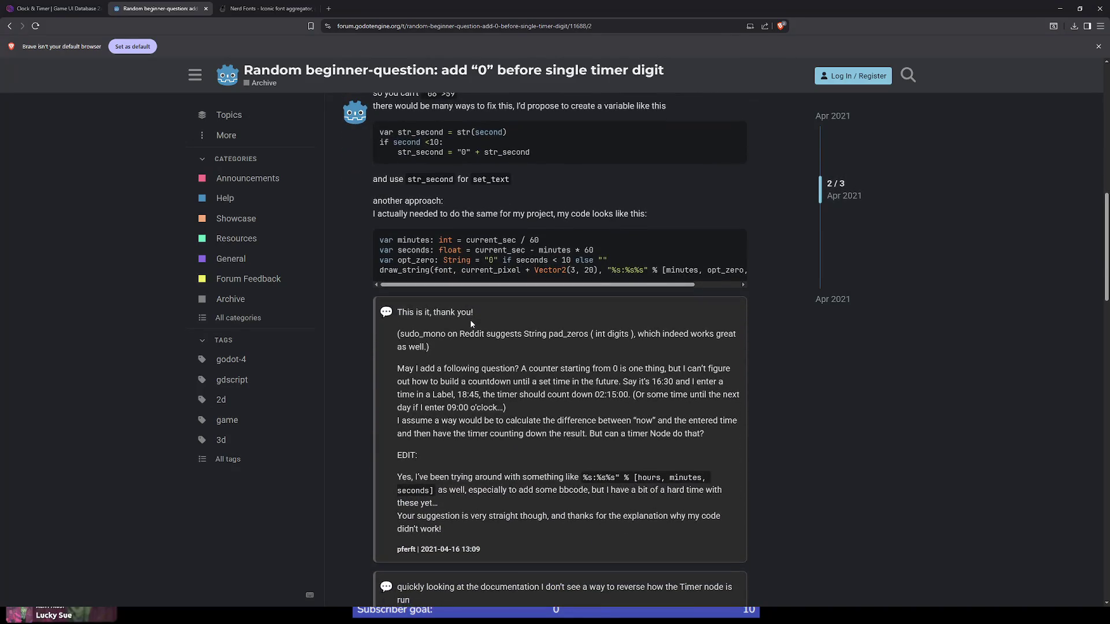
pyautogui.scroll(-5, 470, 321)
pyautogui.scroll(3, 515, 314)
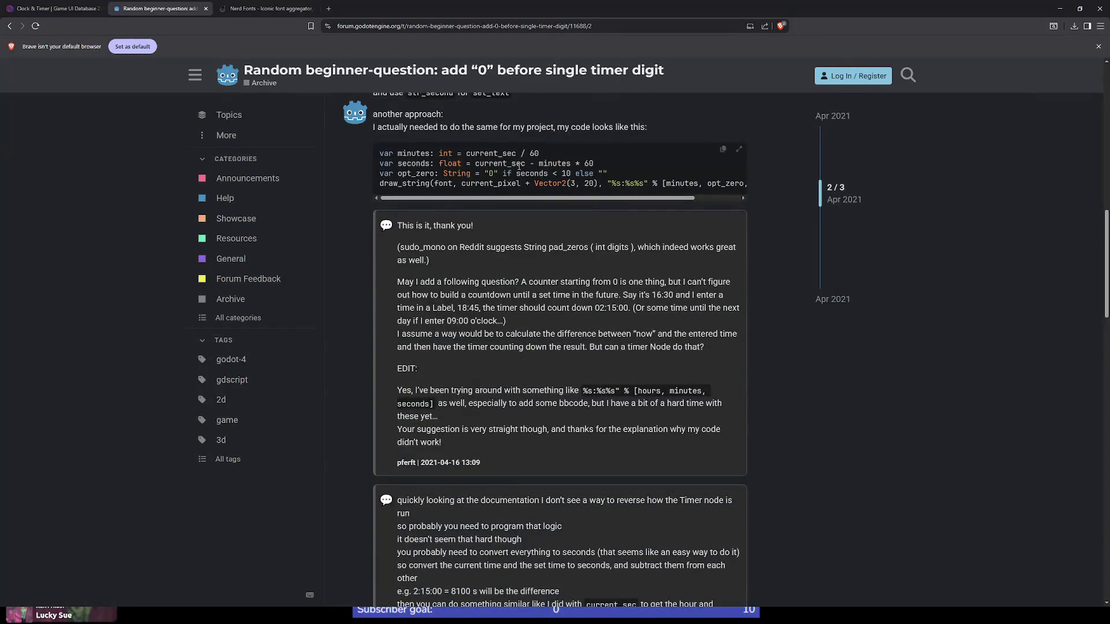
pyautogui.scroll(-15, 544, 245)
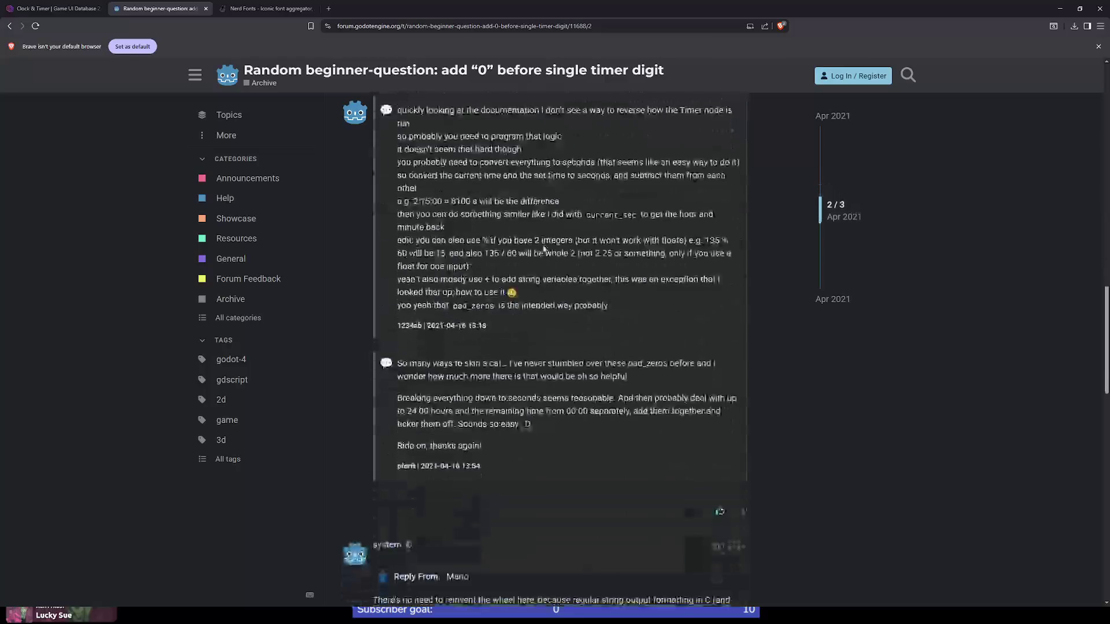
pyautogui.scroll(-1, 457, 345)
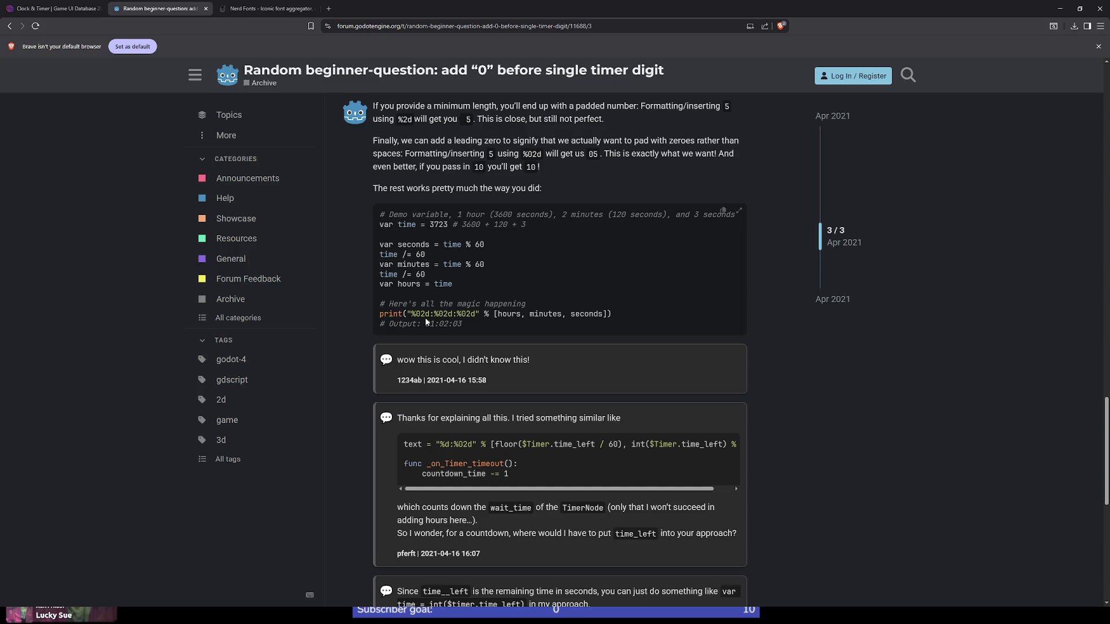
pyautogui.moveTo(411, 314); pyautogui.dragTo(431, 314)
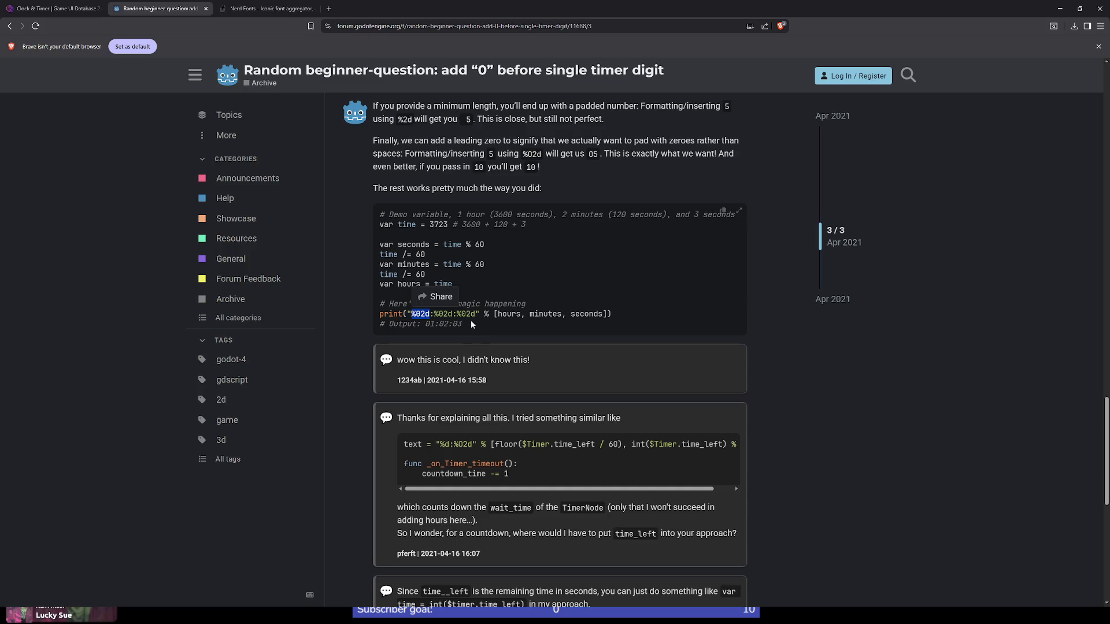
pyautogui.click(473, 317)
pyautogui.doubleClick(462, 314)
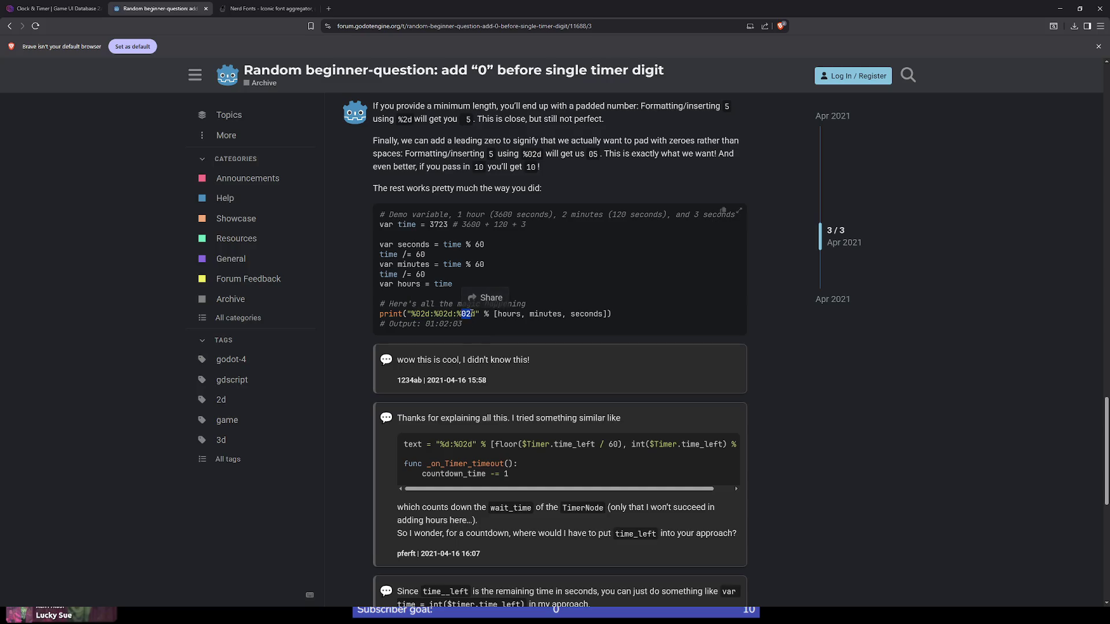
pyautogui.click(472, 324)
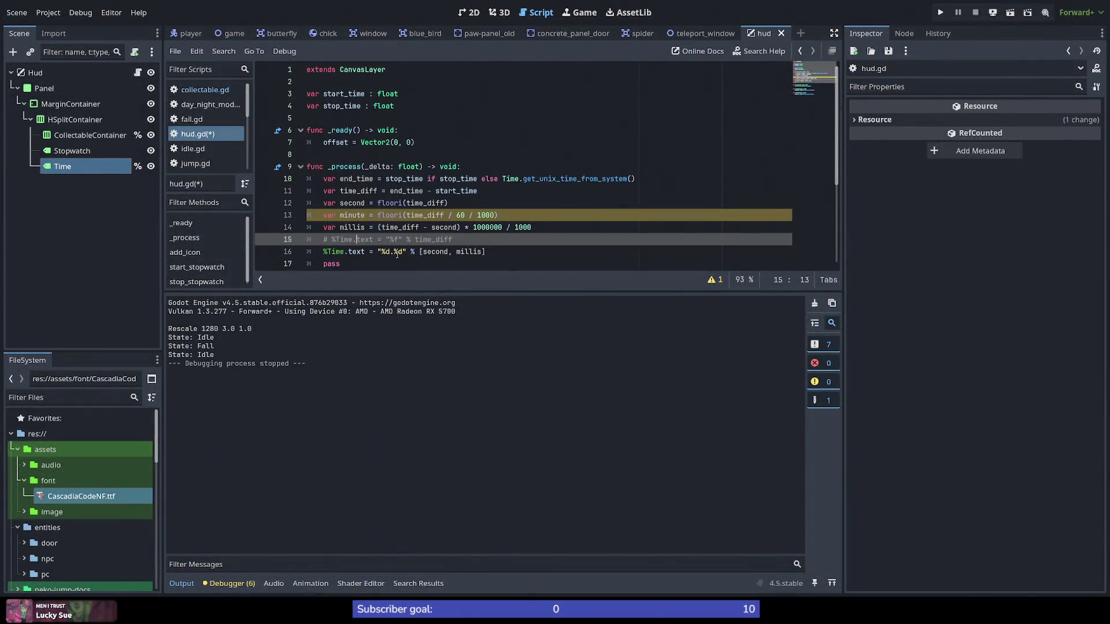
# Step: Change line 16's format to "%02d.%03d", save hud.gd, and briefly test-run the stopwatch
pyautogui.click(387, 251)
pyautogui.write('02d.%')
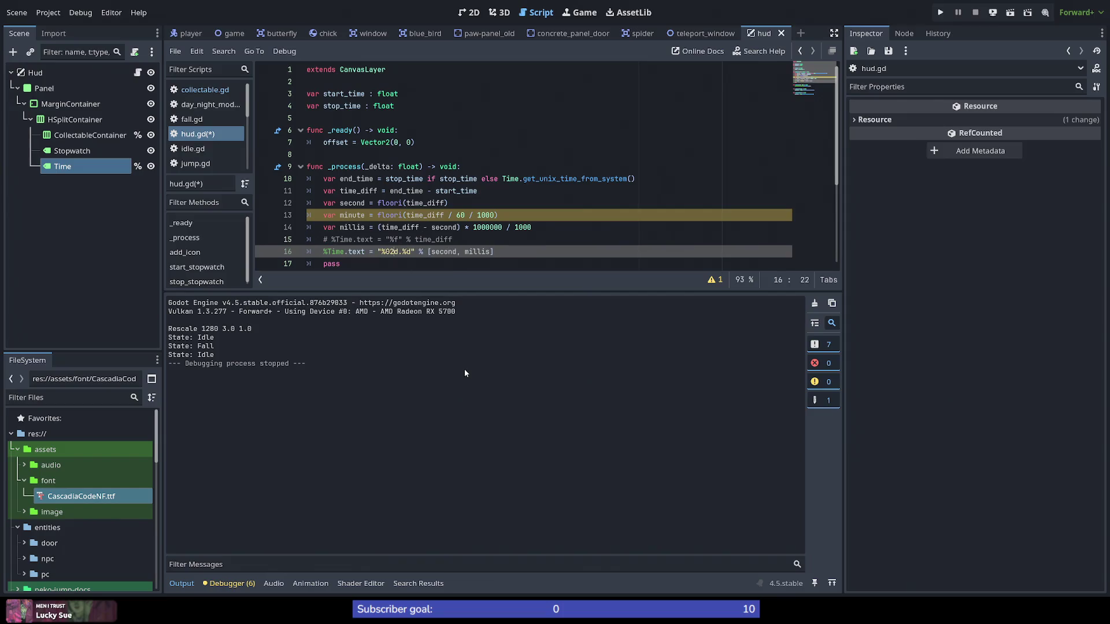
pyautogui.write('03')
pyautogui.hotkey('ctrl', 's')
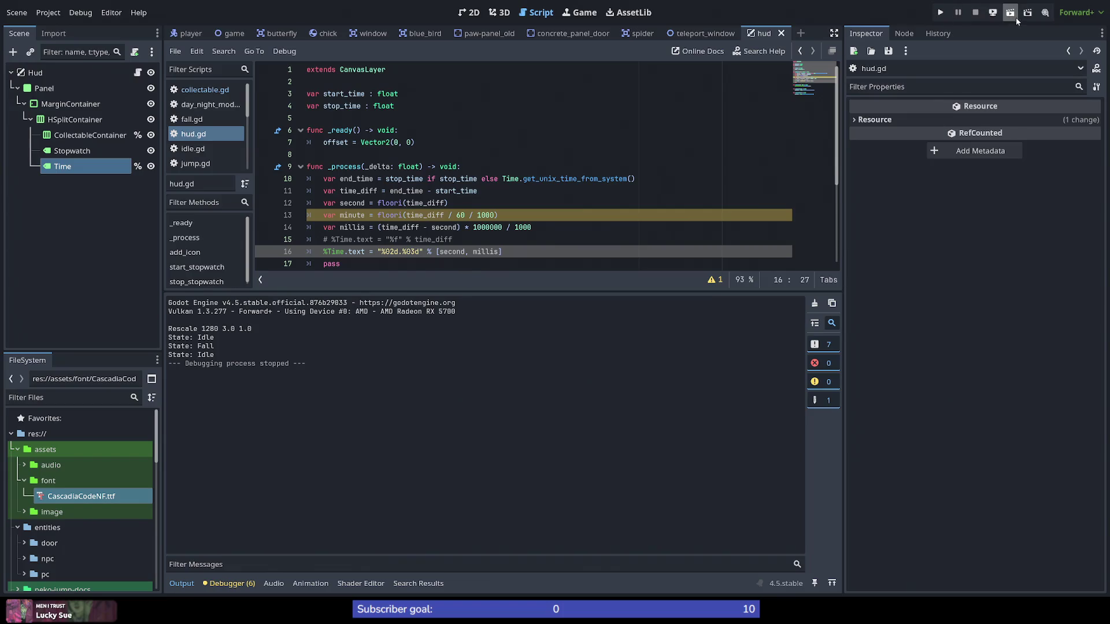
pyautogui.click(940, 12)
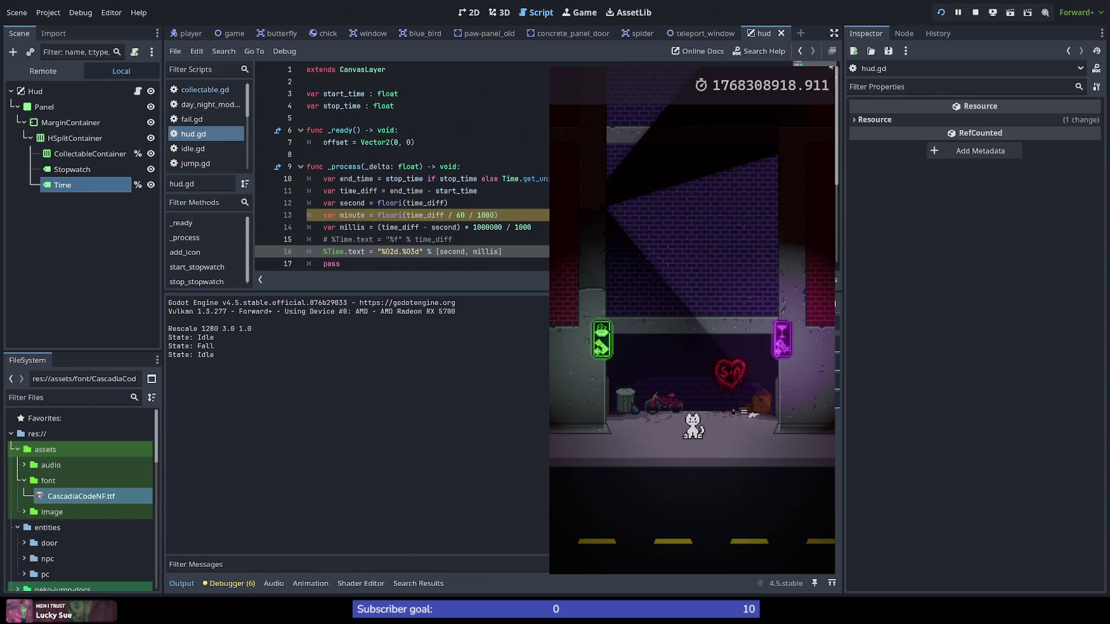
pyautogui.press('F8')
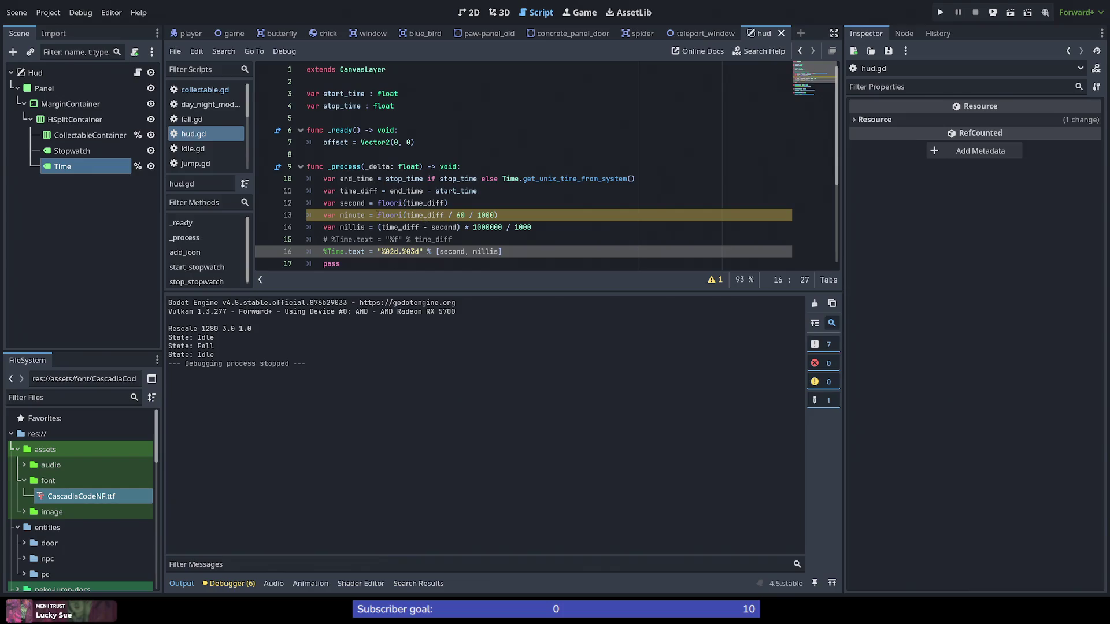
# Step: Replace 'second' on line 14 with floori(time_diff) copied from line 12
pyautogui.click(436, 203)
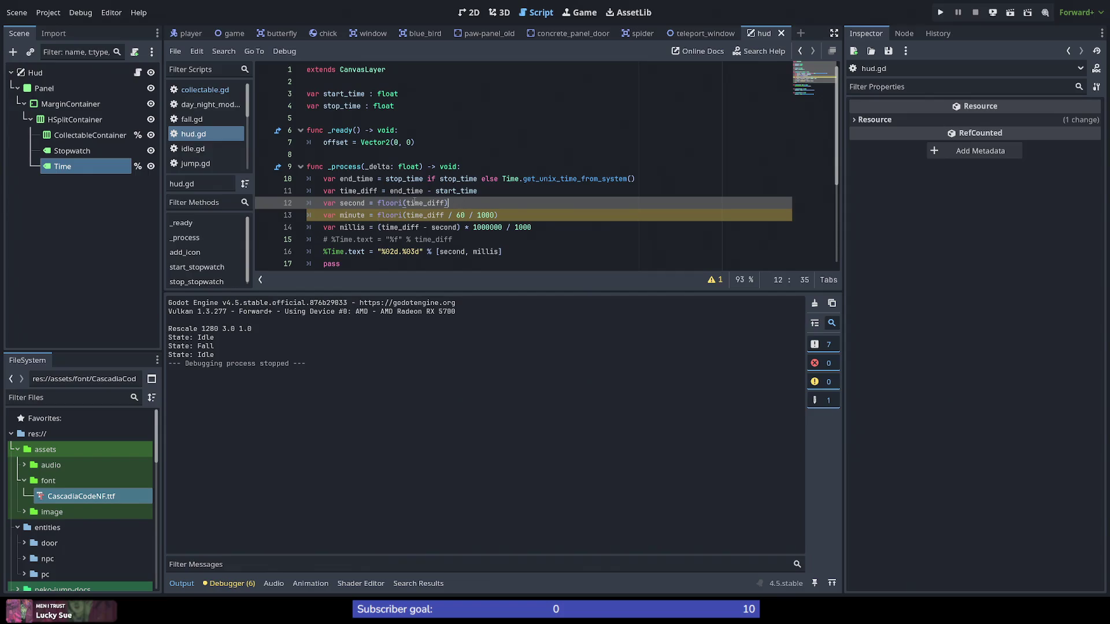
pyautogui.moveTo(446, 203); pyautogui.dragTo(378, 203)
pyautogui.hotkey('ctrl', 'c')
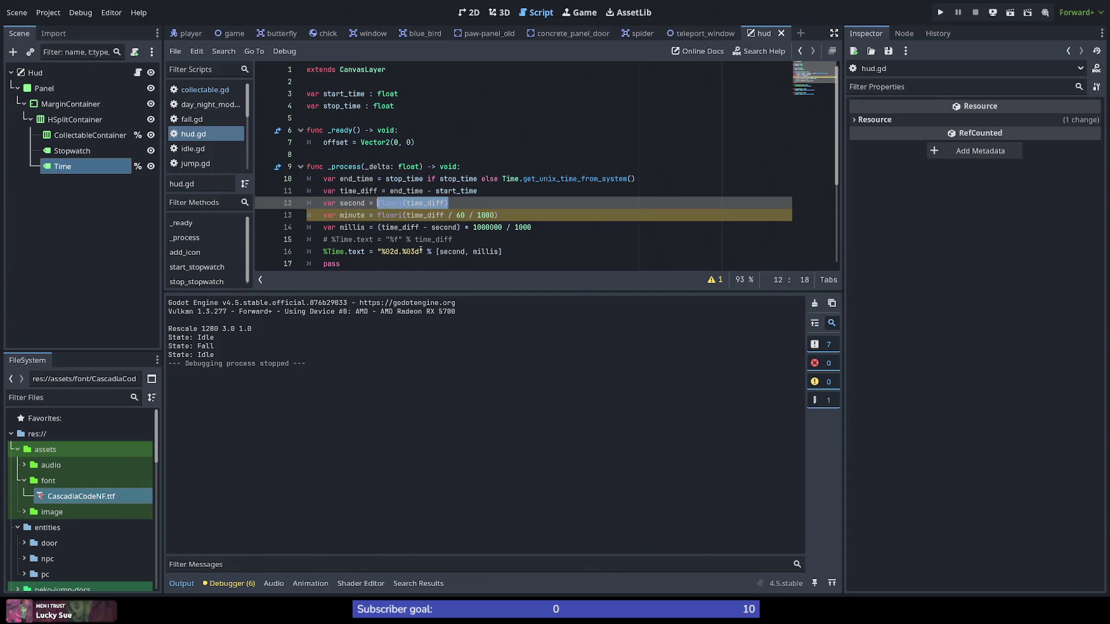
pyautogui.doubleClick(444, 227)
pyautogui.hotkey('ctrl', 'v')
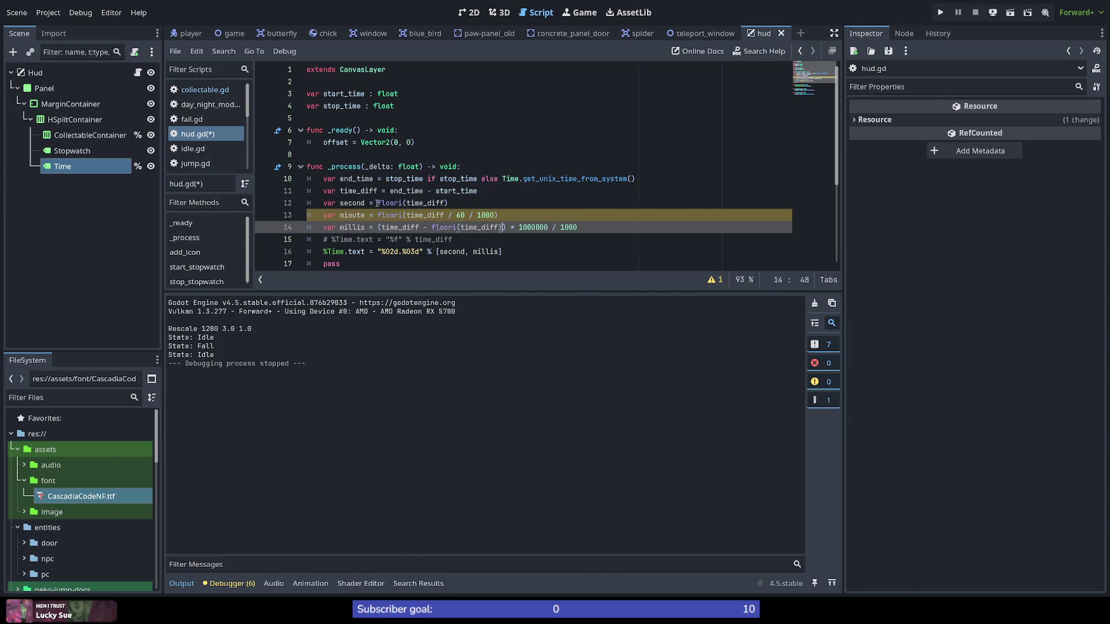
# Step: Move the minute line above second and drop its ' / 1000' divisor
pyautogui.doubleClick(422, 203)
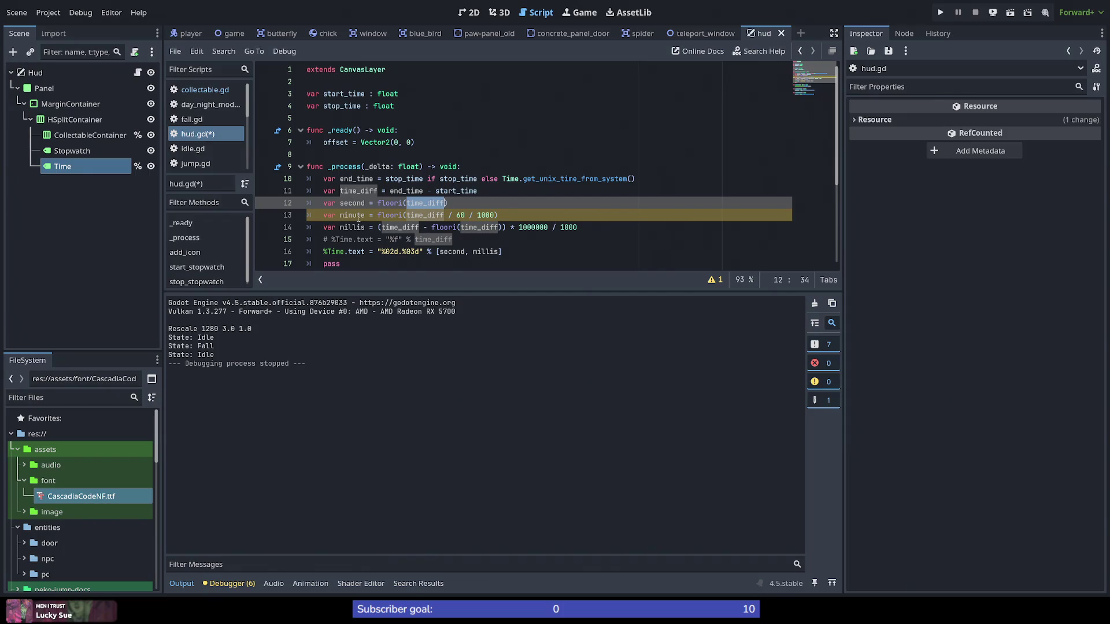
pyautogui.doubleClick(358, 216)
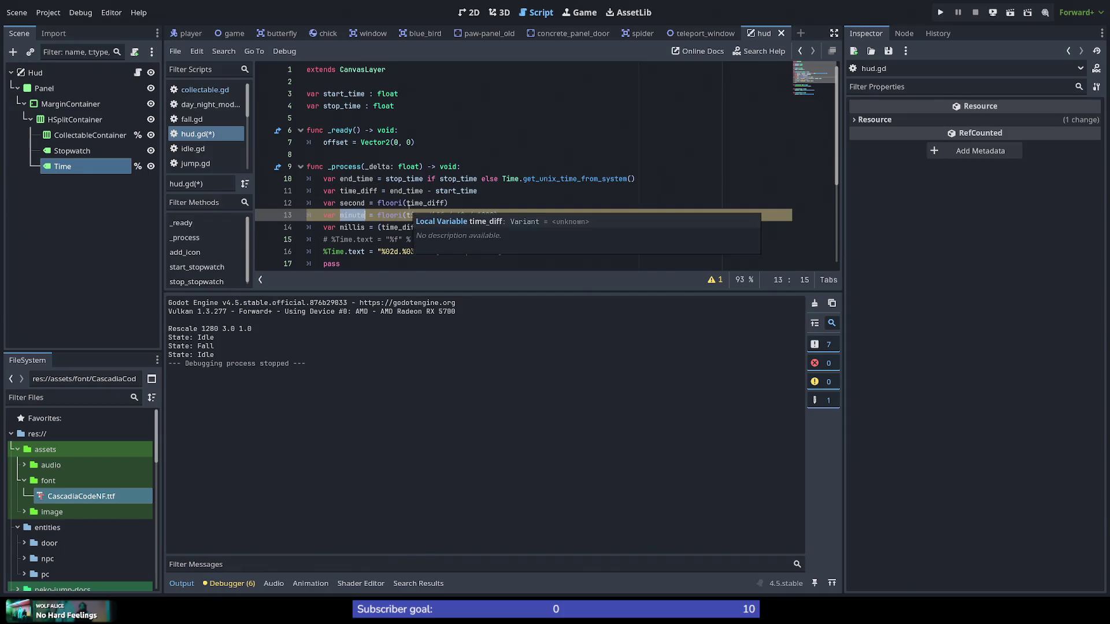
pyautogui.click(529, 217)
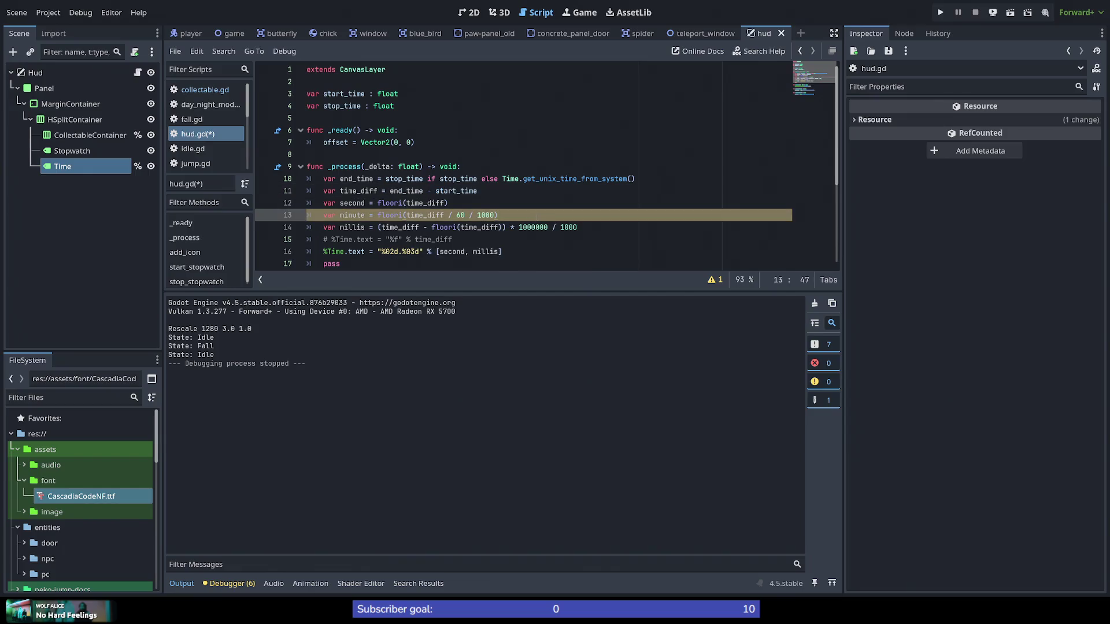
pyautogui.hotkey('alt', 'Up')
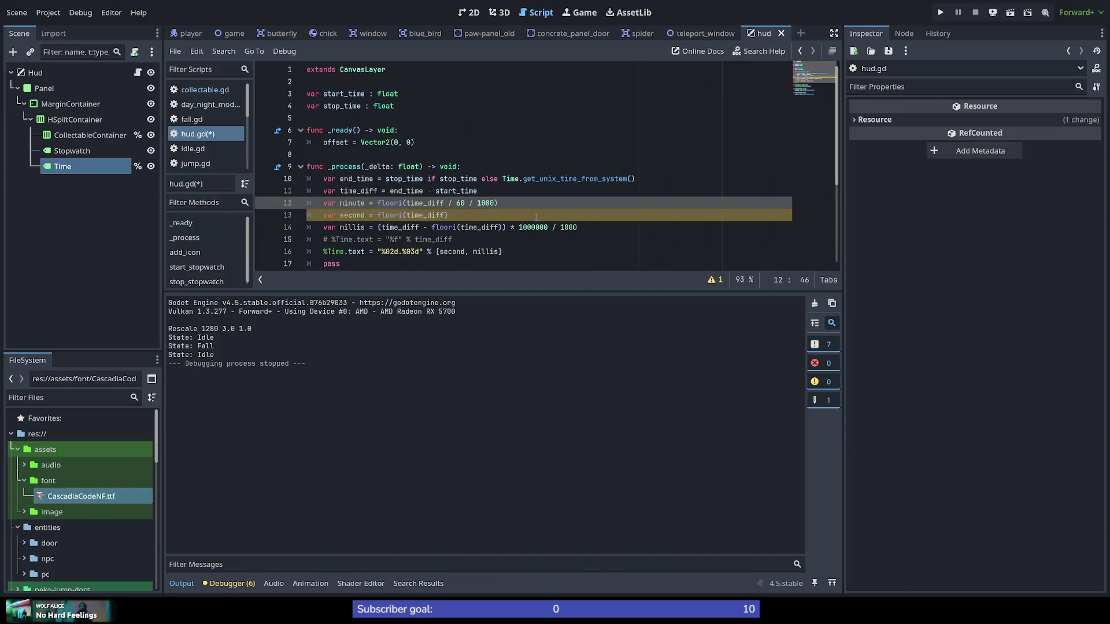
pyautogui.press('BackSpace')
pyautogui.press('BackSpace')
pyautogui.press('BackSpace')
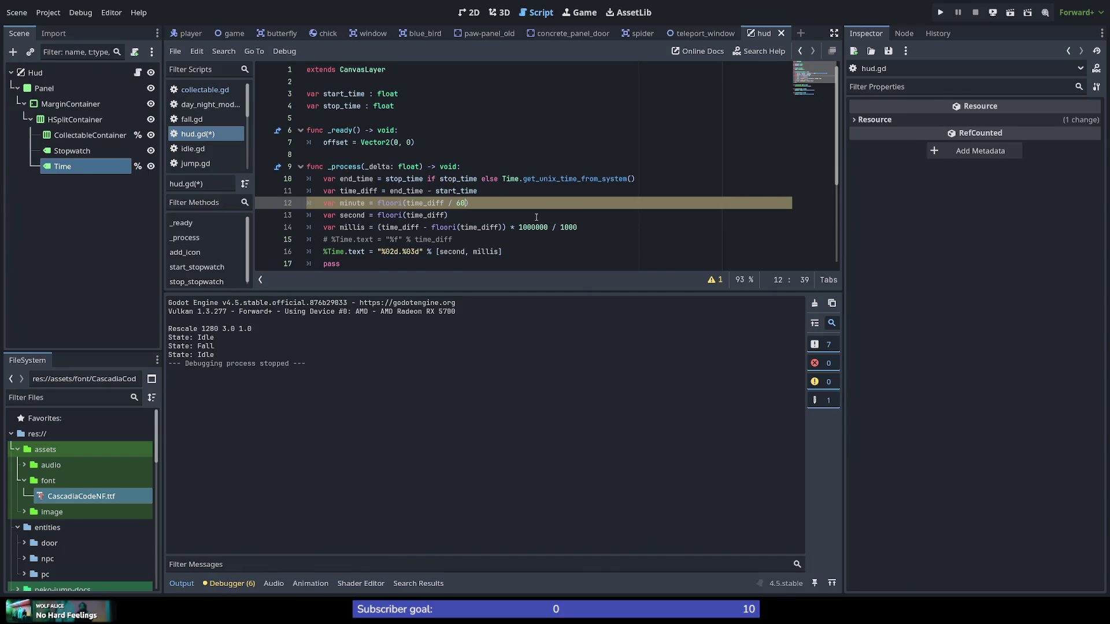
pyautogui.press('End')
pyautogui.doubleClick(352, 203)
pyautogui.moveTo(388, 199)
pyautogui.hotkey('ctrl', 'Right')
pyautogui.hotkey('ctrl', 'Right')
pyautogui.click(438, 252)
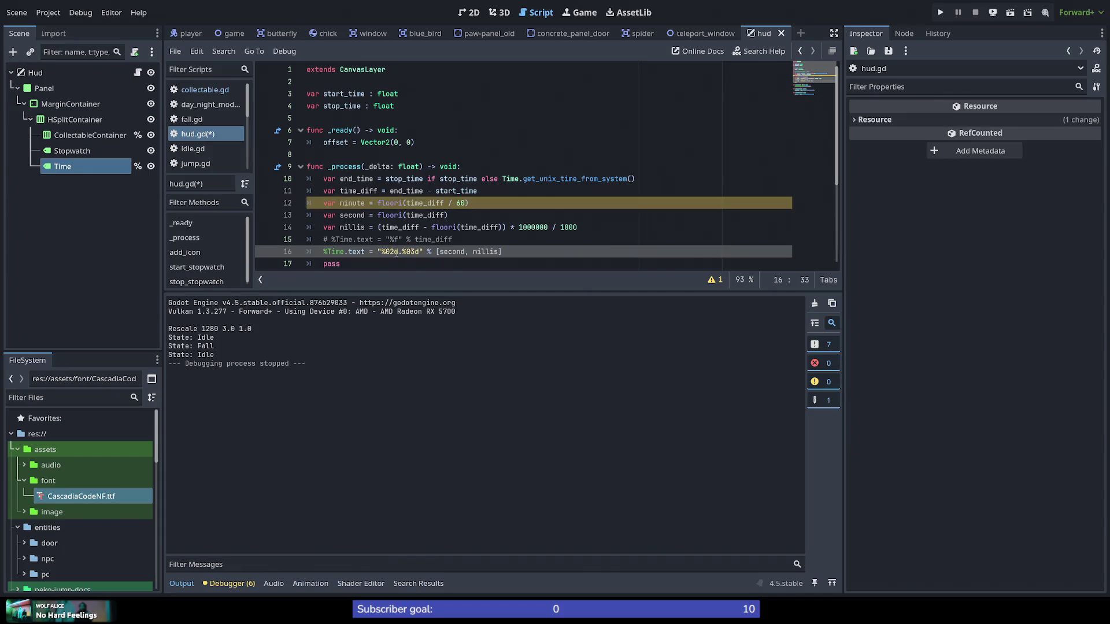
pyautogui.moveTo(399, 252); pyautogui.dragTo(381, 253)
pyautogui.hotkey('ctrl', 'c')
pyautogui.click(381, 252)
pyautogui.hotkey('ctrl', 'v')
pyautogui.write(':')
pyautogui.click(460, 252)
pyautogui.write('minute')
pyautogui.write(',')
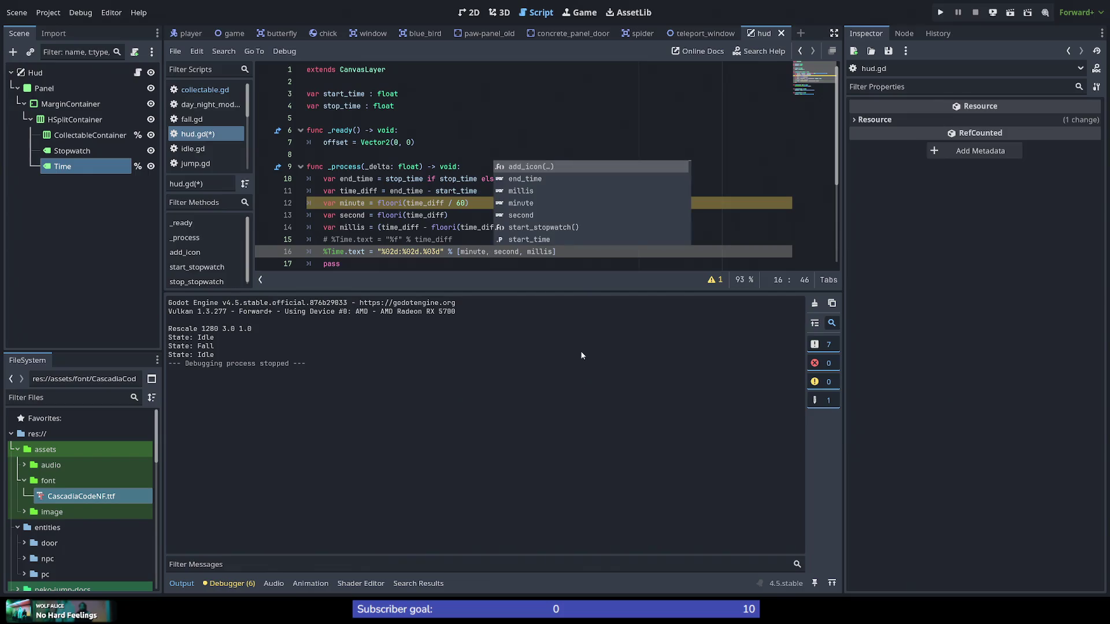
pyautogui.click(407, 215)
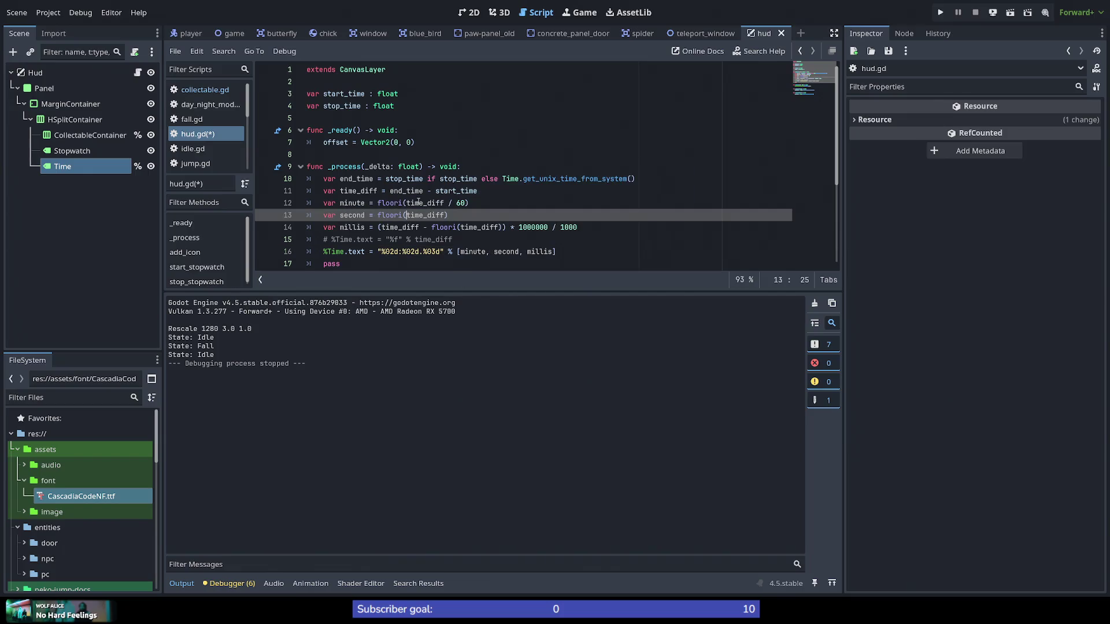
pyautogui.click(516, 202)
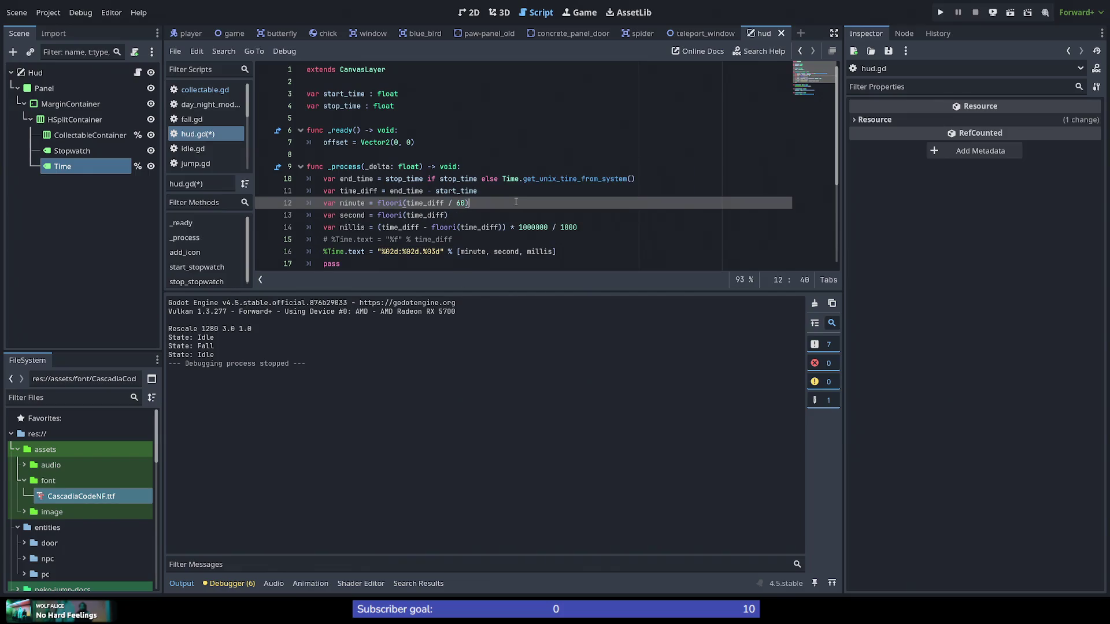
pyautogui.click(423, 217)
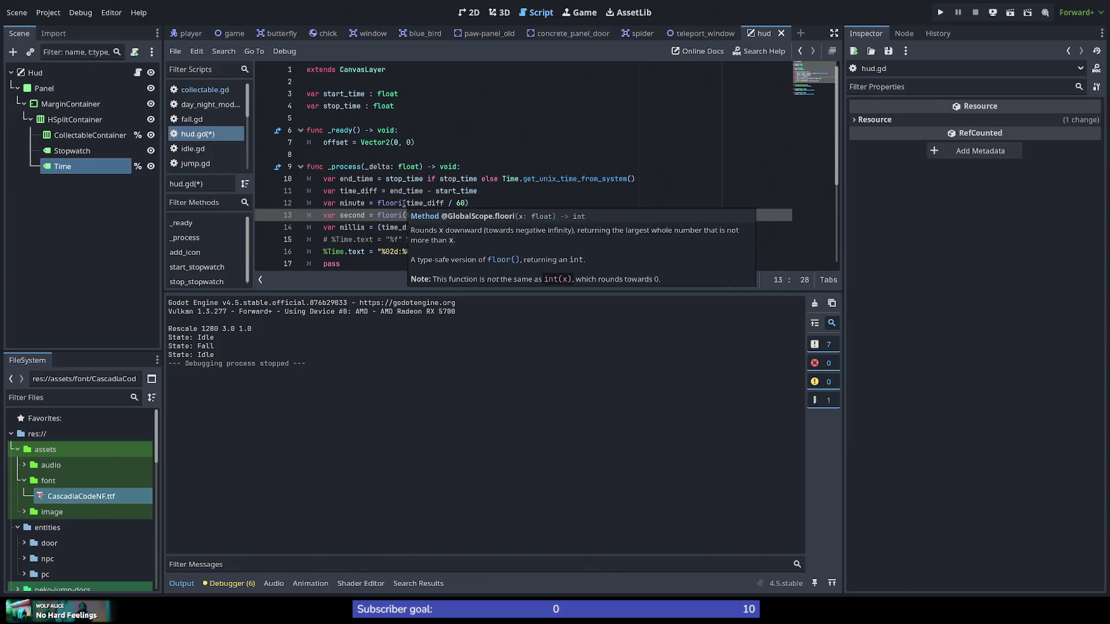
pyautogui.click(408, 216)
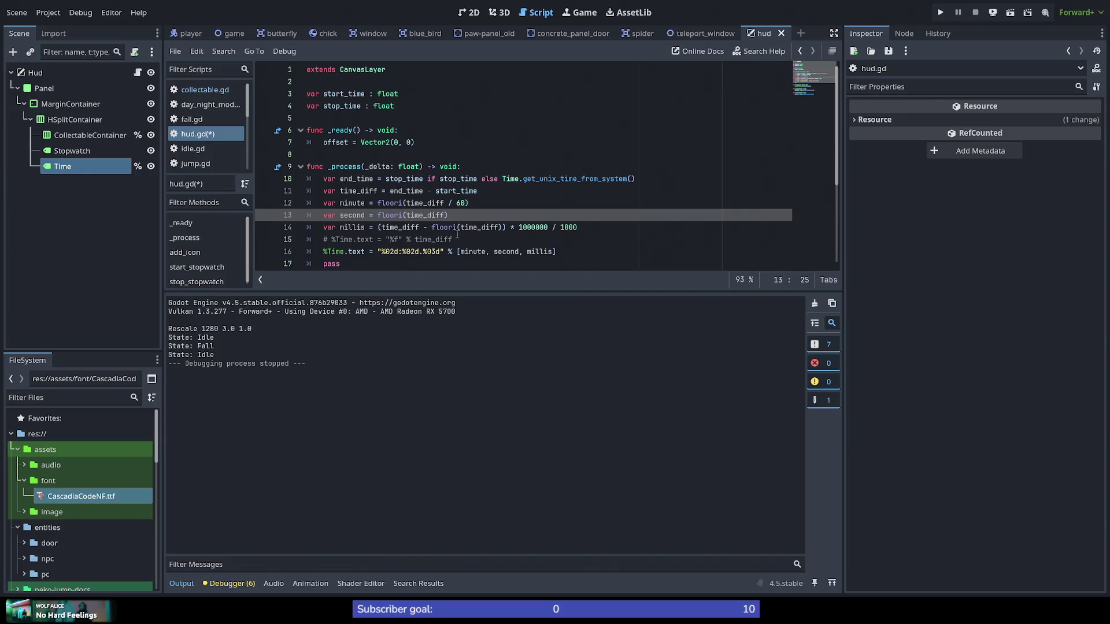
# Step: Strip floori() from the minute and second calculations on lines 12 and 13
pyautogui.moveTo(457, 235)
pyautogui.moveTo(446, 216)
pyautogui.press('Left')
pyautogui.moveTo(448, 215); pyautogui.dragTo(377, 215)
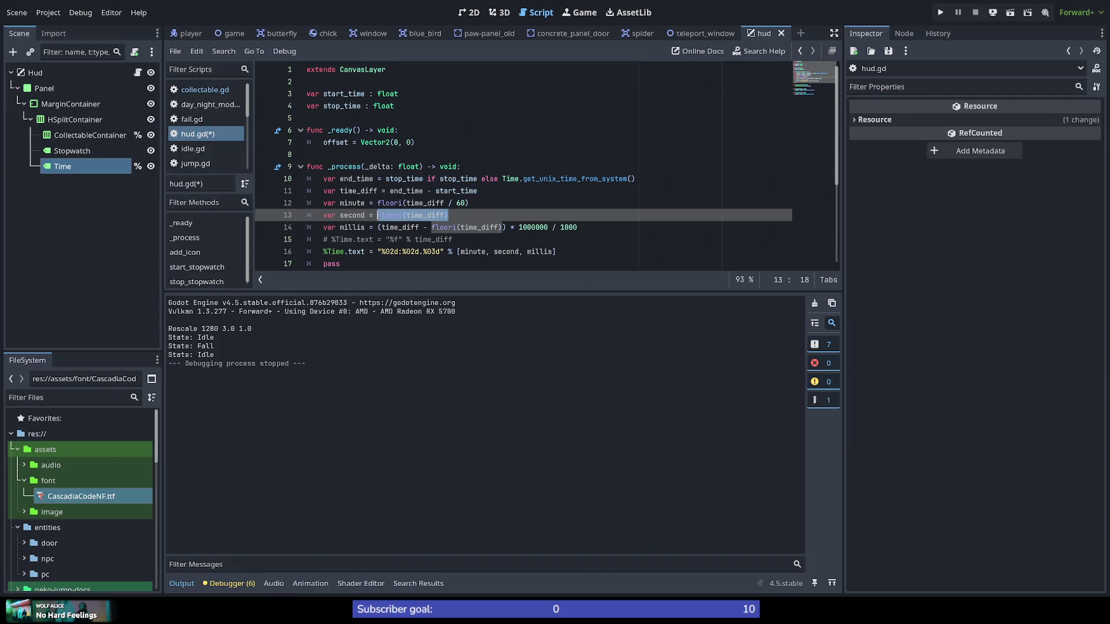
pyautogui.hotkey('ctrl', 'x')
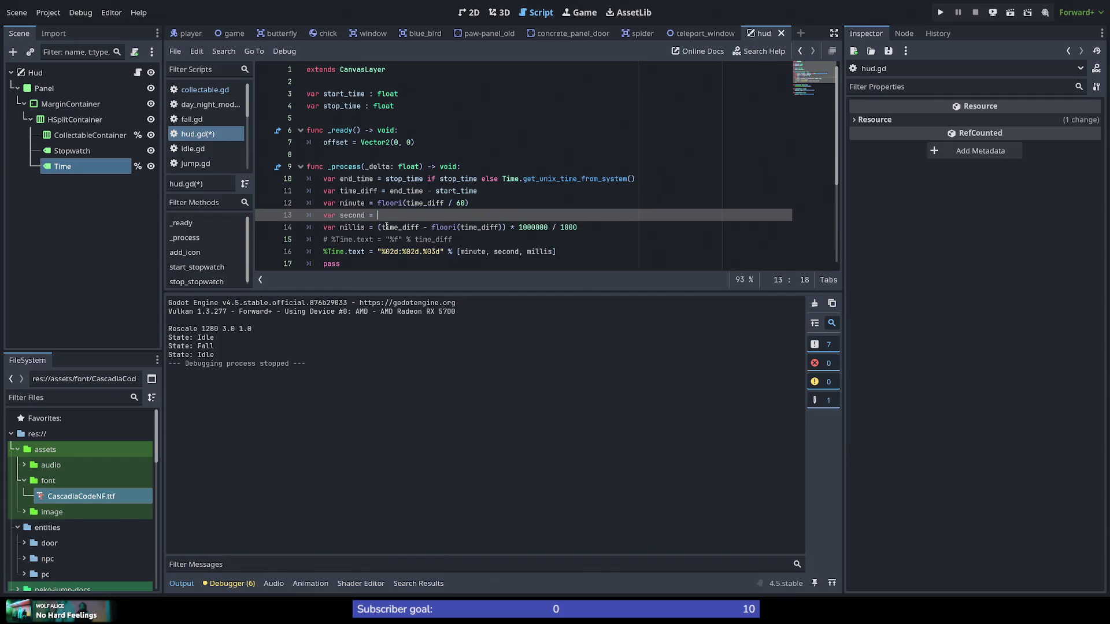
pyautogui.press('Up')
pyautogui.hotkey('shift', 'Right')
pyautogui.hotkey('shift', 'Right')
pyautogui.hotkey('shift', 'Right')
pyautogui.press('BackSpace')
pyautogui.press('End')
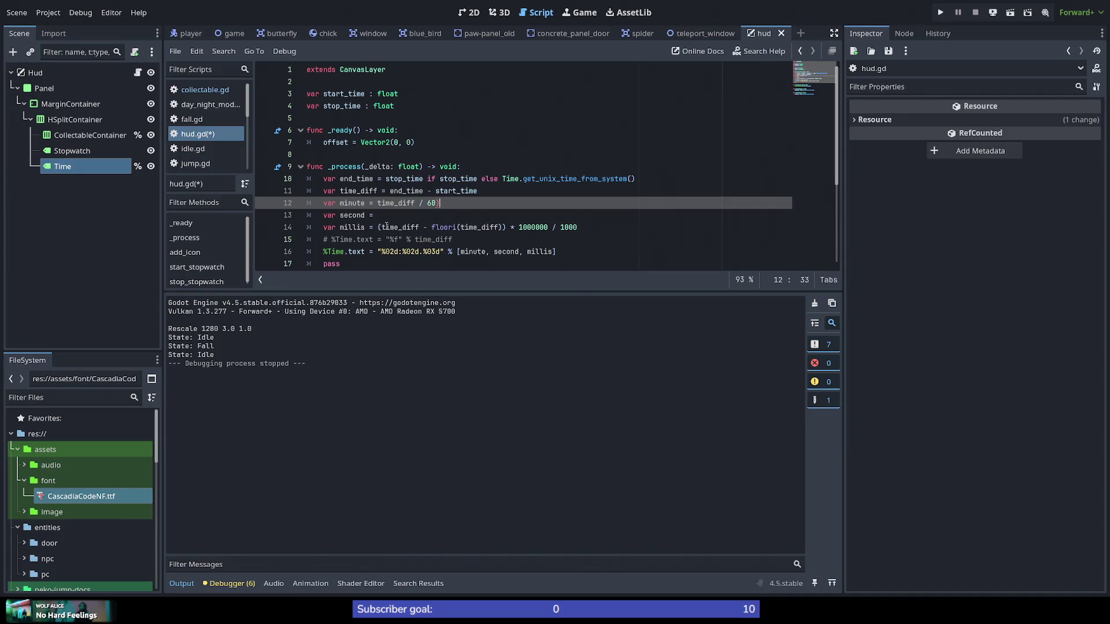
pyautogui.press('BackSpace')
pyautogui.press('Down')
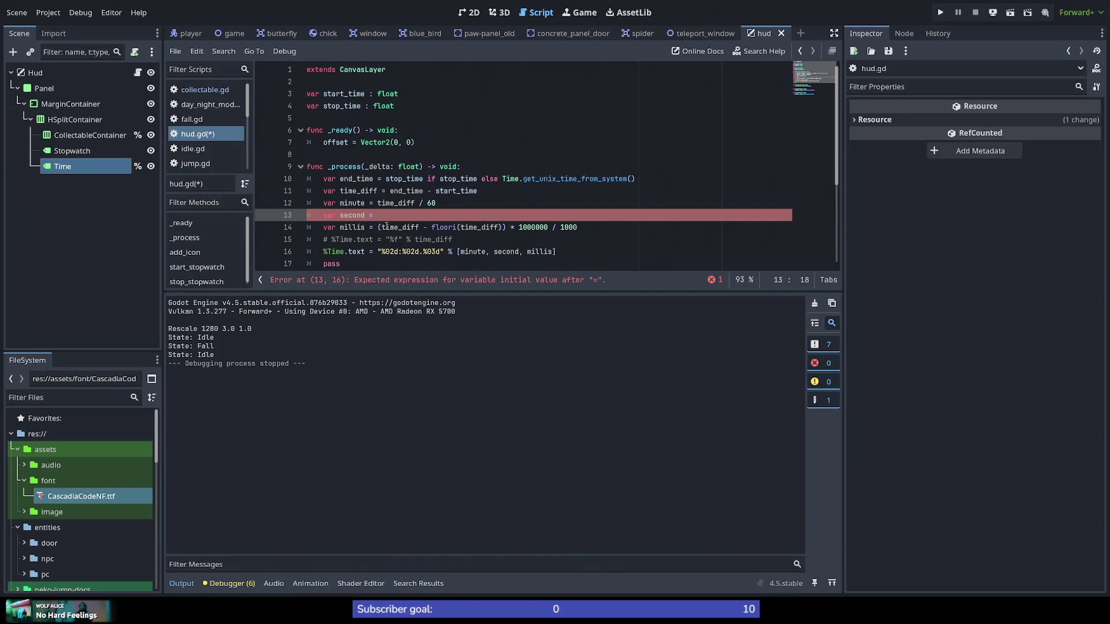
# Step: Set second to 'time_diff - minute' and save hud.gd
pyautogui.write('t')
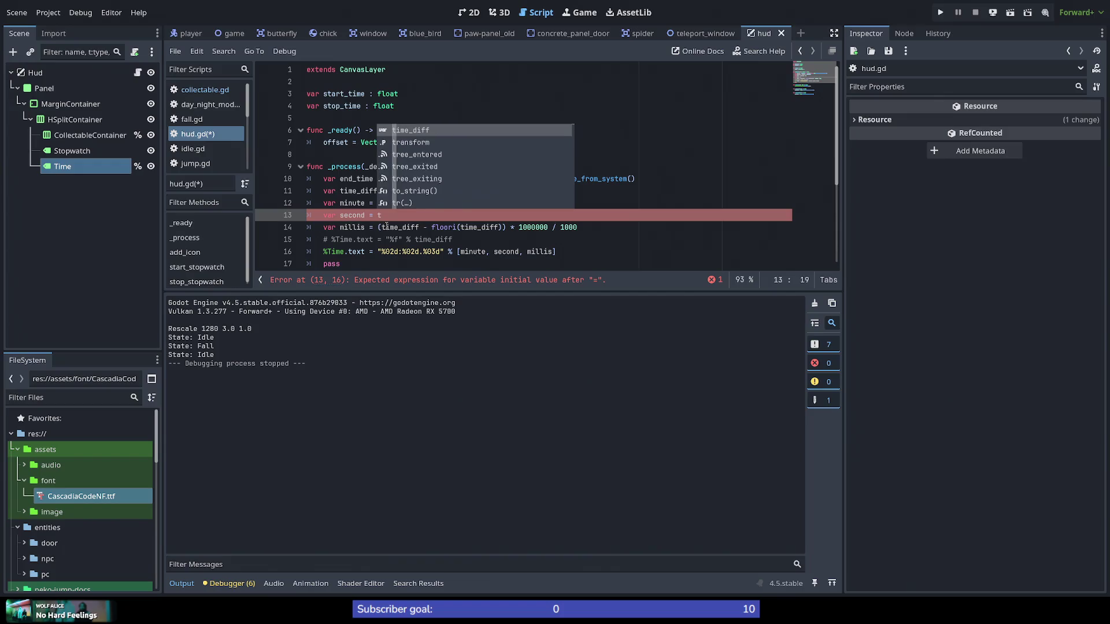
pyautogui.write('ime_du')
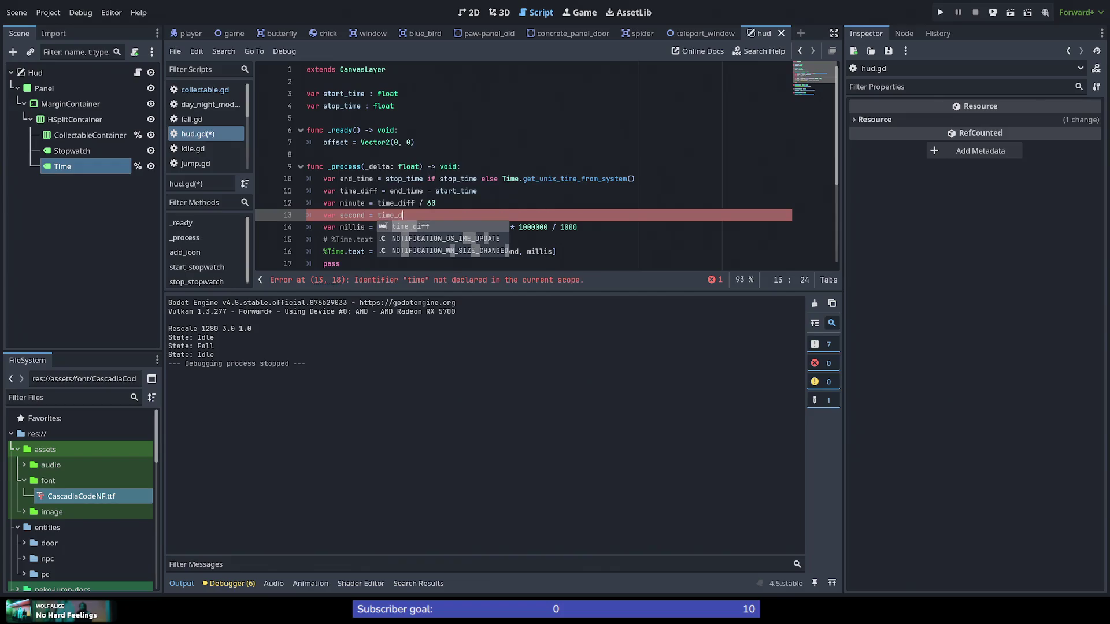
pyautogui.press('BackSpace')
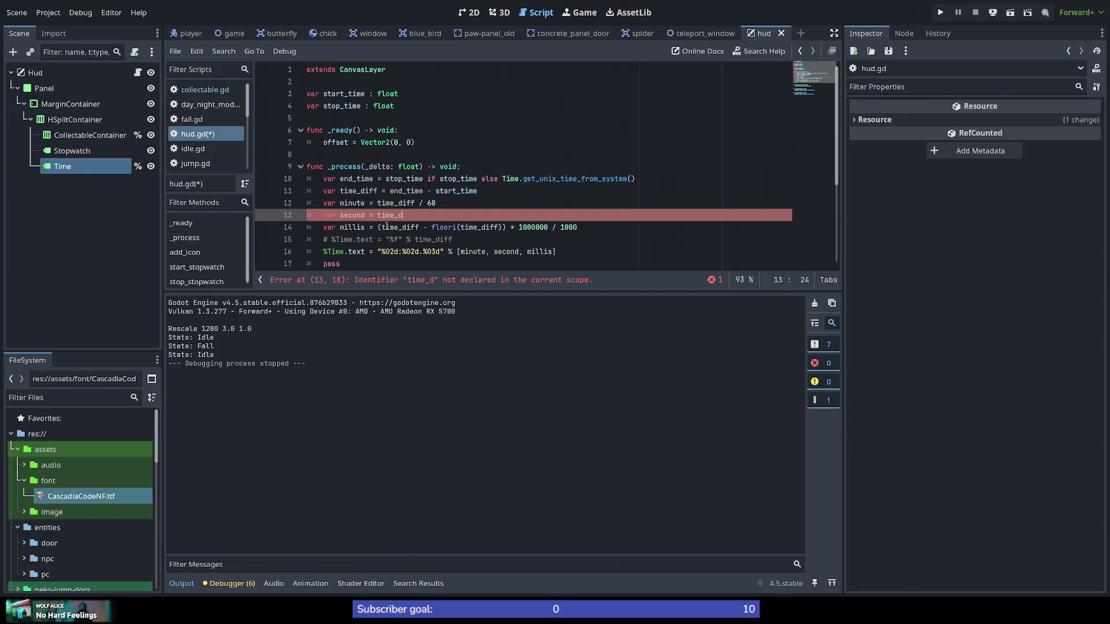
pyautogui.write('iff - ')
pyautogui.write('min')
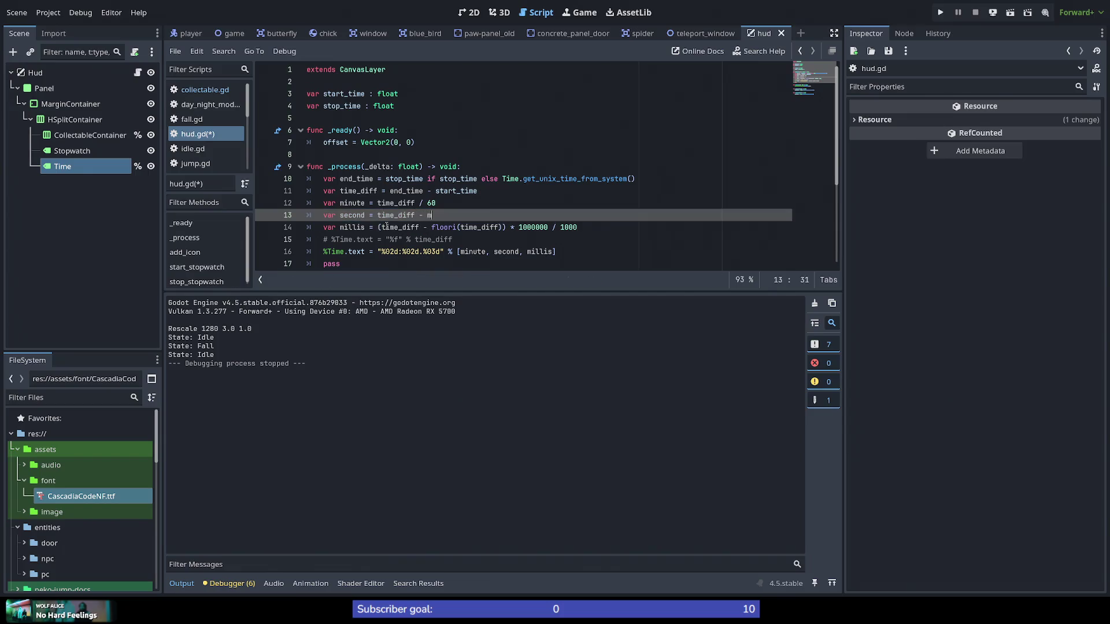
pyautogui.press('Return')
pyautogui.hotkey('ctrl', 's')
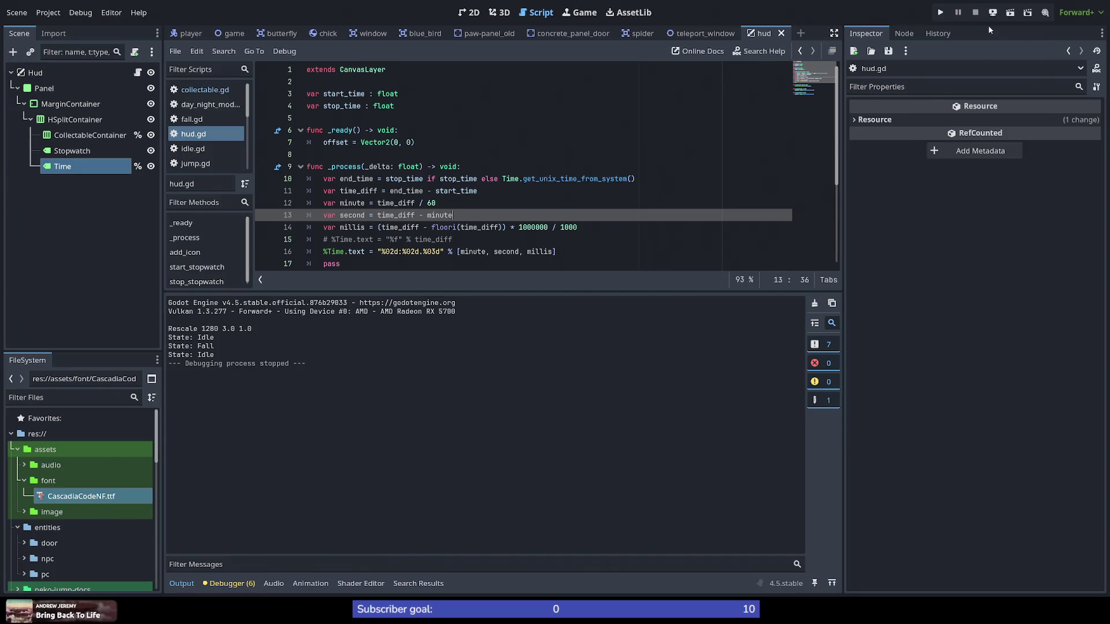
# Step: Run the game, make the cat jump twice, and stop it with F8
pyautogui.click(940, 13)
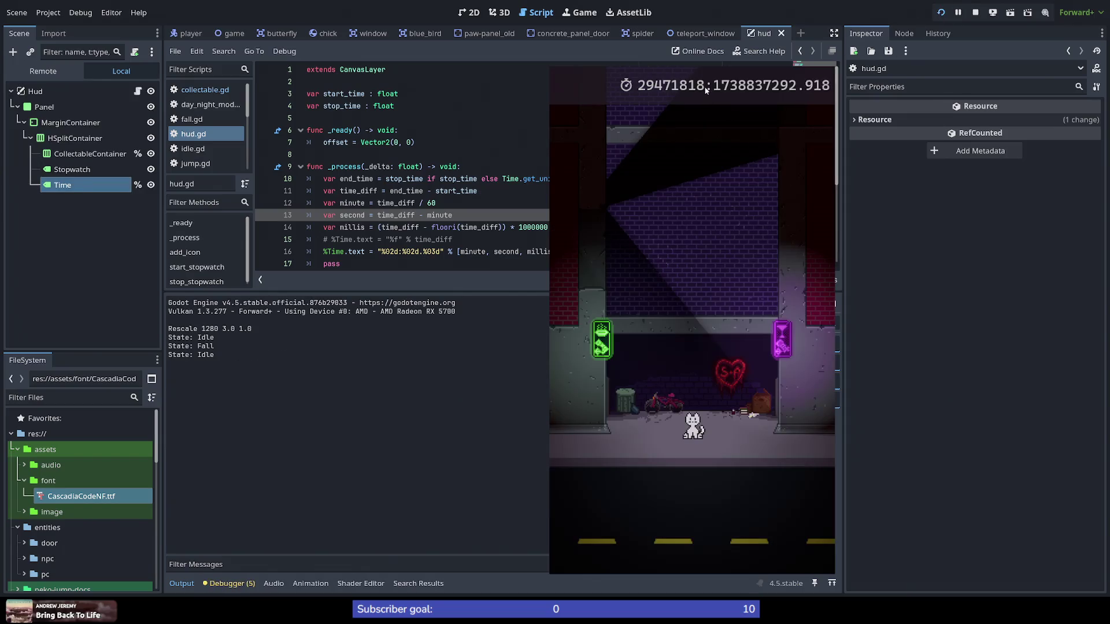
pyautogui.click(647, 313)
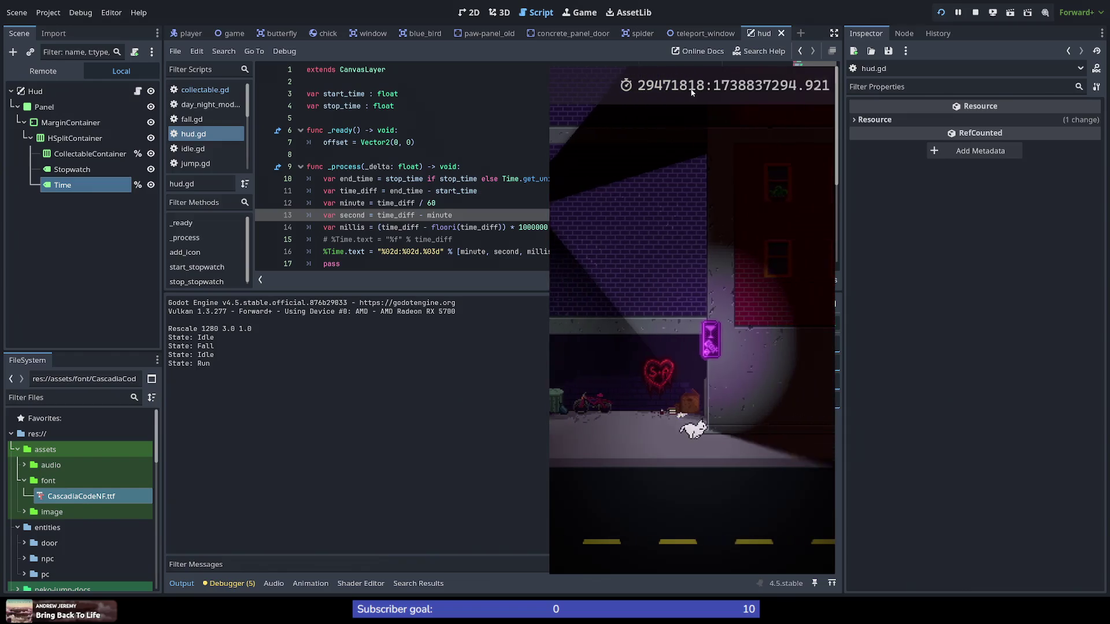
pyautogui.press('space')
pyautogui.press('space')
pyautogui.press('space')
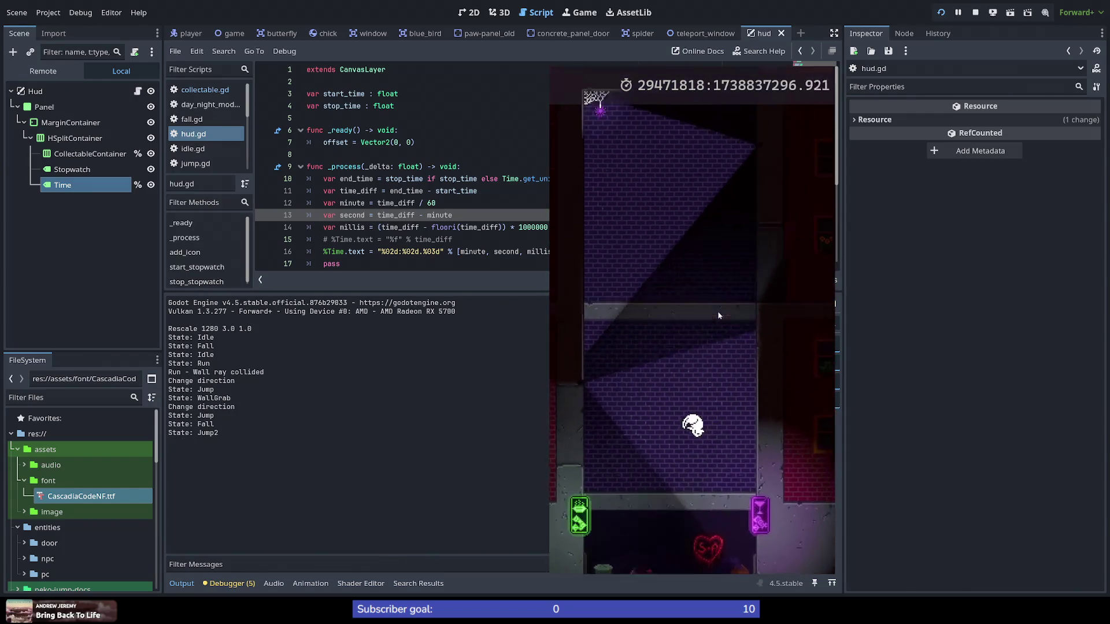
pyautogui.press('space')
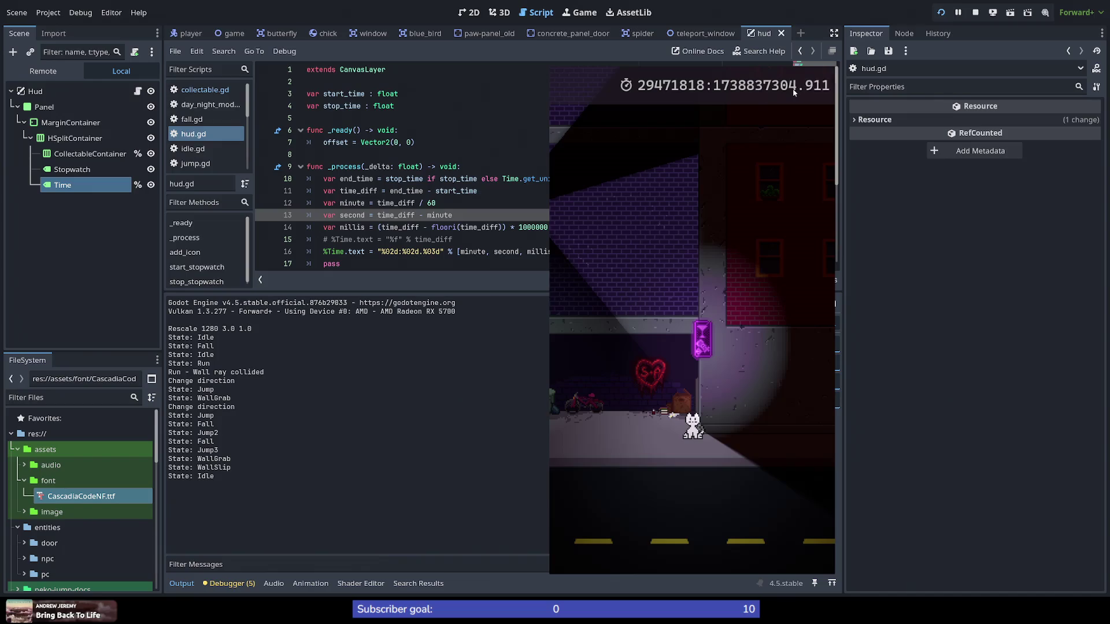
pyautogui.press('F8')
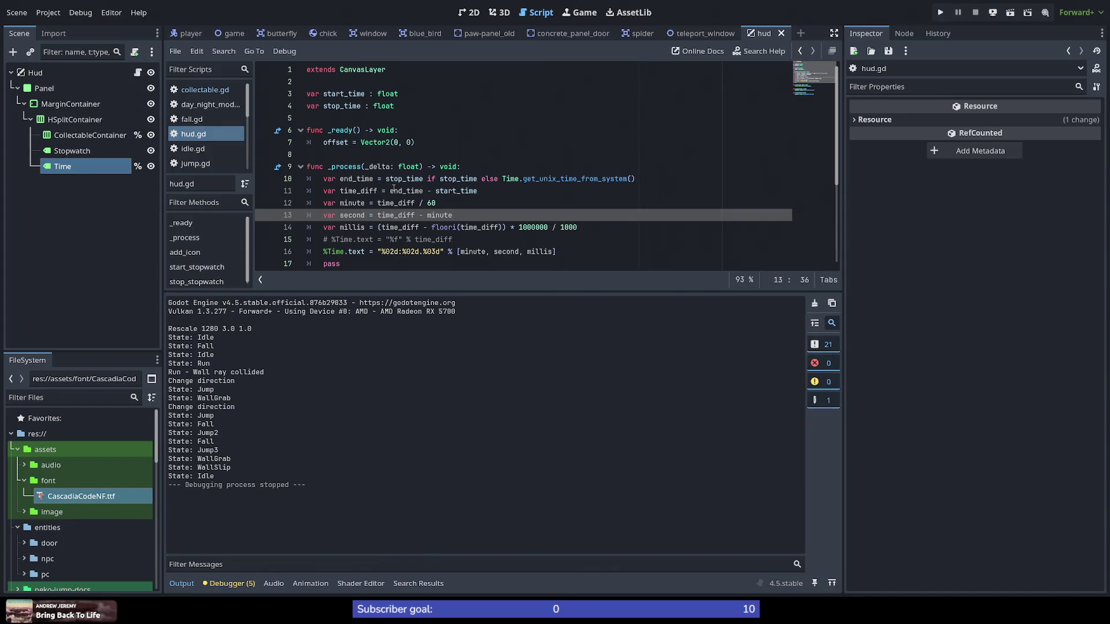
# Step: Comment out line 10's conditional end_time assignment using stop_time
pyautogui.doubleClick(352, 179)
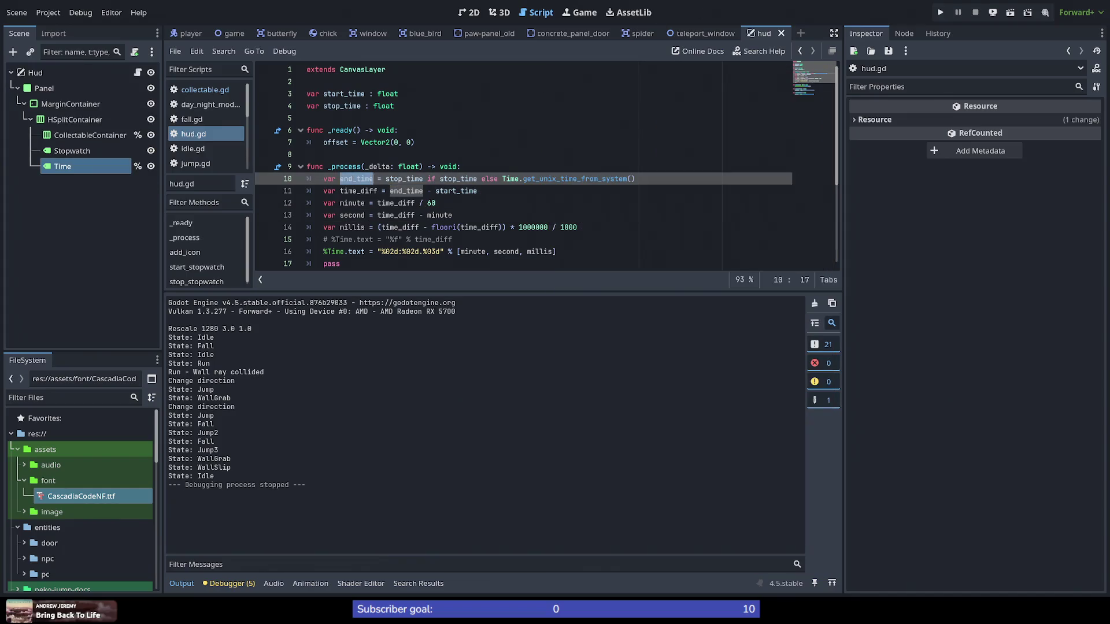
pyautogui.moveTo(424, 180)
pyautogui.doubleClick(405, 180)
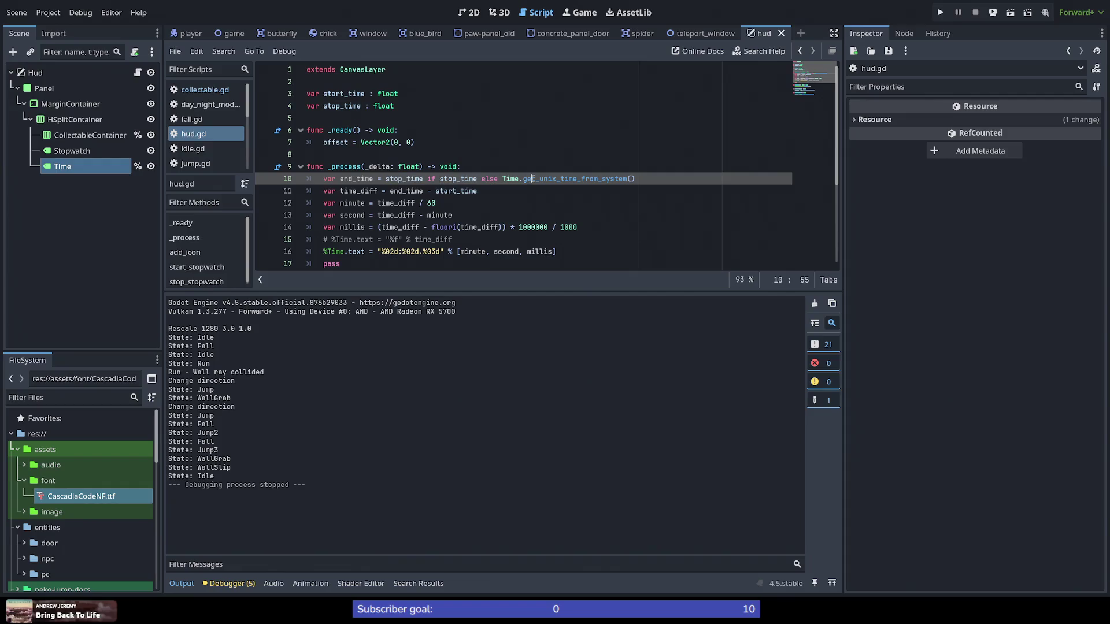
pyautogui.doubleClick(575, 179)
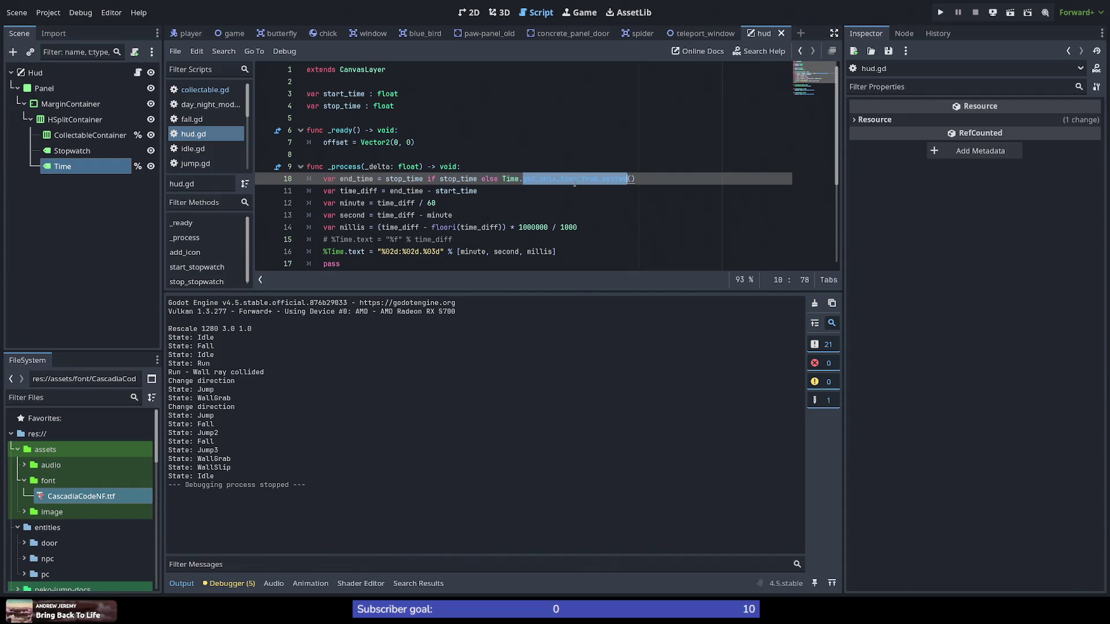
pyautogui.click(479, 180)
pyautogui.doubleClick(408, 179)
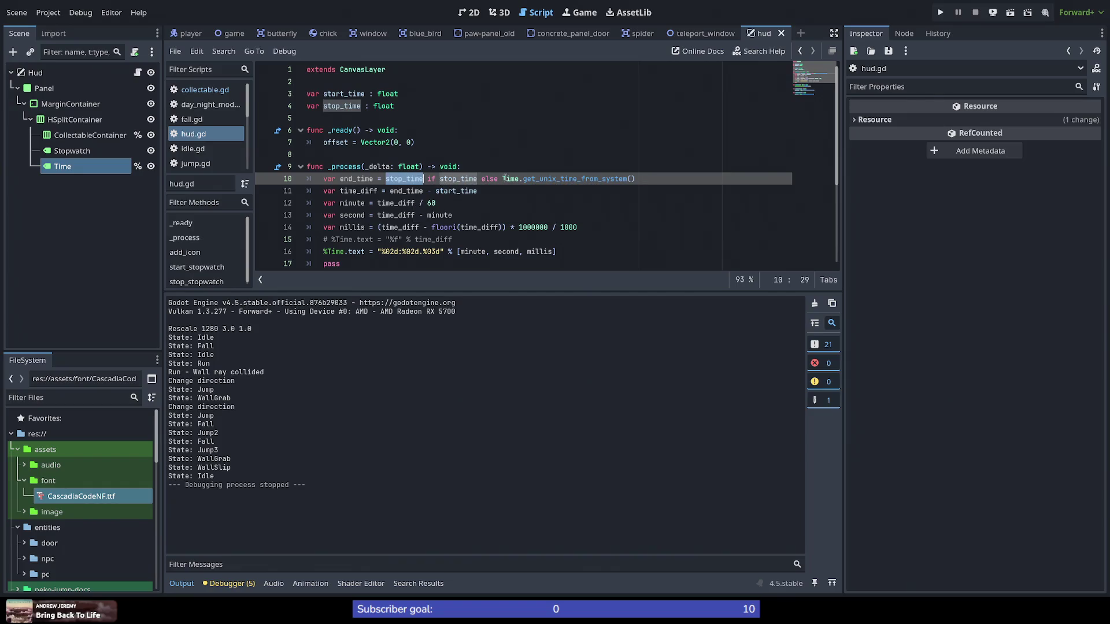
pyautogui.moveTo(544, 180)
pyautogui.press('Home')
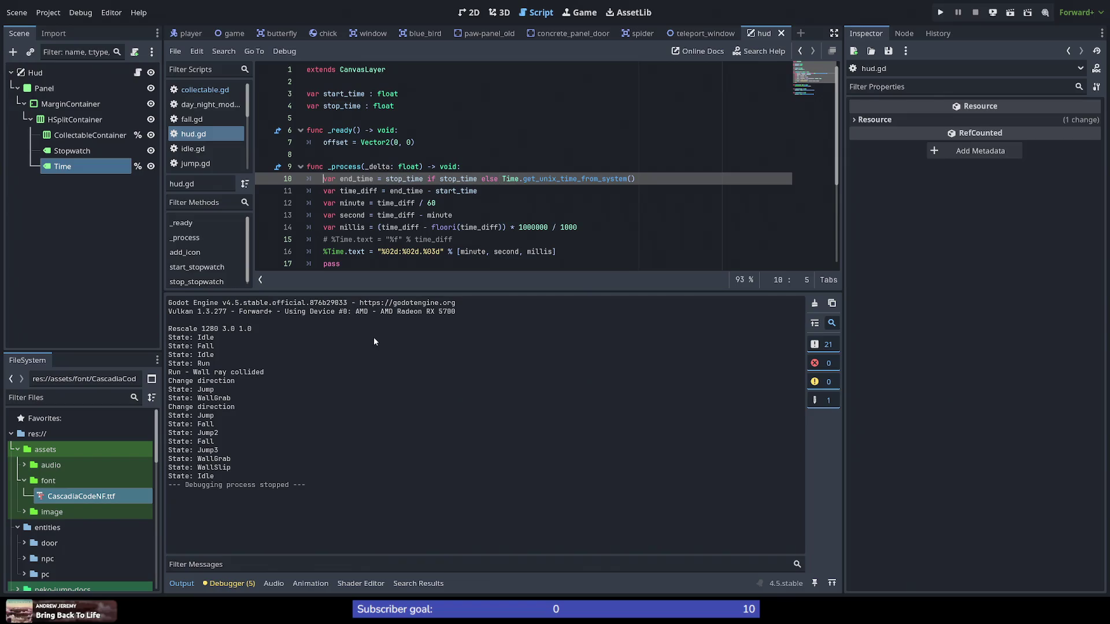
pyautogui.write('#')
pyautogui.hotkey('ctrl', 'shift', 'Right')
pyautogui.hotkey('ctrl', 'shift', 'Right')
pyautogui.hotkey('ctrl', 'shift', 'Right')
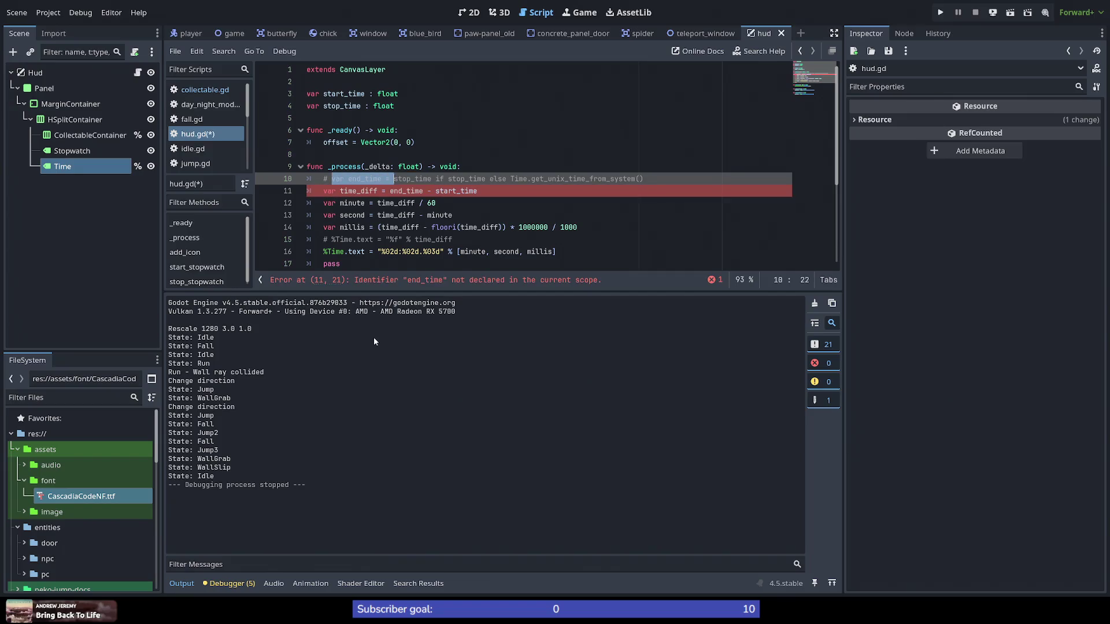
# Step: Add a new line setting end_time to Time.get_unix_time_from_system()
pyautogui.hotkey('ctrl', 'c')
pyautogui.press('End')
pyautogui.press('Return')
pyautogui.hotkey('ctrl', 'v')
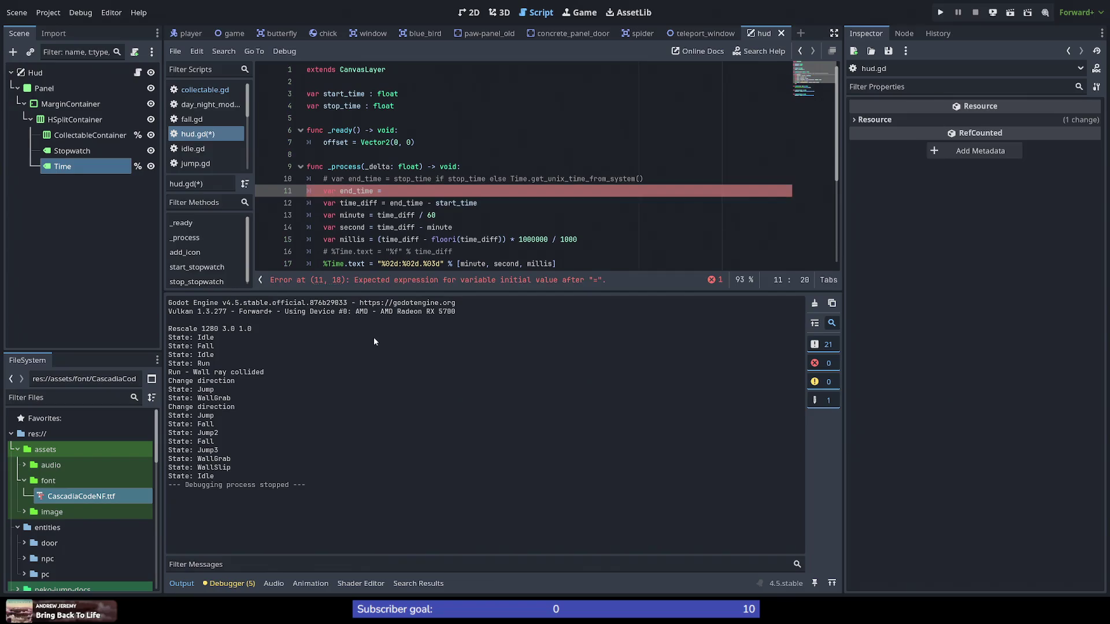
pyautogui.press('Up')
pyautogui.hotkey('ctrl', 'Right')
pyautogui.hotkey('ctrl', 'Right')
pyautogui.hotkey('ctrl', 'Right')
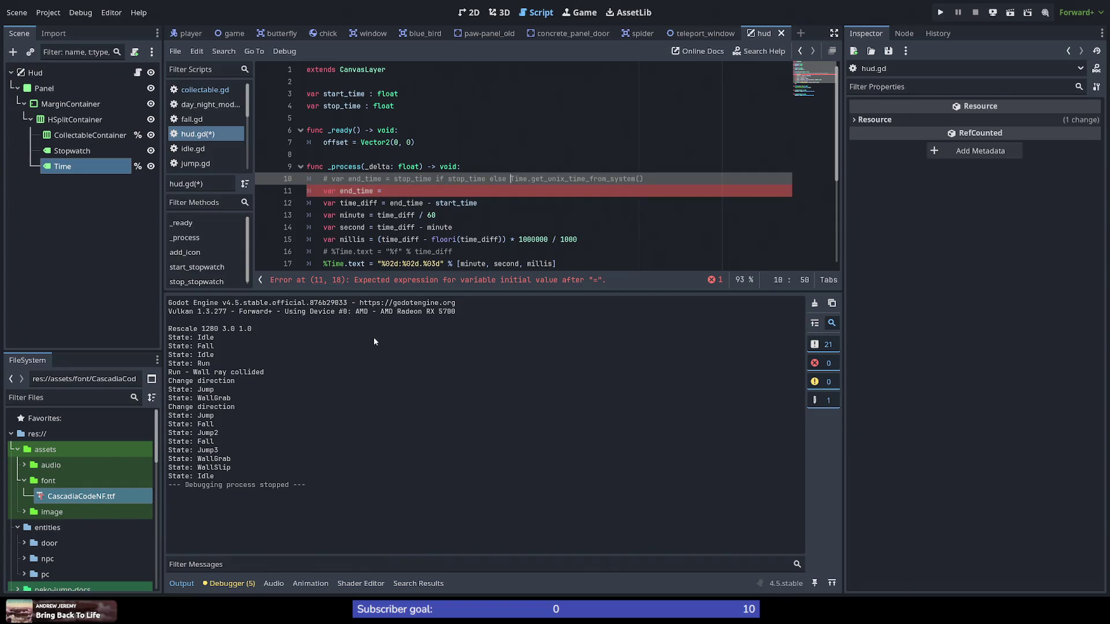
pyautogui.hotkey('shift', 'End')
pyautogui.press('Down')
pyautogui.hotkey('ctrl', 'v')
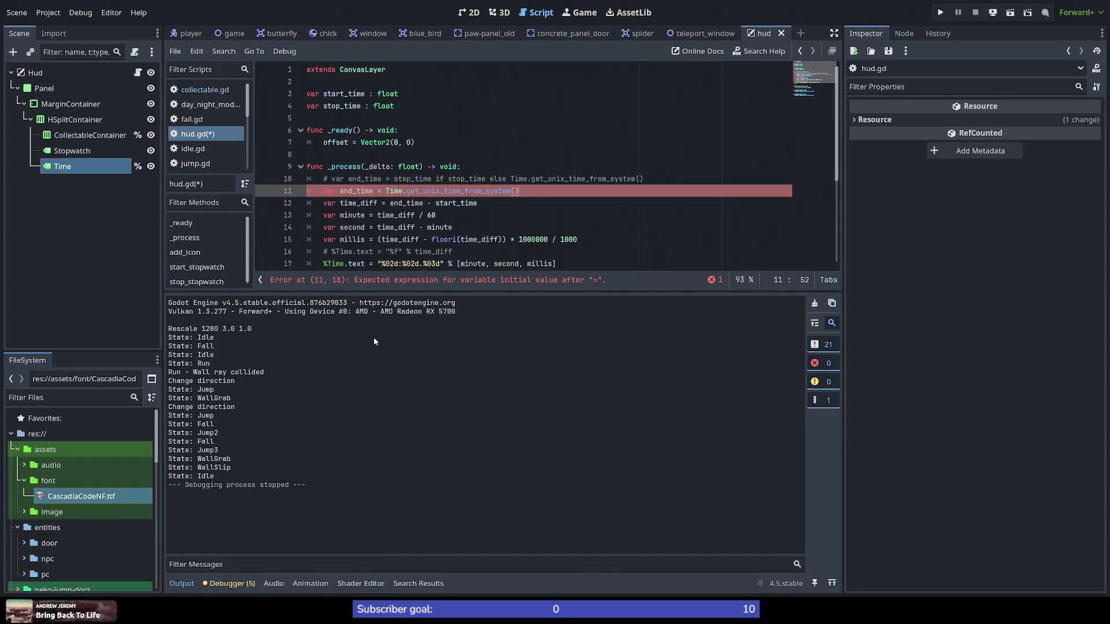
# Step: Save hud.gd, test-run the game, and stop it with F8
pyautogui.hotkey('ctrl', 's')
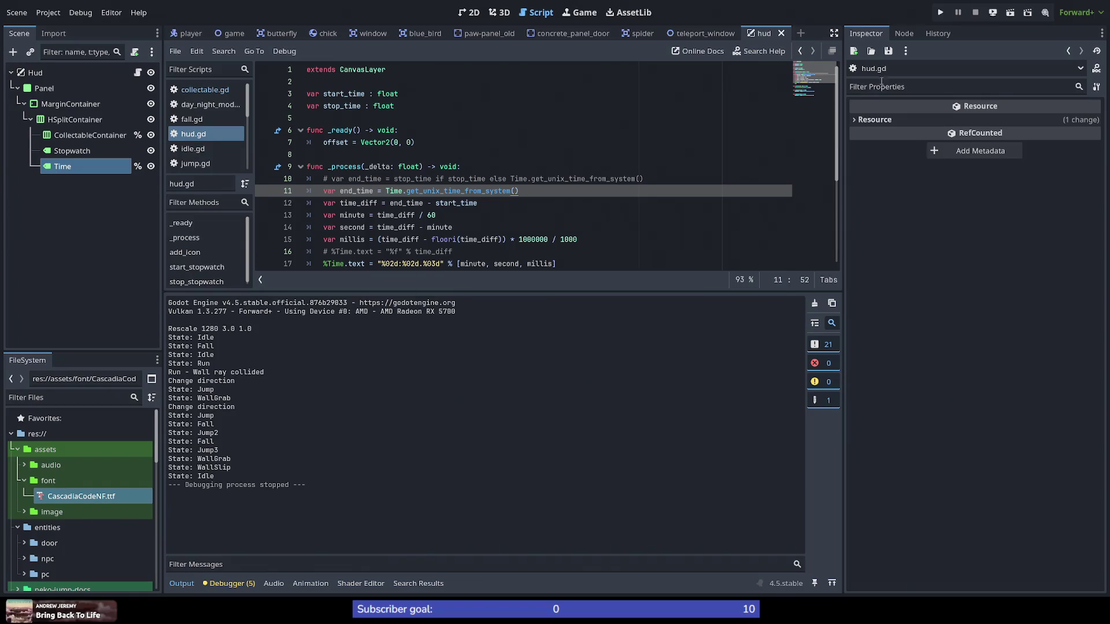
pyautogui.click(940, 12)
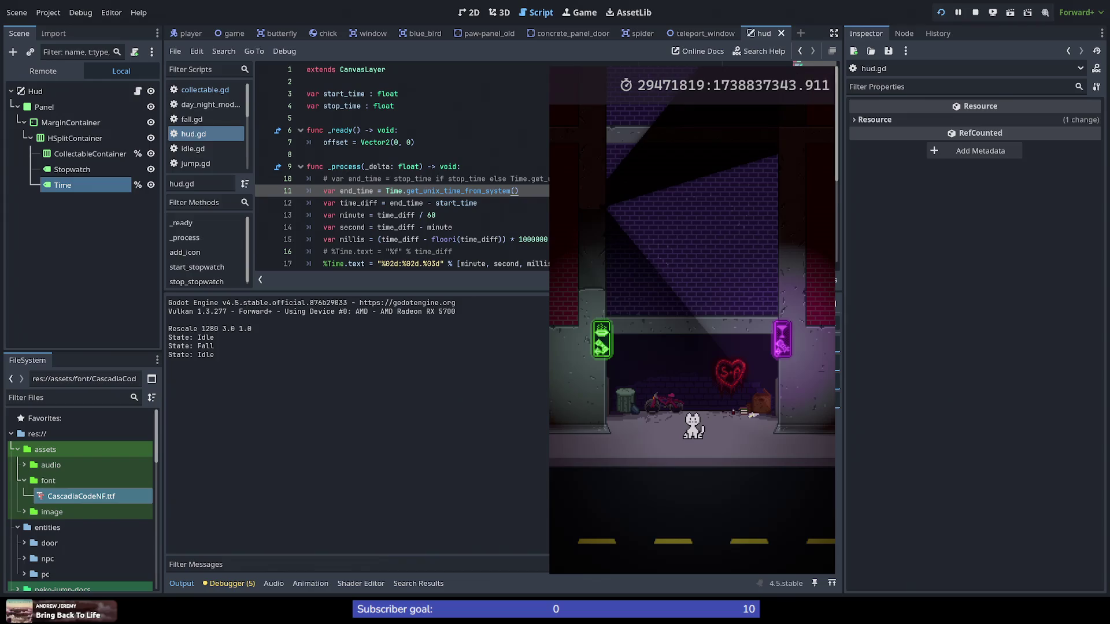
pyautogui.press('F8')
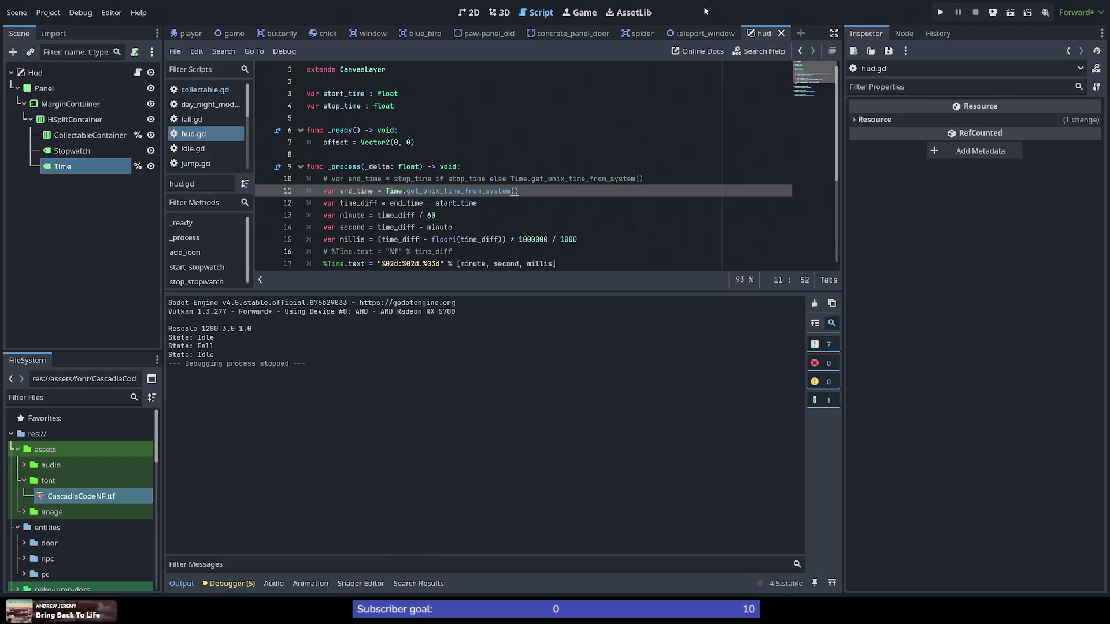
pyautogui.scroll(-3, 410, 163)
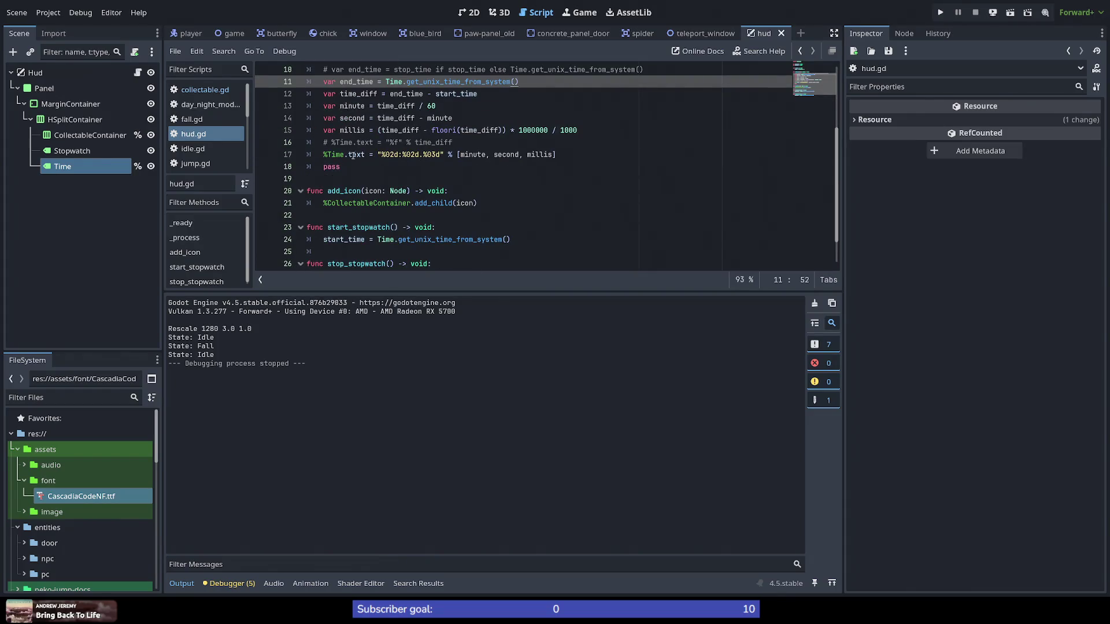
# Step: Comment out the formatted Time.text line, uncomment the raw time_diff line, save, and run the game
pyautogui.click(323, 154)
pyautogui.hotkey('ctrl', 'k')
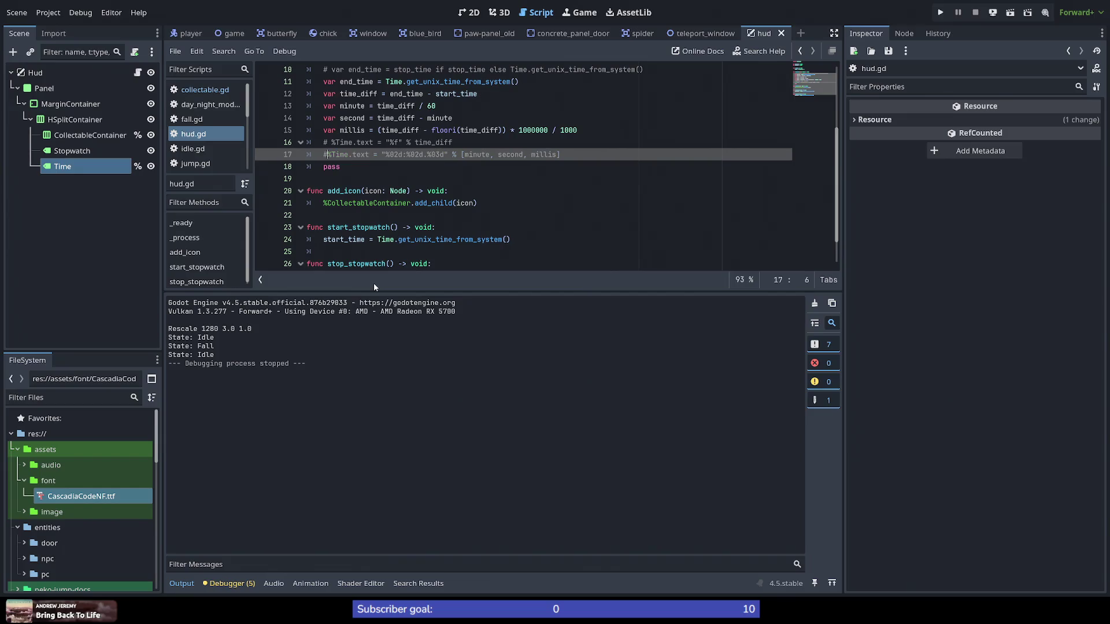
pyautogui.press('Up')
pyautogui.hotkey('ctrl', 'k')
pyautogui.hotkey('ctrl', 's')
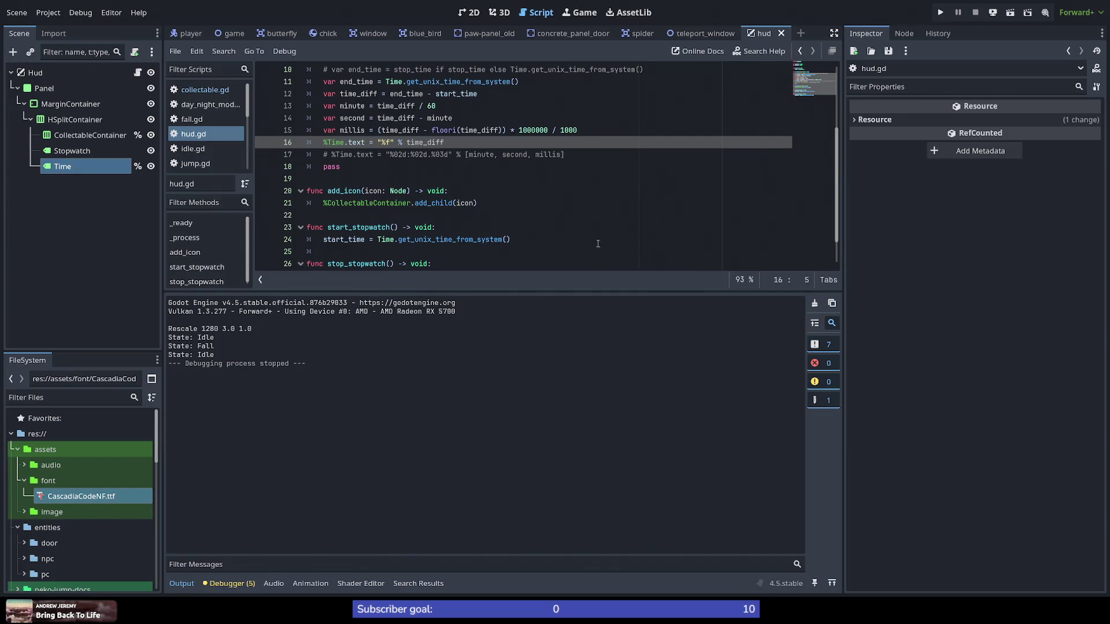
pyautogui.scroll(2, 512, 222)
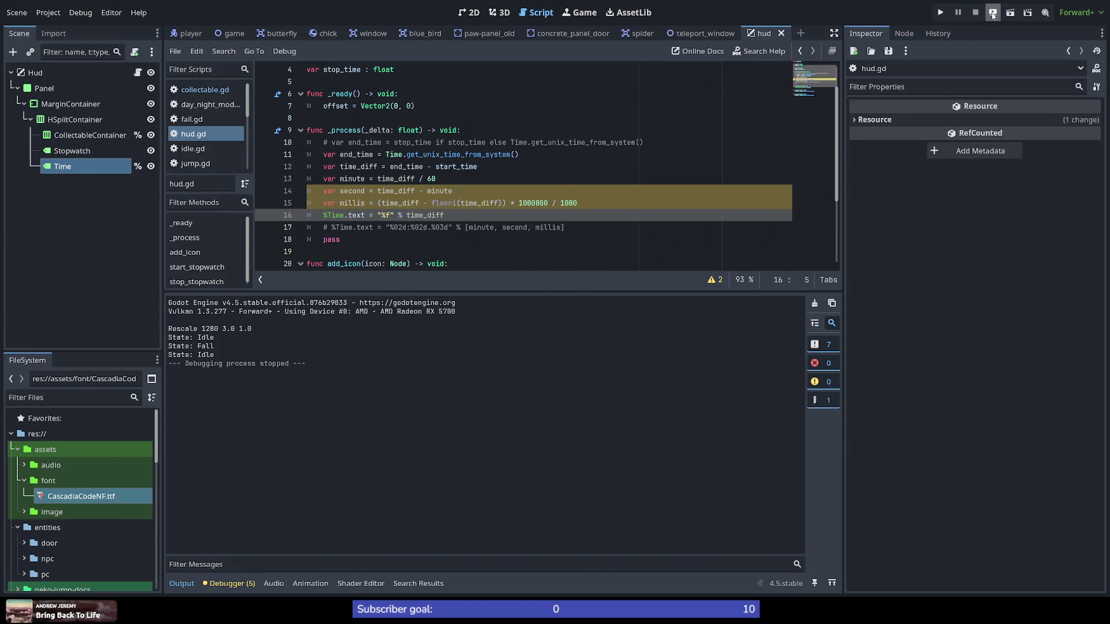
pyautogui.click(942, 16)
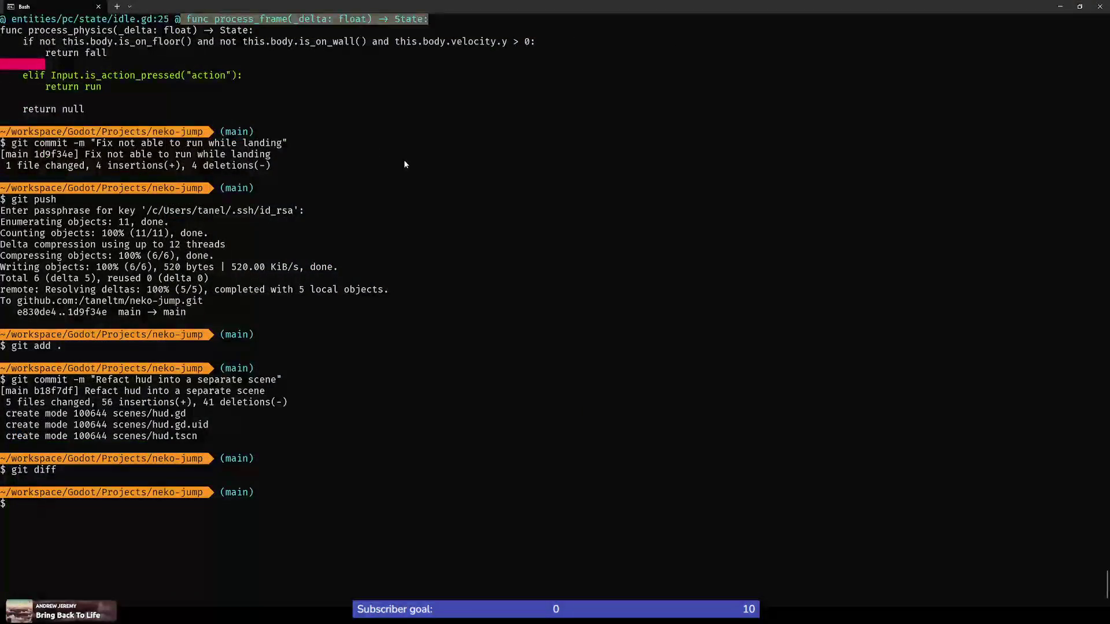
# Step: Restore the terminal, start node, and store 1768309202.123 in a variable named time
pyautogui.doubleClick(398, 4)
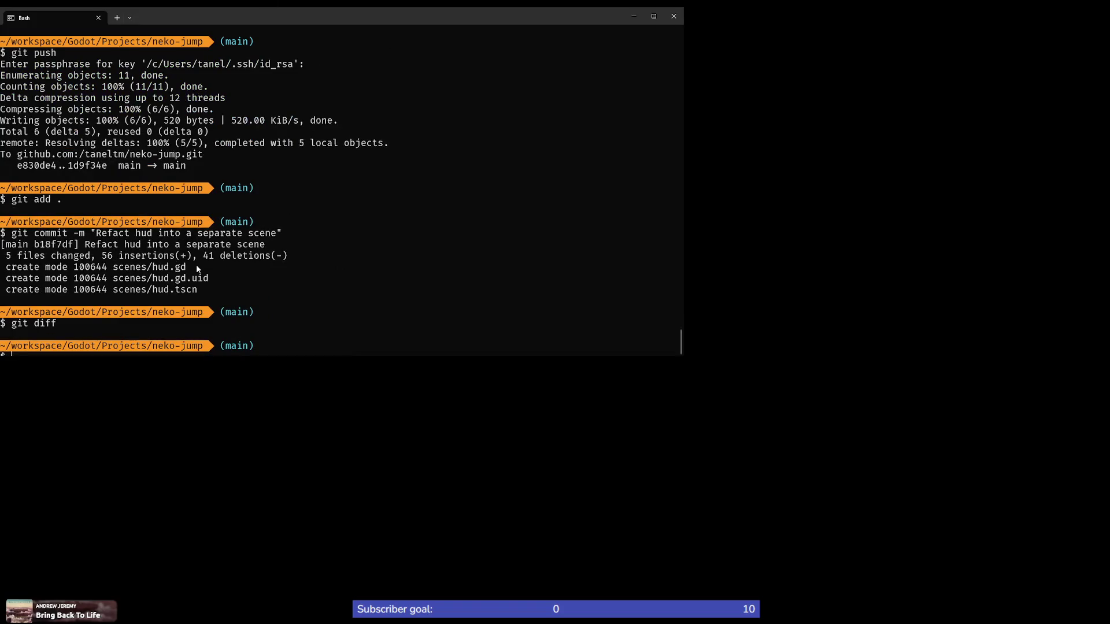
pyautogui.write('node')
pyautogui.press('Return')
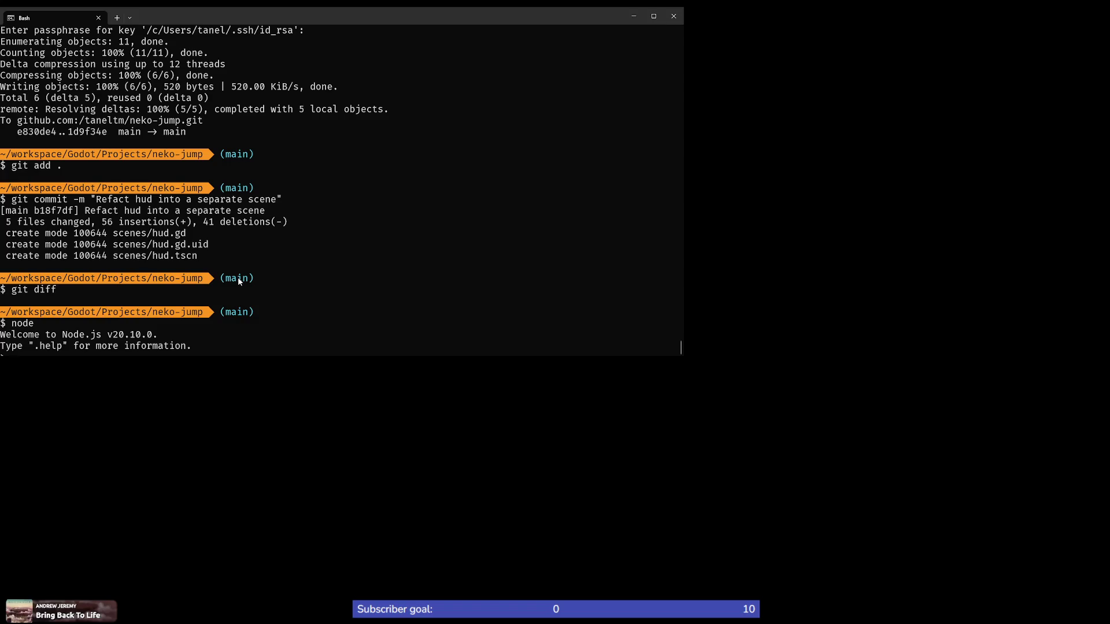
pyautogui.press('BackSpace')
pyautogui.press('BackSpace')
pyautogui.press('BackSpace')
pyautogui.write('Ve')
pyautogui.write('time')
pyautogui.write('3')
pyautogui.press('Return')
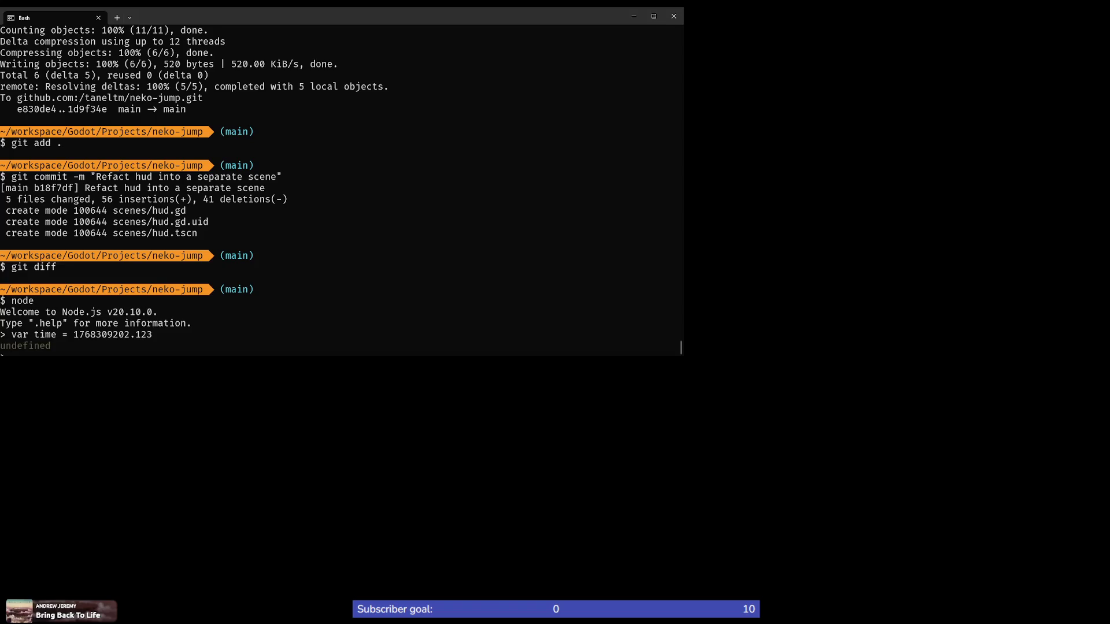
# Step: Try time / 90 and time / 60 expressions, then clear the prompt
pyautogui.write('time ')
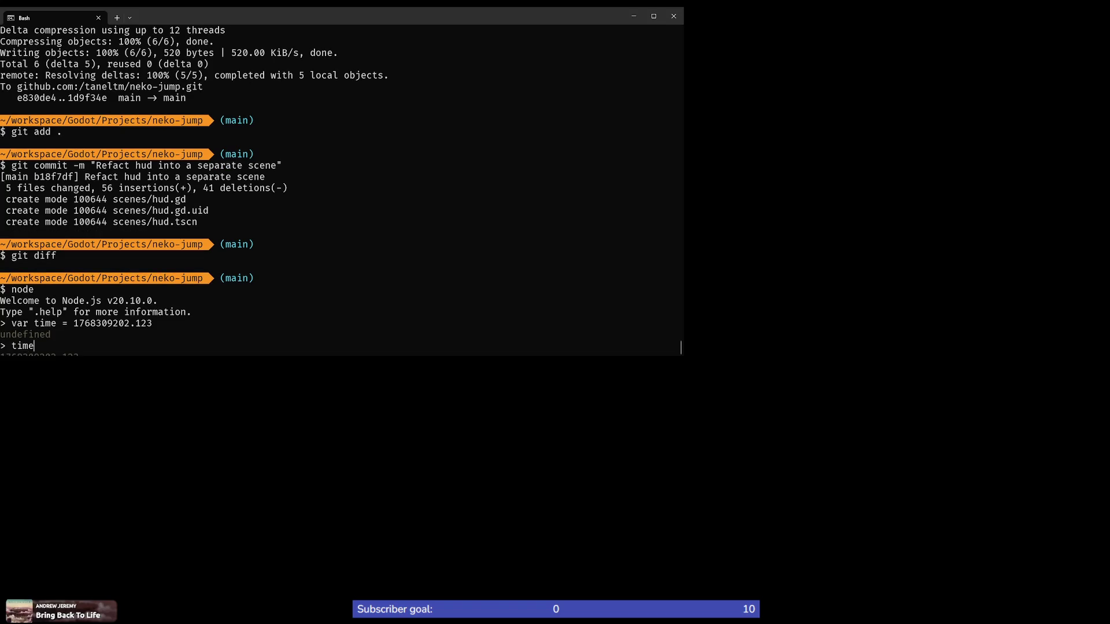
pyautogui.write('/ ')
pyautogui.write('90')
pyautogui.press('BackSpace')
pyautogui.press('BackSpace')
pyautogui.write('60 ')
pyautogui.write('%')
pyautogui.press('BackSpace')
pyautogui.write('/ 60')
pyautogui.press('BackSpace')
pyautogui.press('BackSpace')
pyautogui.press('BackSpace')
# Step: Put the terminal away and stop the running game
pyautogui.click(636, 18)
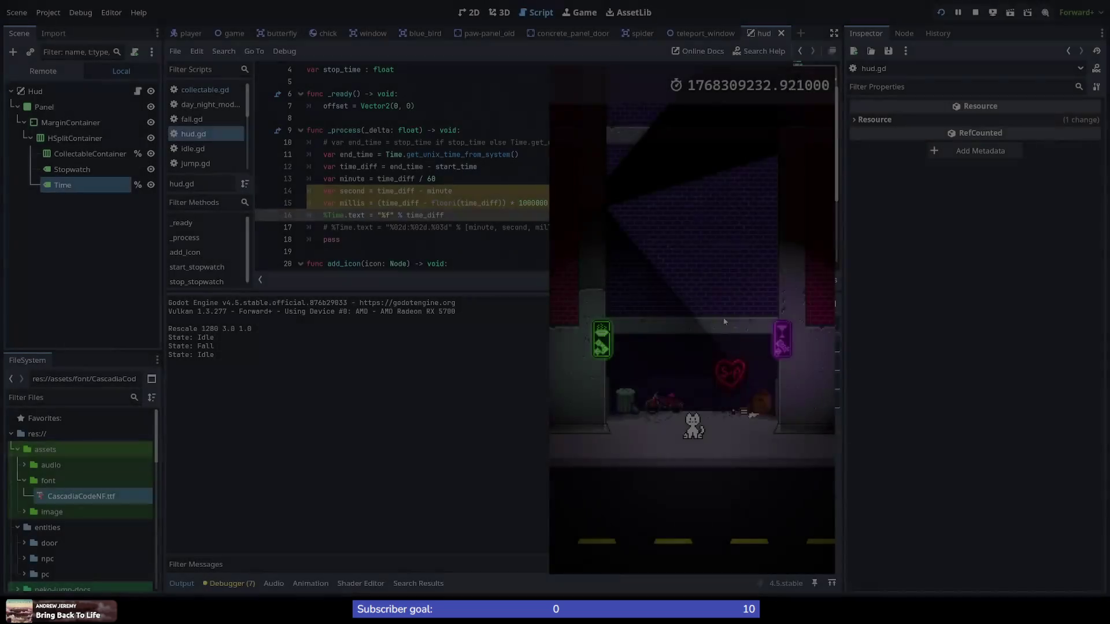
pyautogui.click(417, 243)
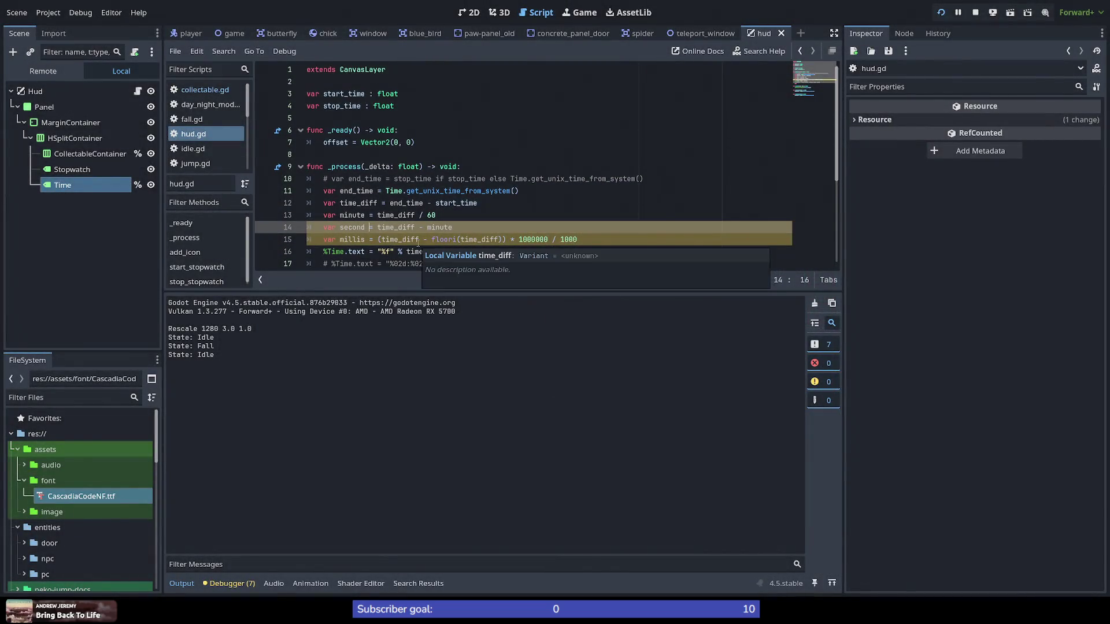
pyautogui.scroll(-4, 418, 243)
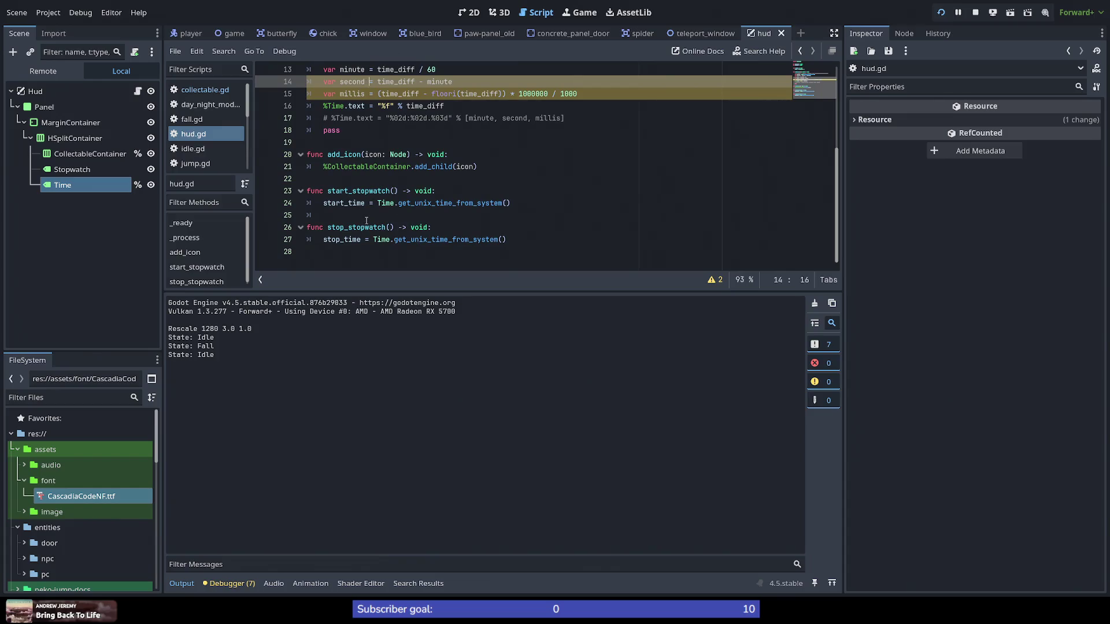
pyautogui.scroll(4, 397, 249)
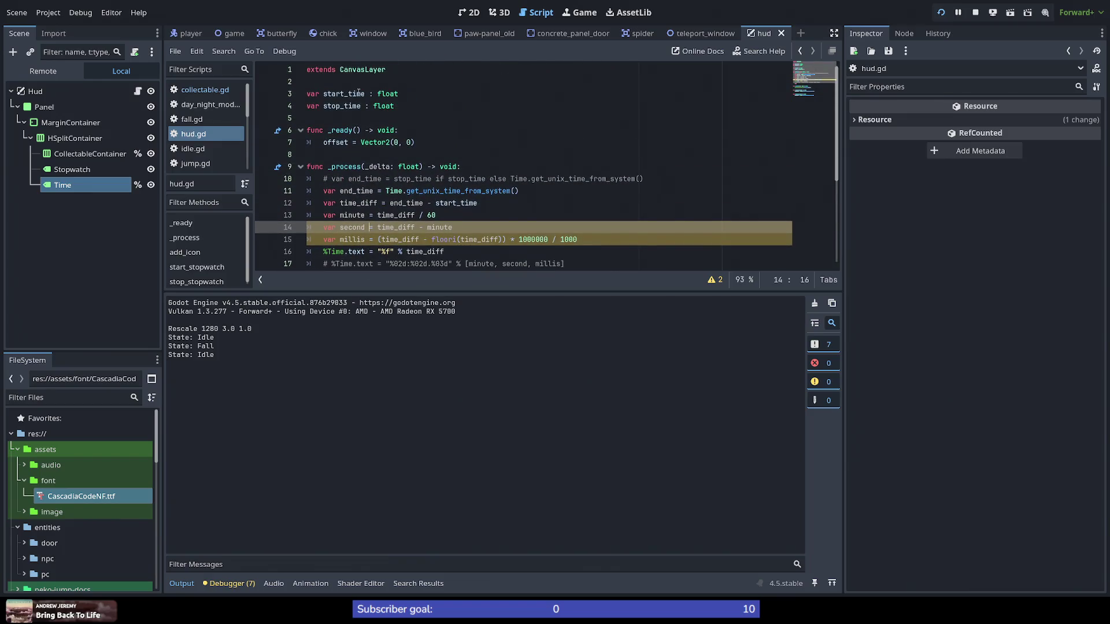
# Step: Check where start_time is used in hud.gd, then open a new blank line inside _process
pyautogui.doubleClick(359, 93)
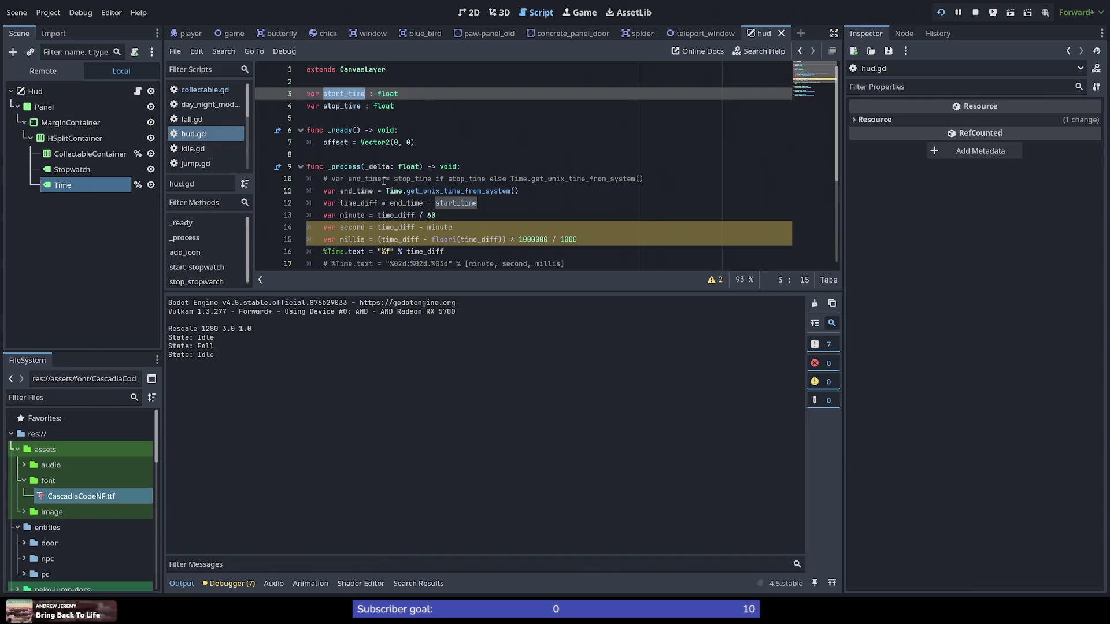
pyautogui.scroll(-4, 415, 195)
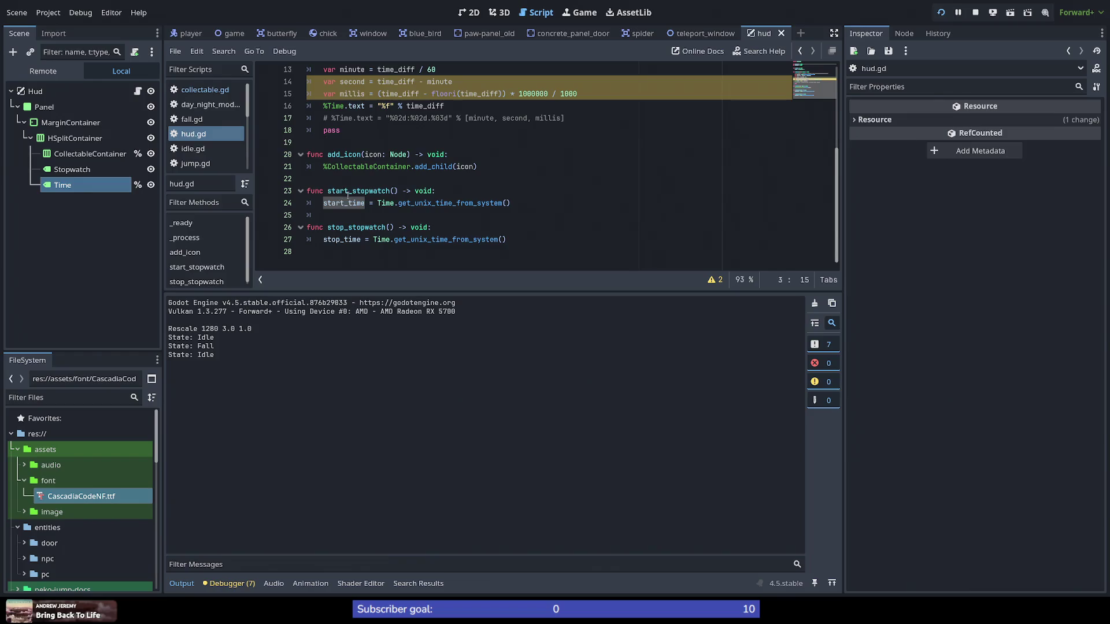
pyautogui.scroll(4, 382, 213)
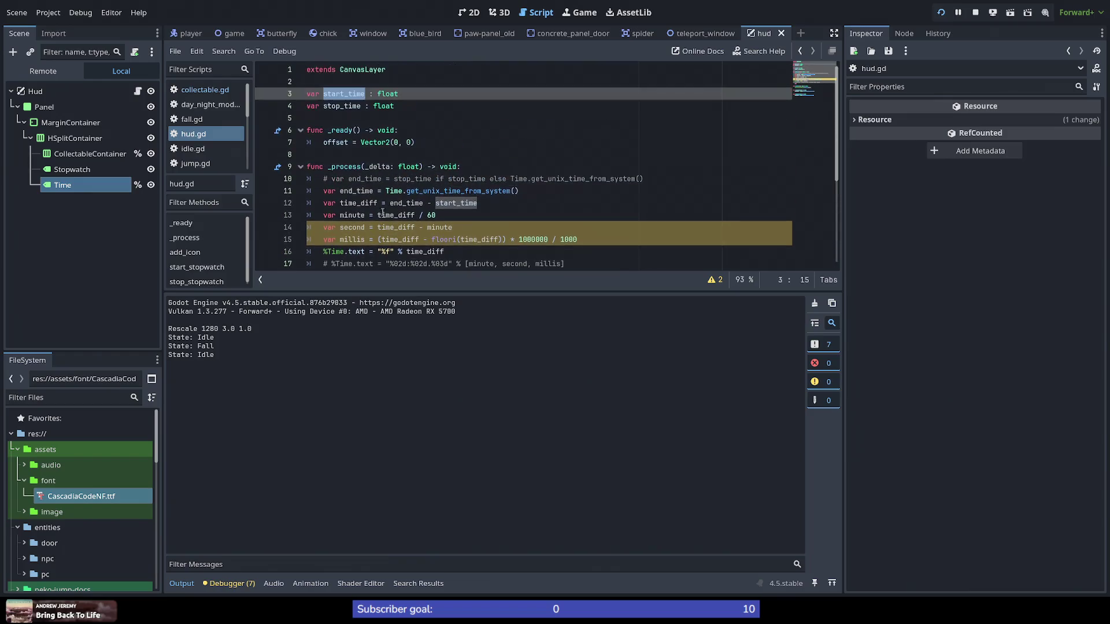
pyautogui.click(415, 132)
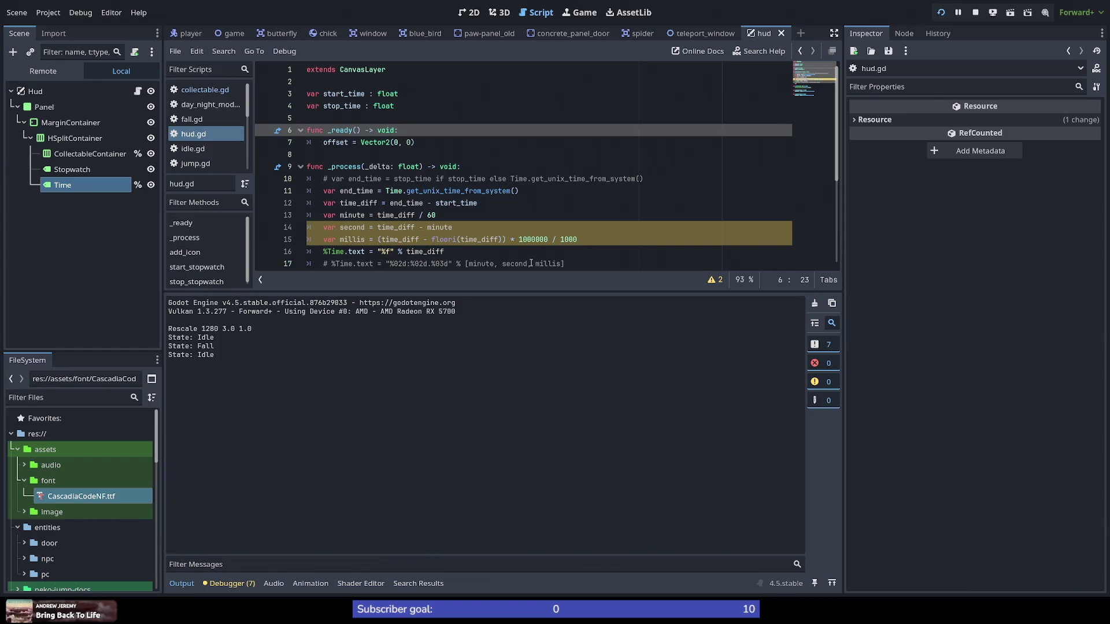
pyautogui.scroll(-3, 531, 263)
pyautogui.scroll(3, 497, 197)
pyautogui.click(485, 167)
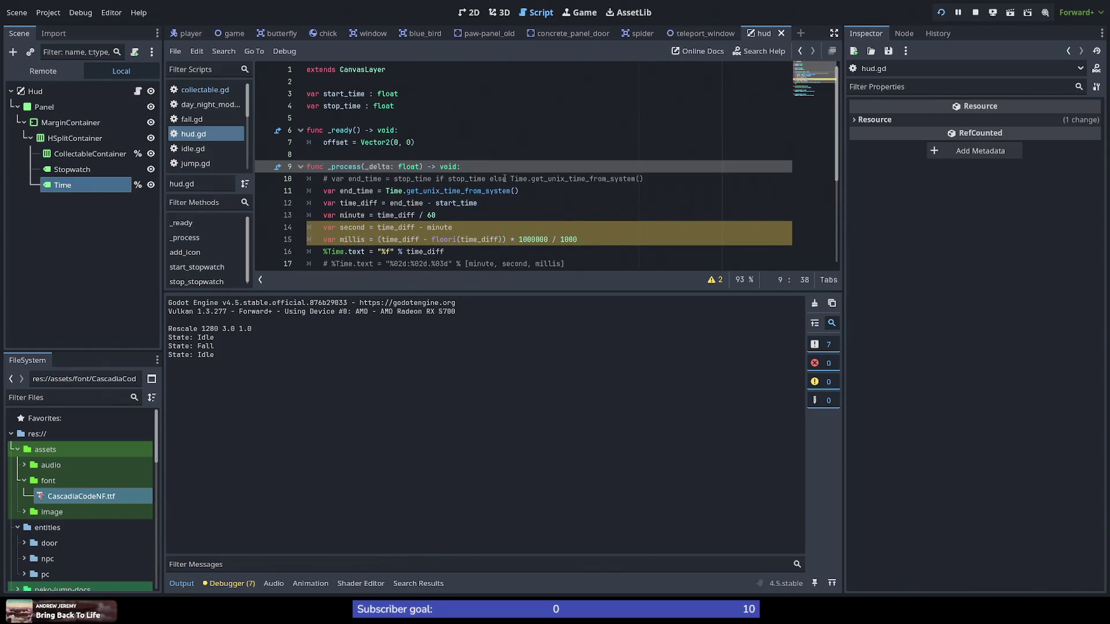
pyautogui.press('Return')
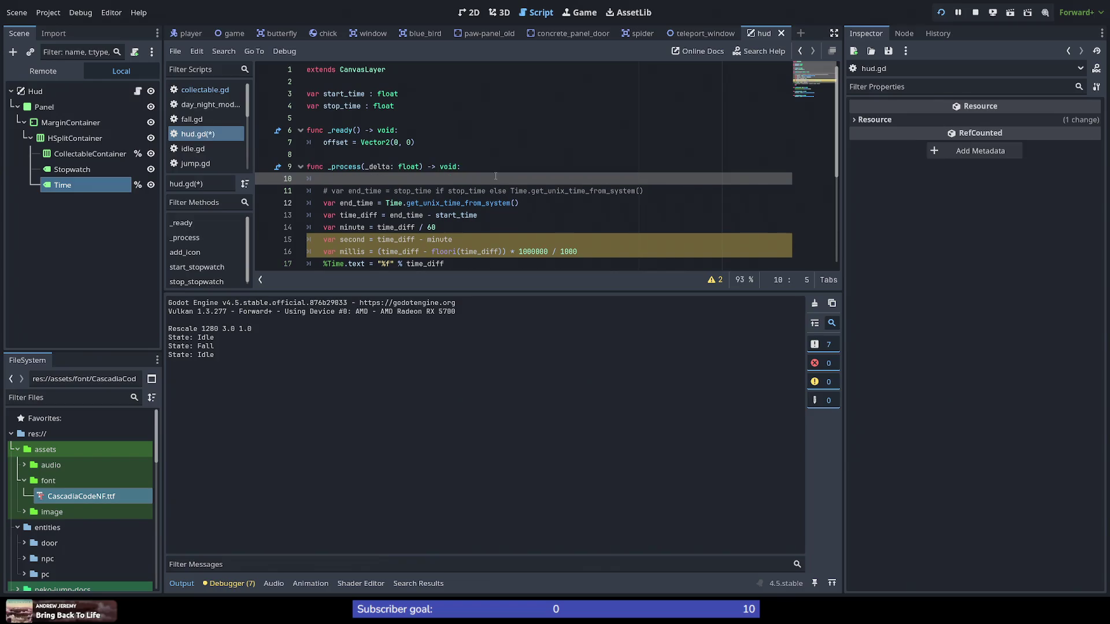
# Step: Add an update_stopwatch() call on the new line in _process
pyautogui.scroll(-1, 496, 176)
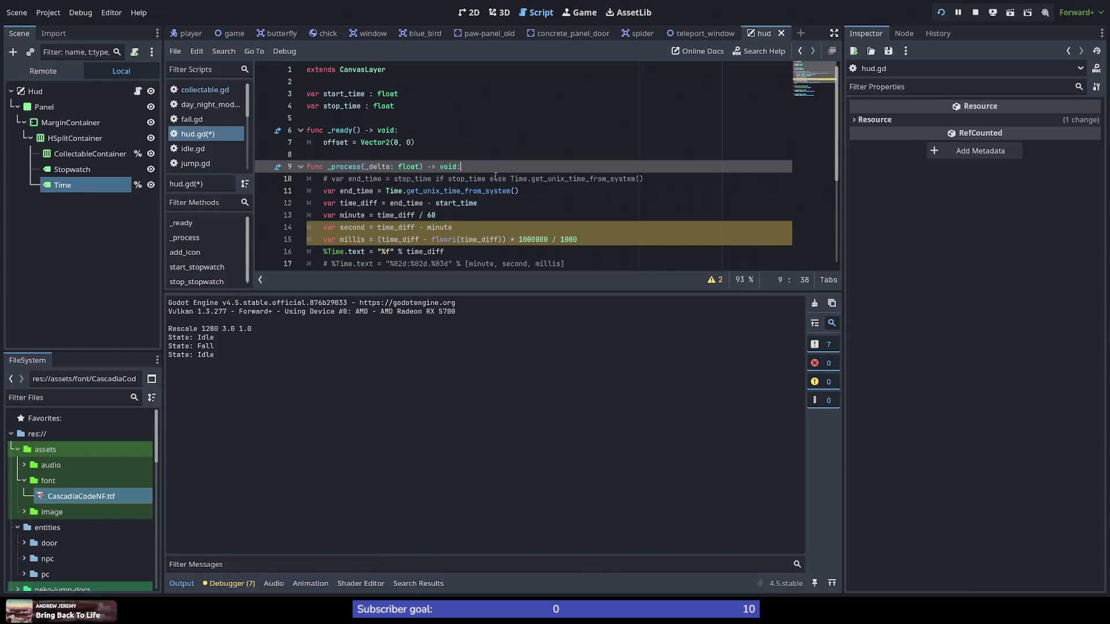
pyautogui.scroll(1, 495, 177)
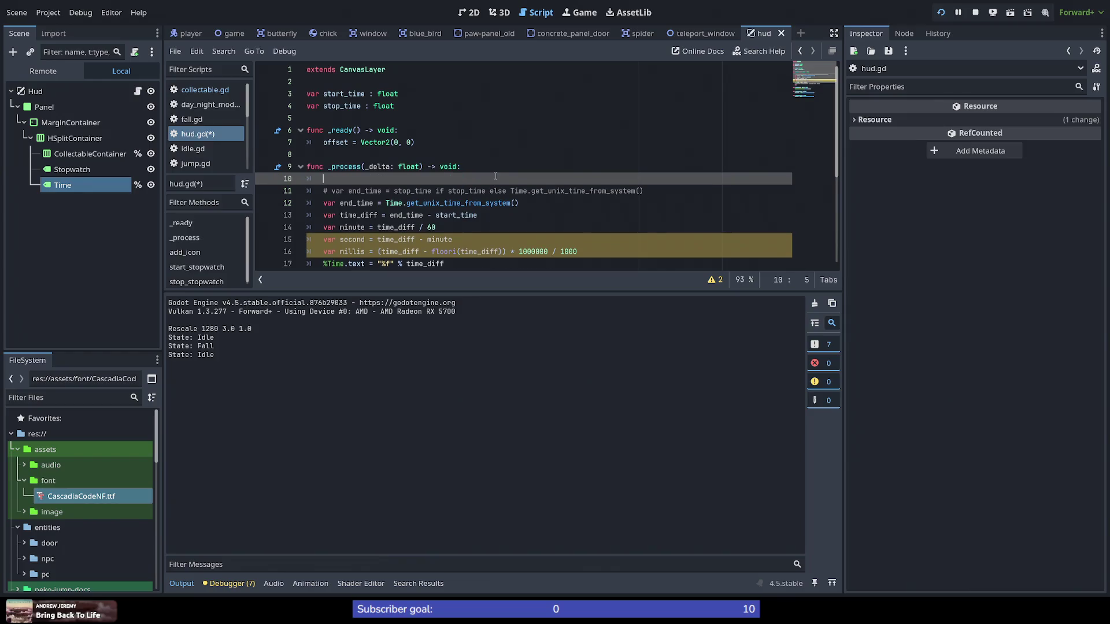
pyautogui.write('update_')
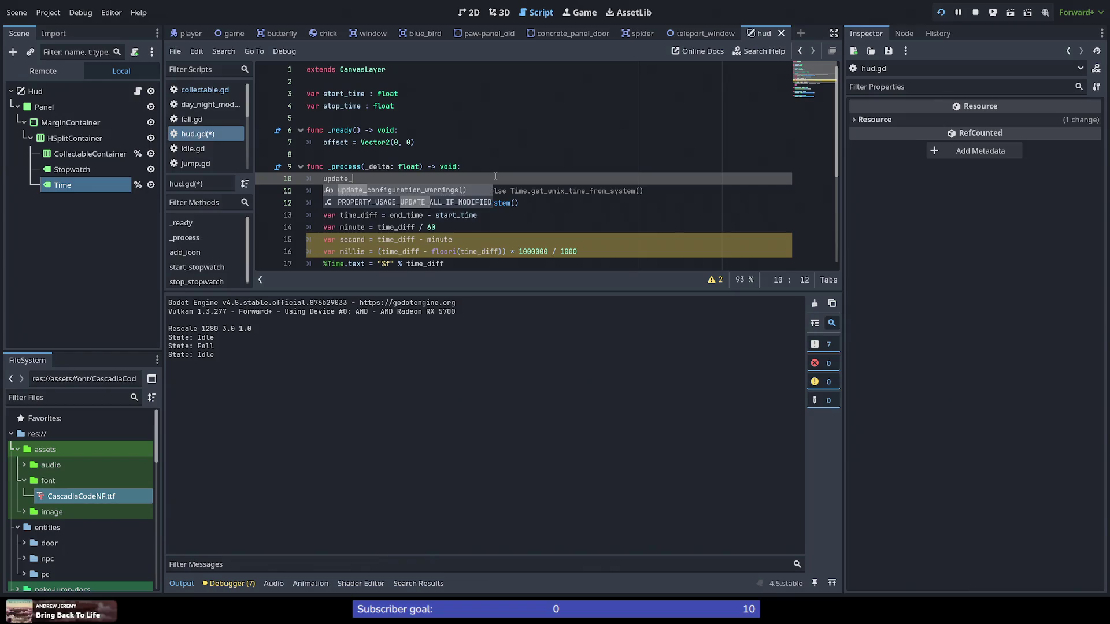
pyautogui.write('time()')
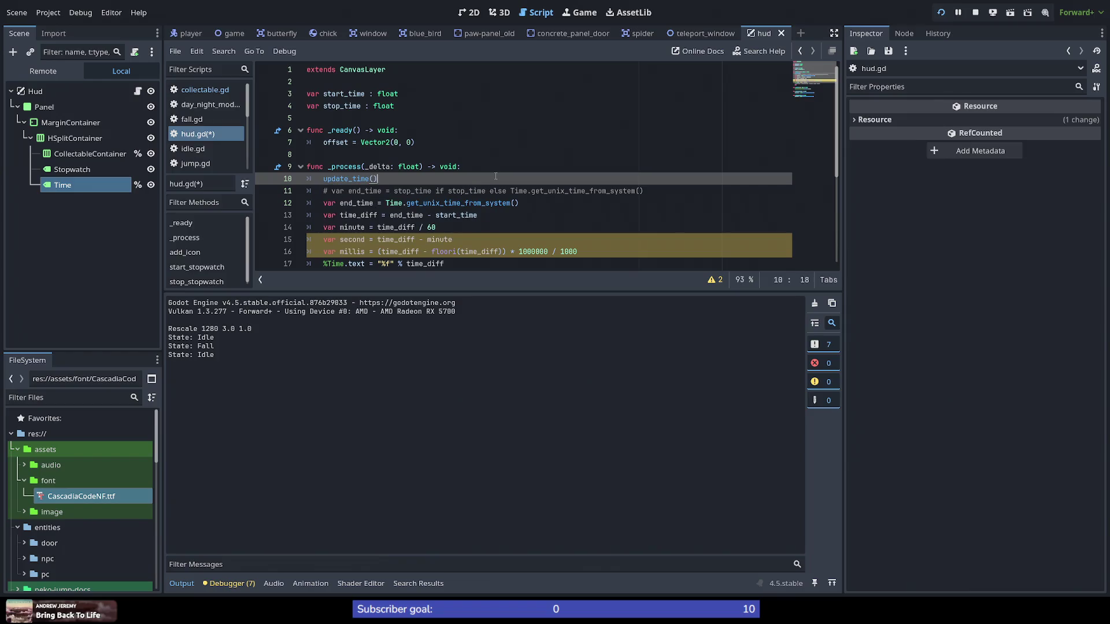
pyautogui.press('Left')
pyautogui.press('Left')
pyautogui.press('BackSpace')
pyautogui.press('BackSpace')
pyautogui.press('BackSpace')
pyautogui.write('stopwatch')
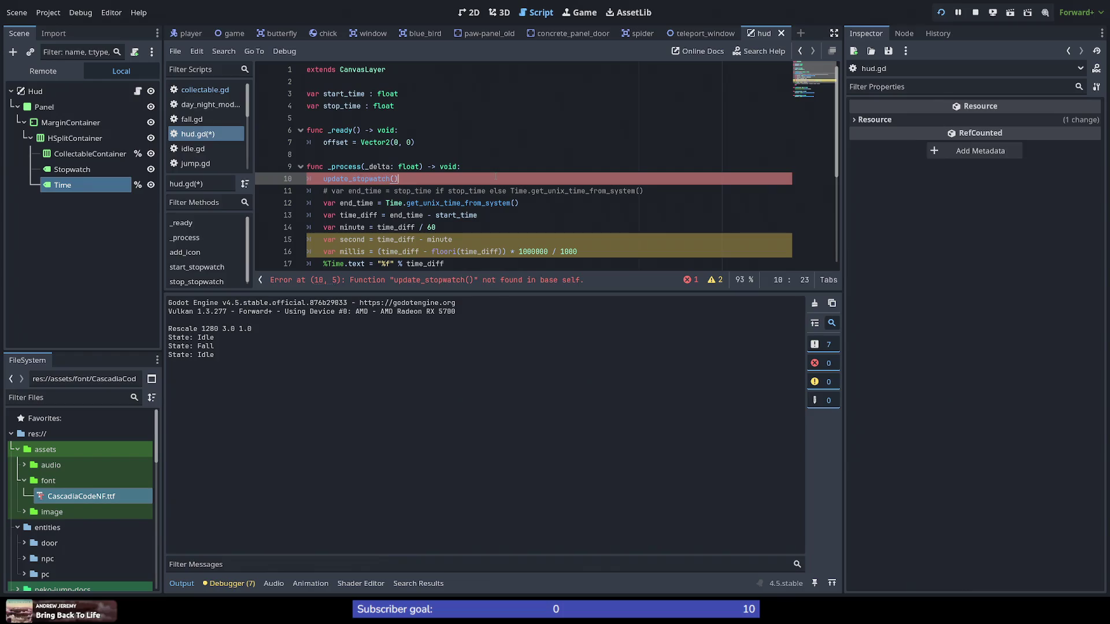
pyautogui.hotkey('shift', 'Home')
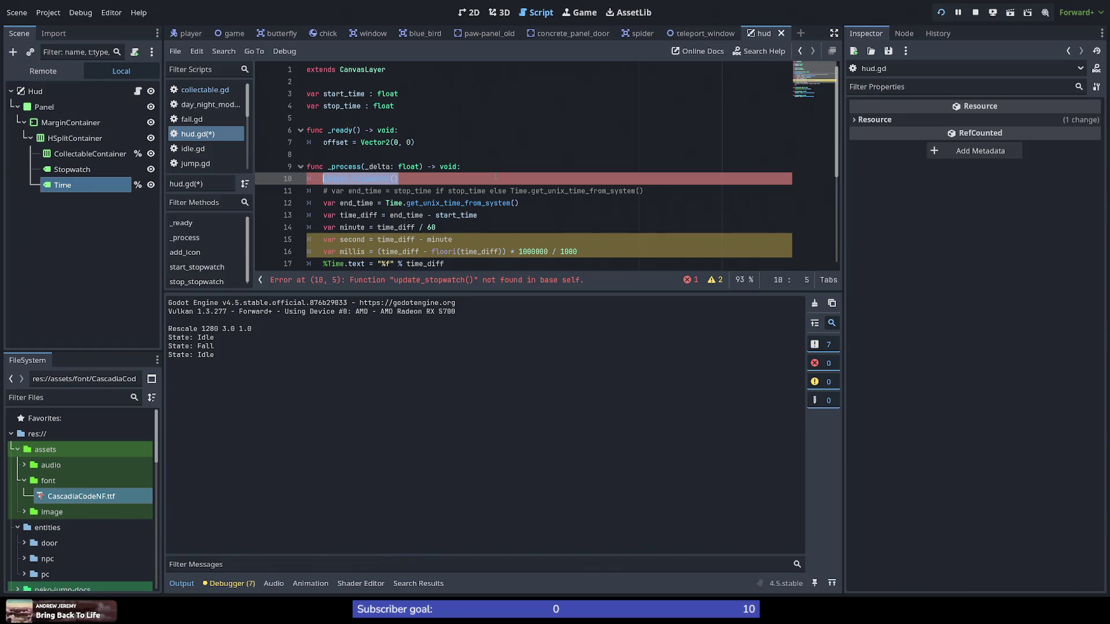
# Step: Declare func update_stopwatch() -> void: at the end of hud.gd
pyautogui.scroll(-4, 506, 163)
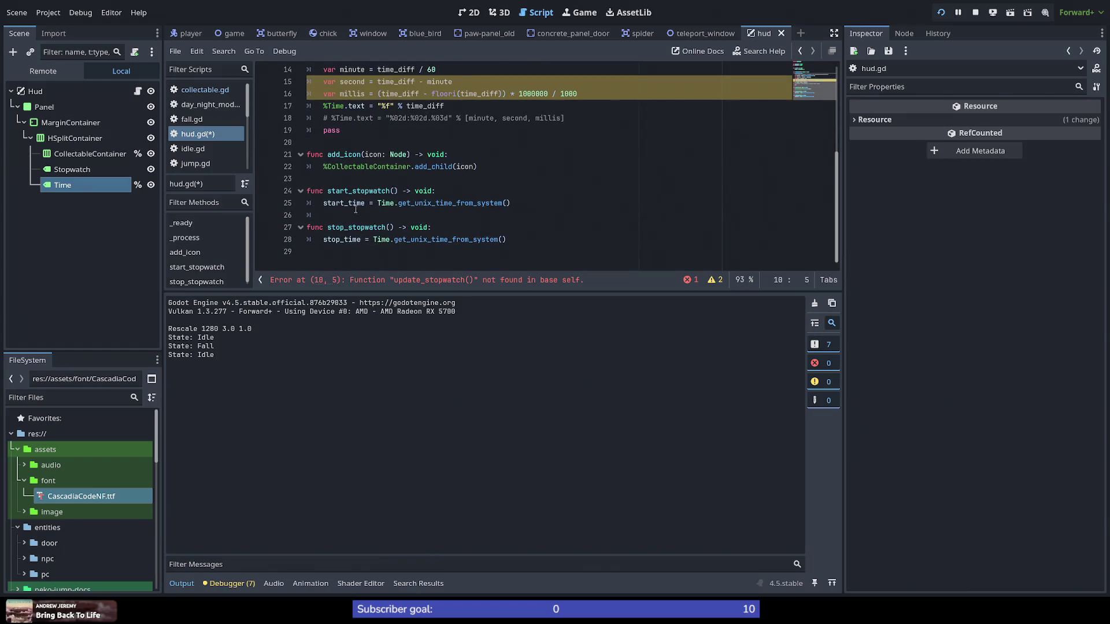
pyautogui.click(369, 252)
pyautogui.press('Return')
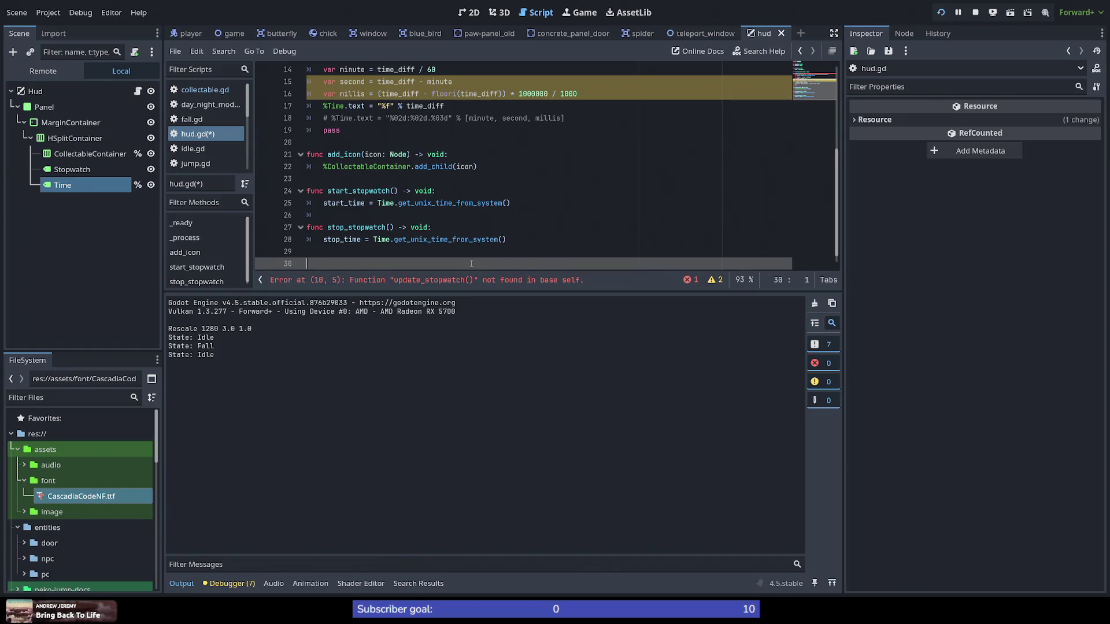
pyautogui.write('func update_stopwatch()')
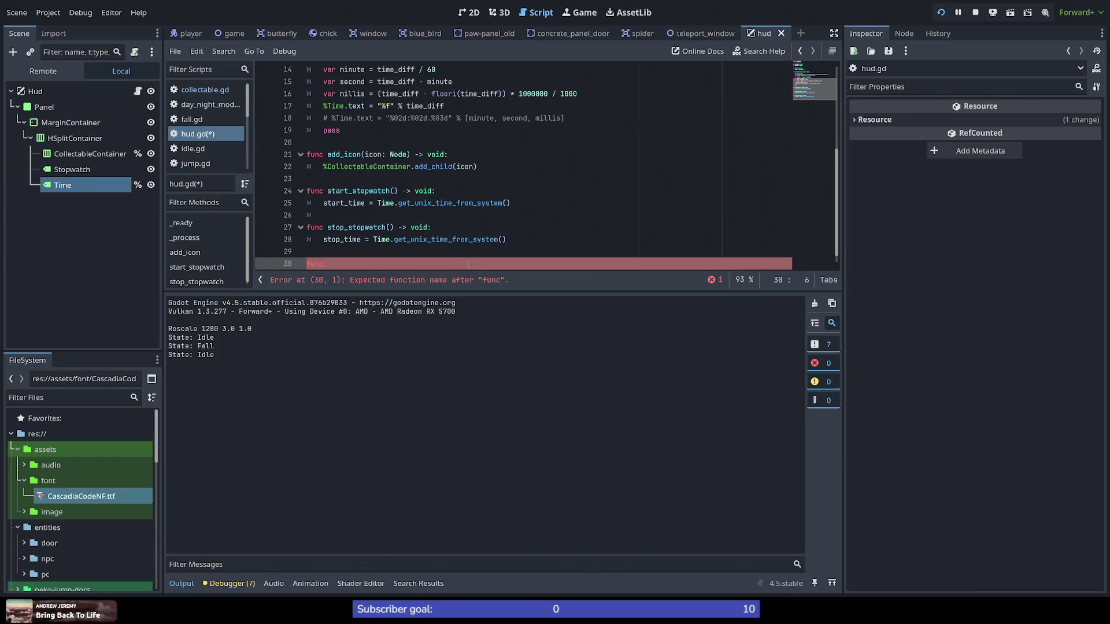
pyautogui.write(' -> void:')
pyautogui.press('Return')
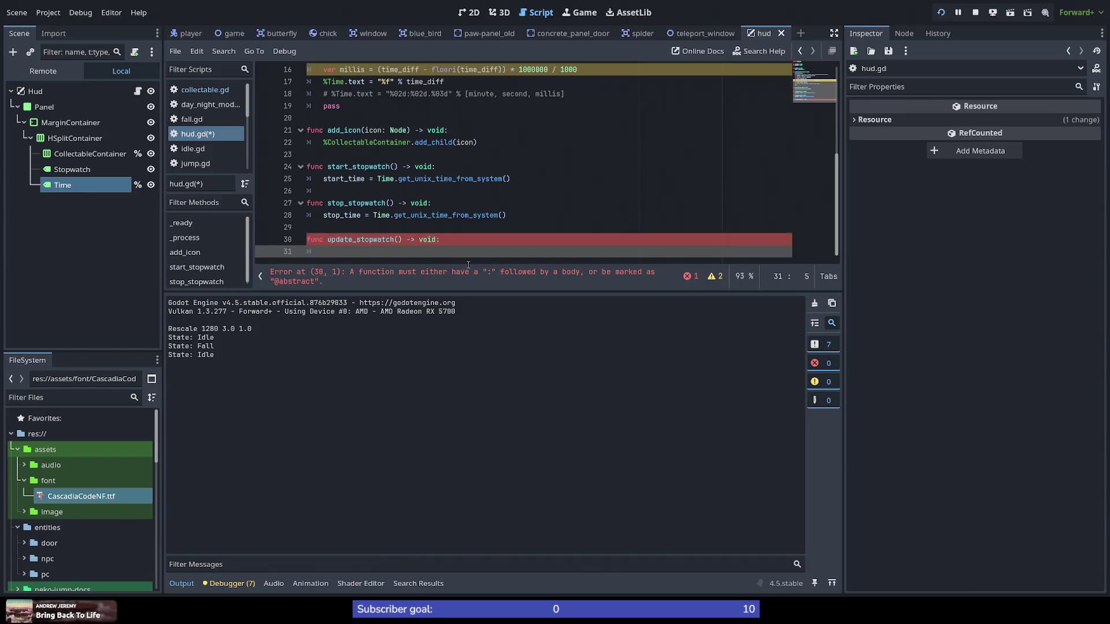
# Step: Delete the pass line and the old stopwatch code from _process
pyautogui.scroll(3, 351, 219)
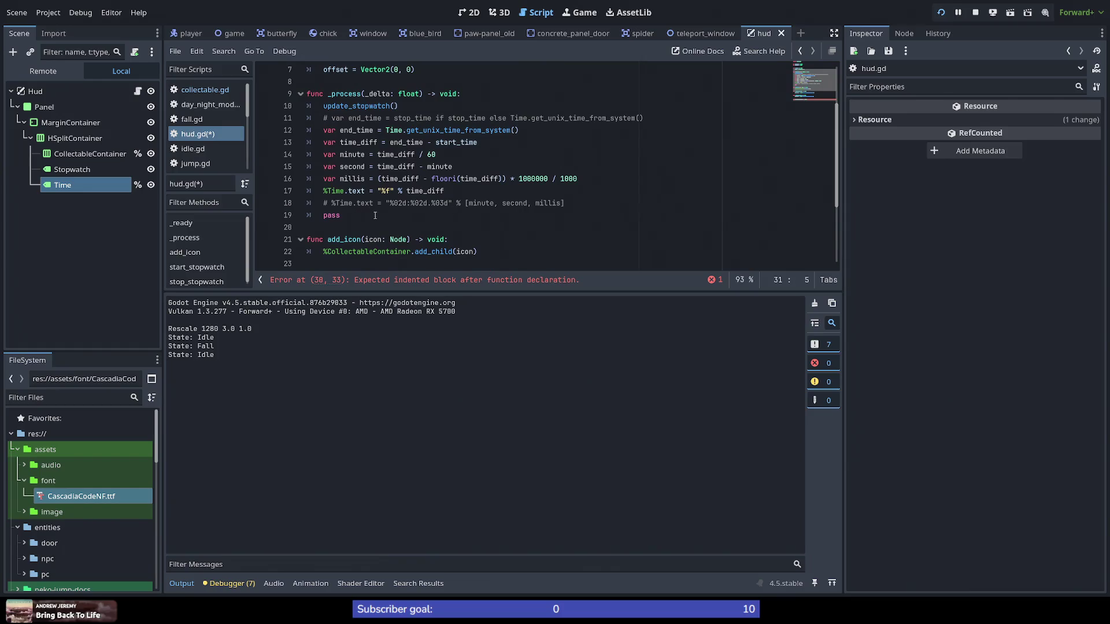
pyautogui.click(376, 216)
pyautogui.press('BackSpace')
pyautogui.press('BackSpace')
pyautogui.press('BackSpace')
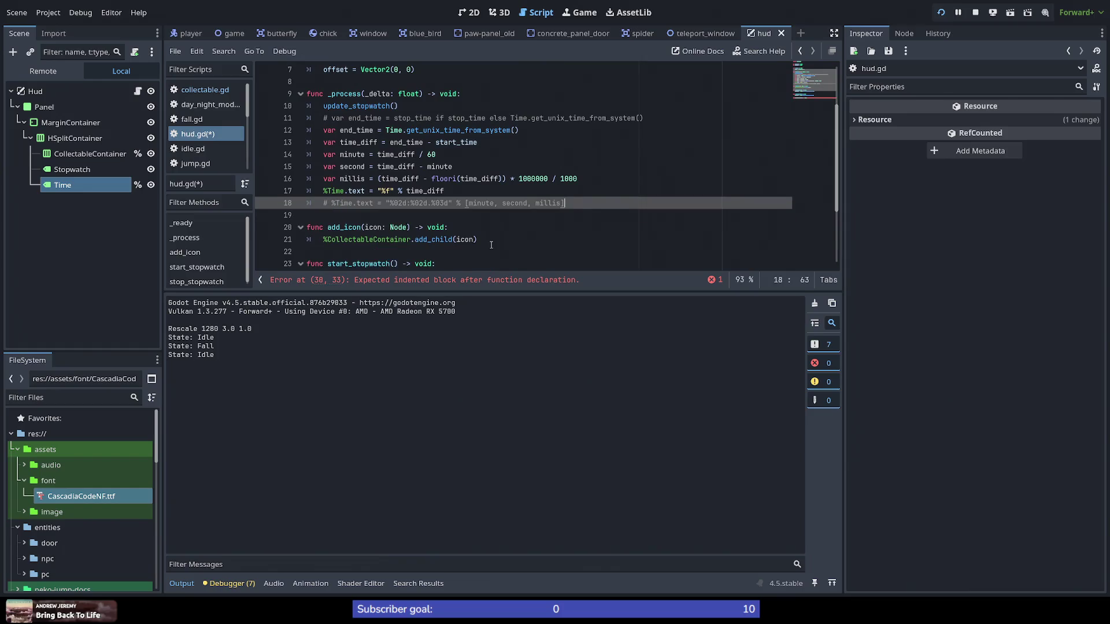
pyautogui.hotkey('shift', 'Up')
pyautogui.hotkey('shift', 'Up')
pyautogui.hotkey('shift', 'Up')
pyautogui.hotkey('shift', 'Home')
pyautogui.hotkey('ctrl', 'c')
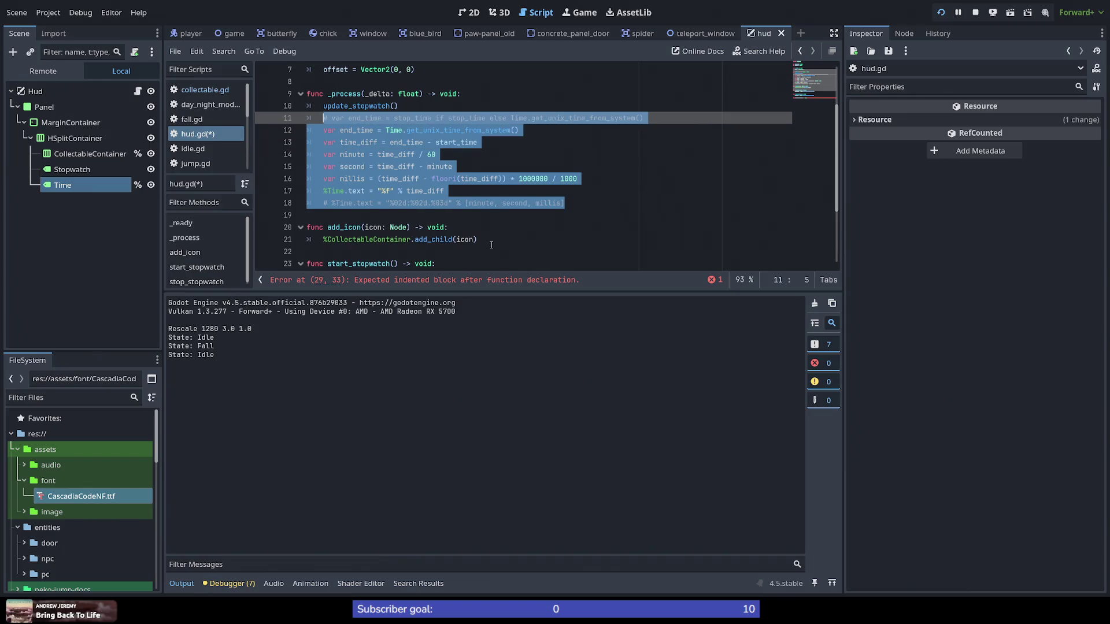
pyautogui.press('BackSpace')
pyautogui.press('BackSpace')
pyautogui.press('BackSpace')
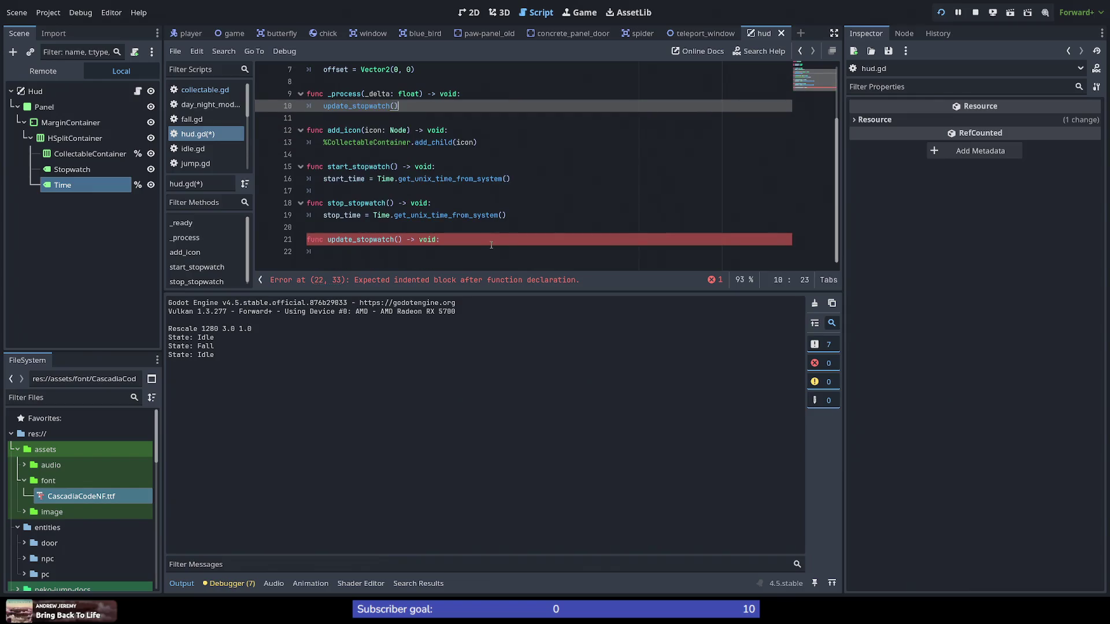
pyautogui.click(462, 256)
# Step: Paste the time_diff, minute, second and millis calculation into update_stopwatch
pyautogui.hotkey('ctrl', 'v')
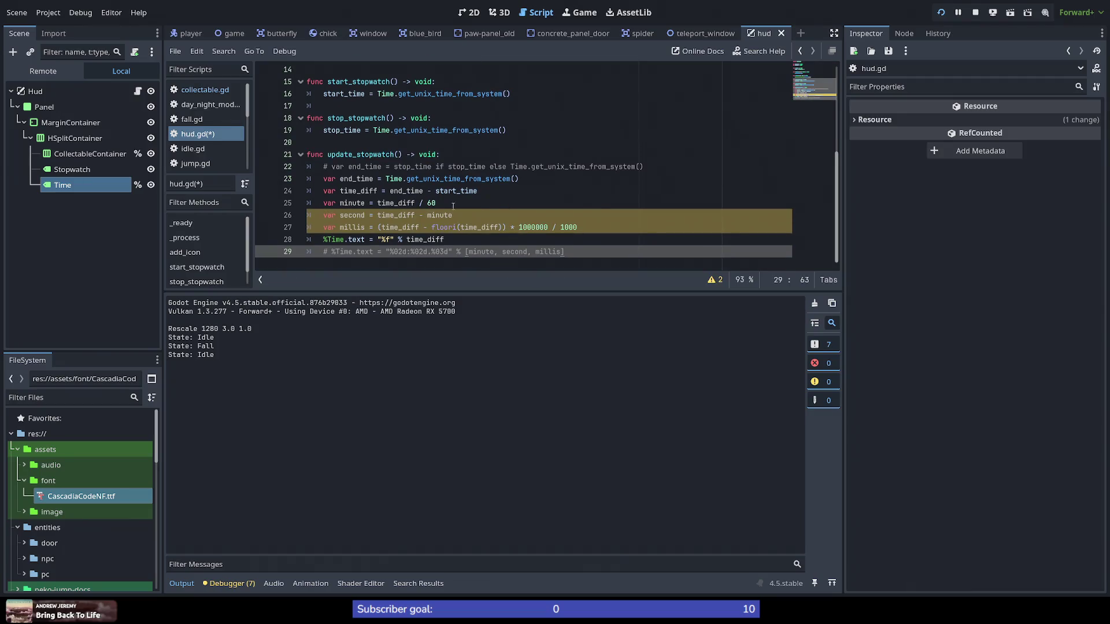
pyautogui.scroll(5, 360, 205)
pyautogui.scroll(-5, 375, 205)
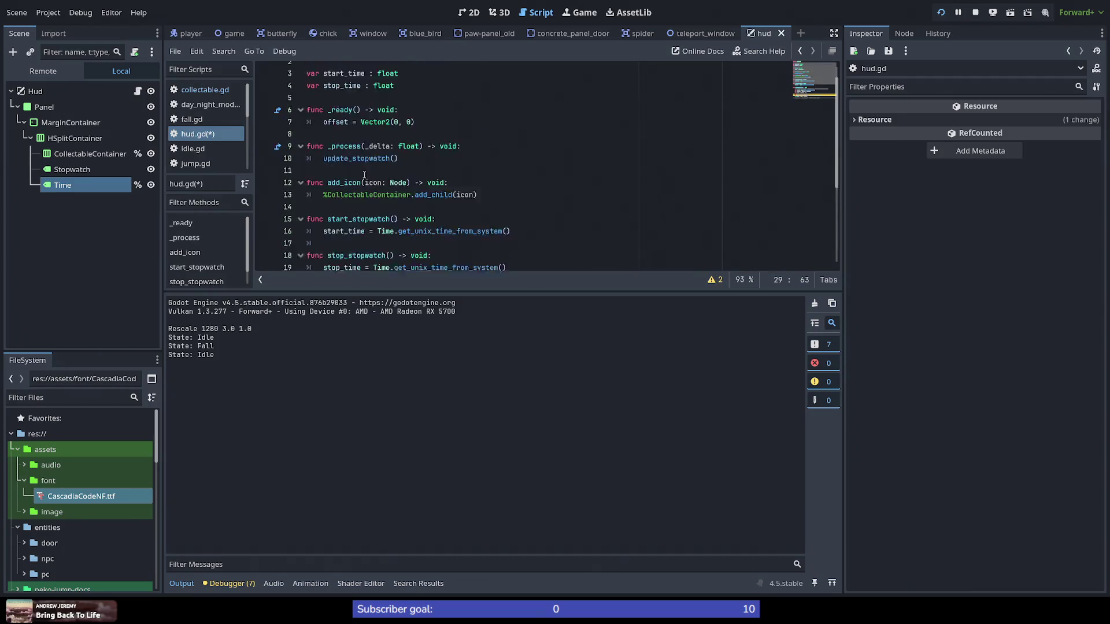
pyautogui.scroll(4, 383, 206)
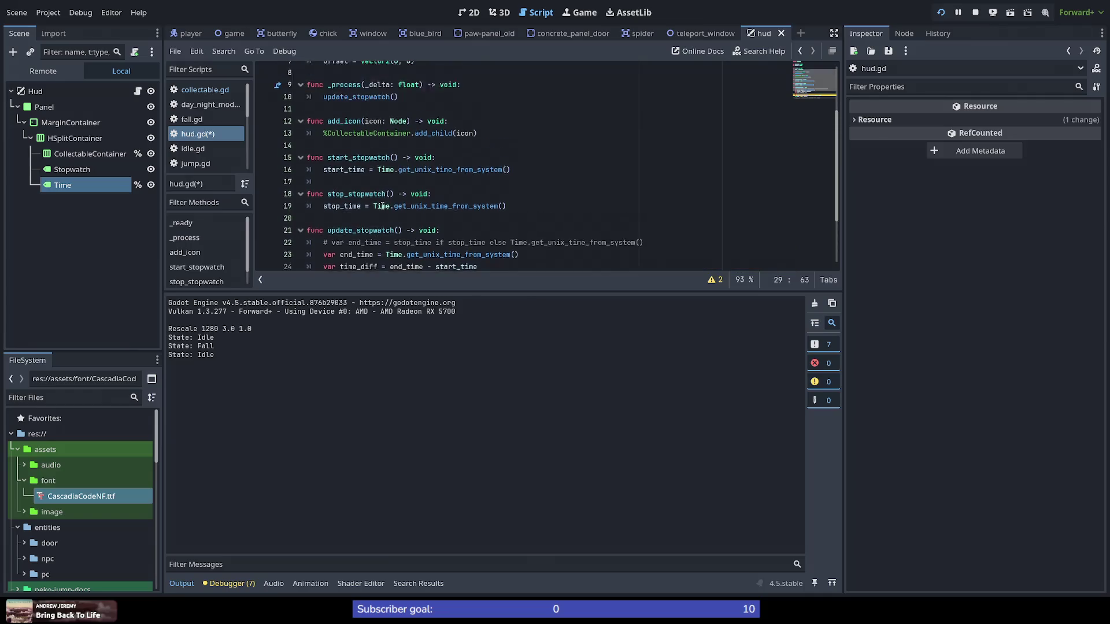
# Step: Add a start_stopwatch() call at the top of _process
pyautogui.click(471, 130)
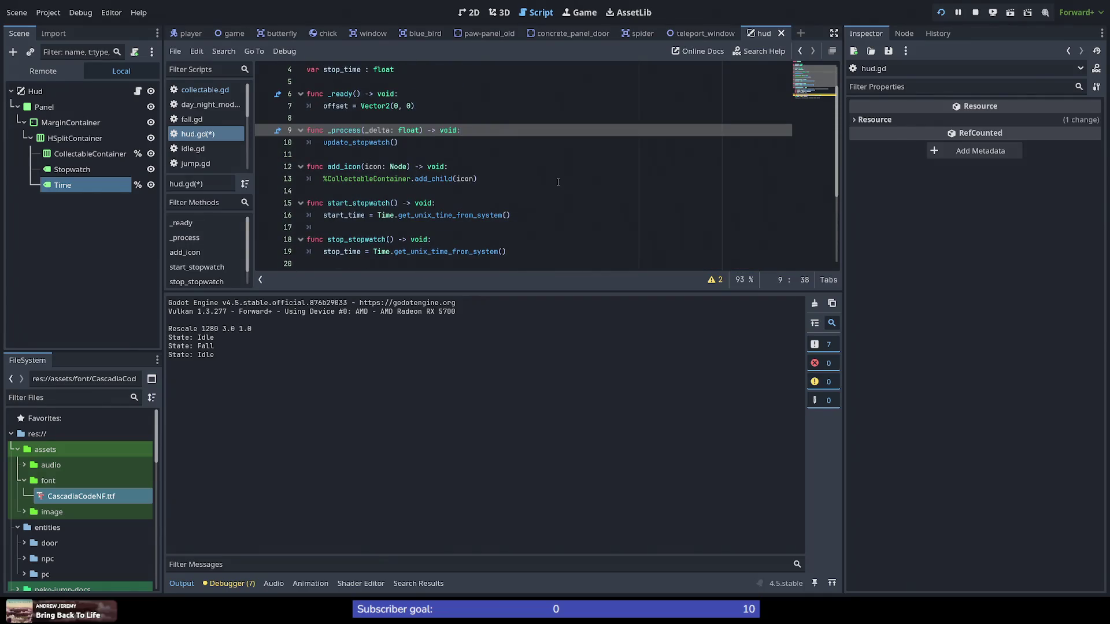
pyautogui.press('Return')
pyautogui.scroll(-4, 367, 237)
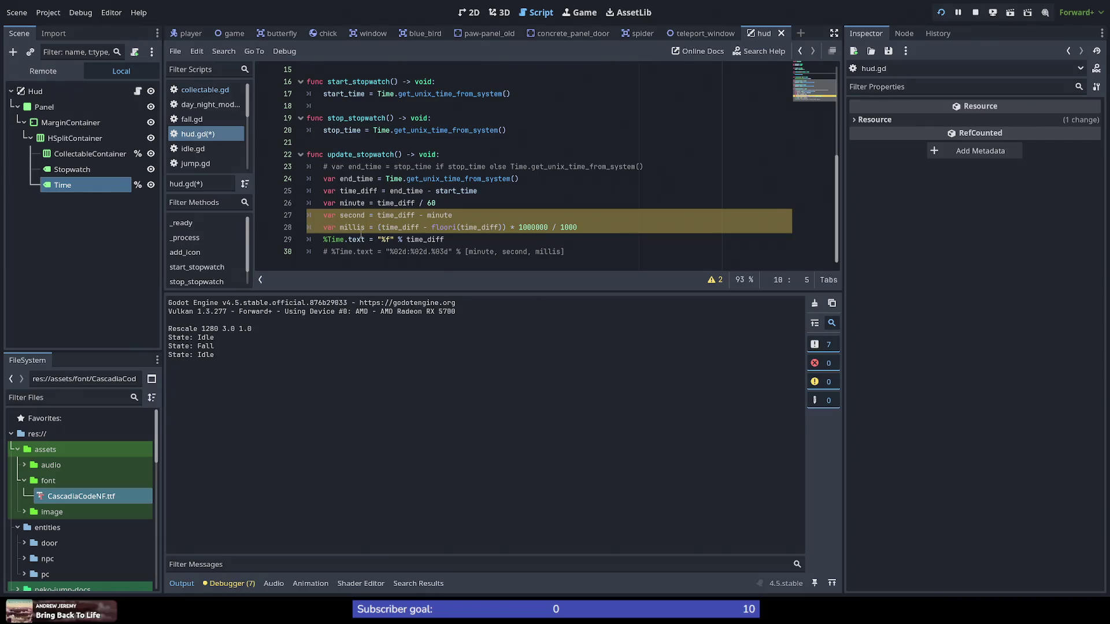
pyautogui.write('start_')
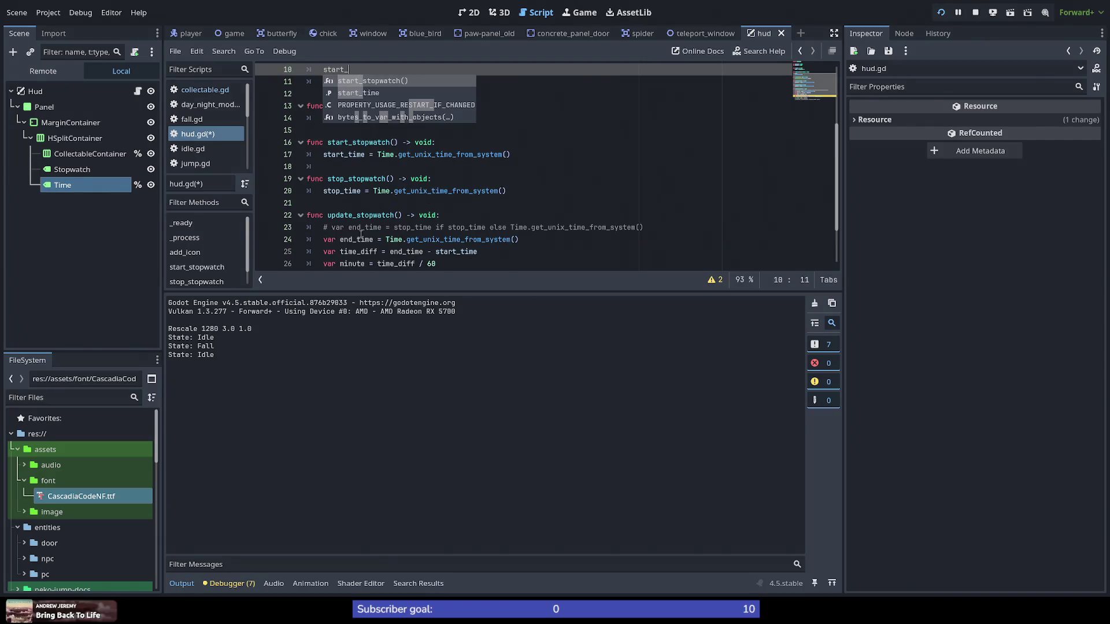
pyautogui.write('stopw')
pyautogui.press('Return')
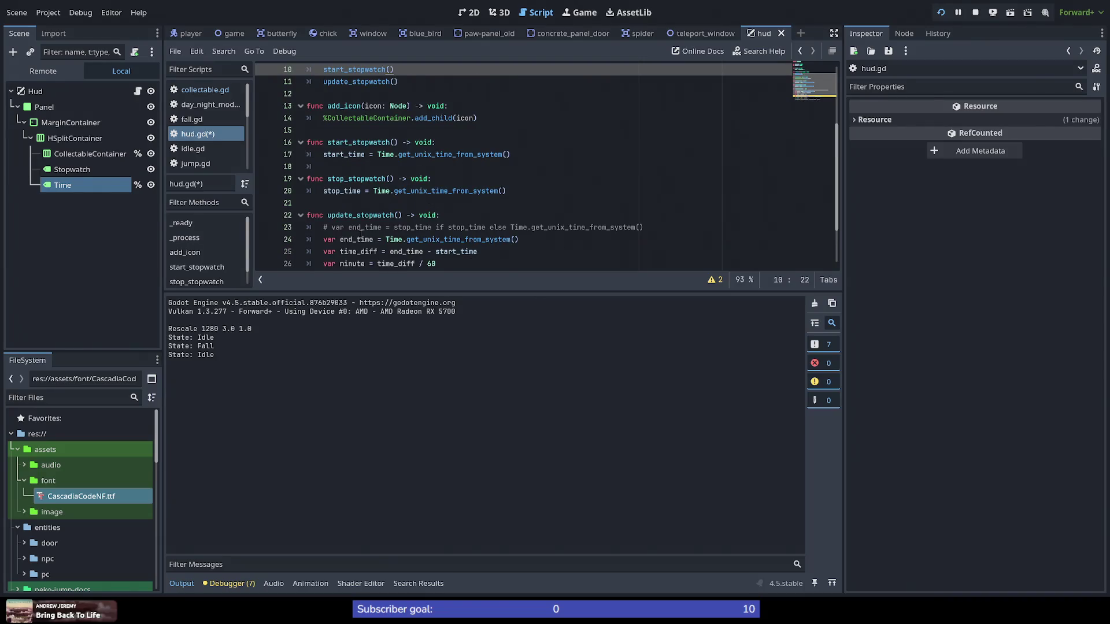
pyautogui.click(452, 200)
# Step: Save hud.gd and run the game, moving the cat to test the stopwatch
pyautogui.hotkey('ctrl', 's')
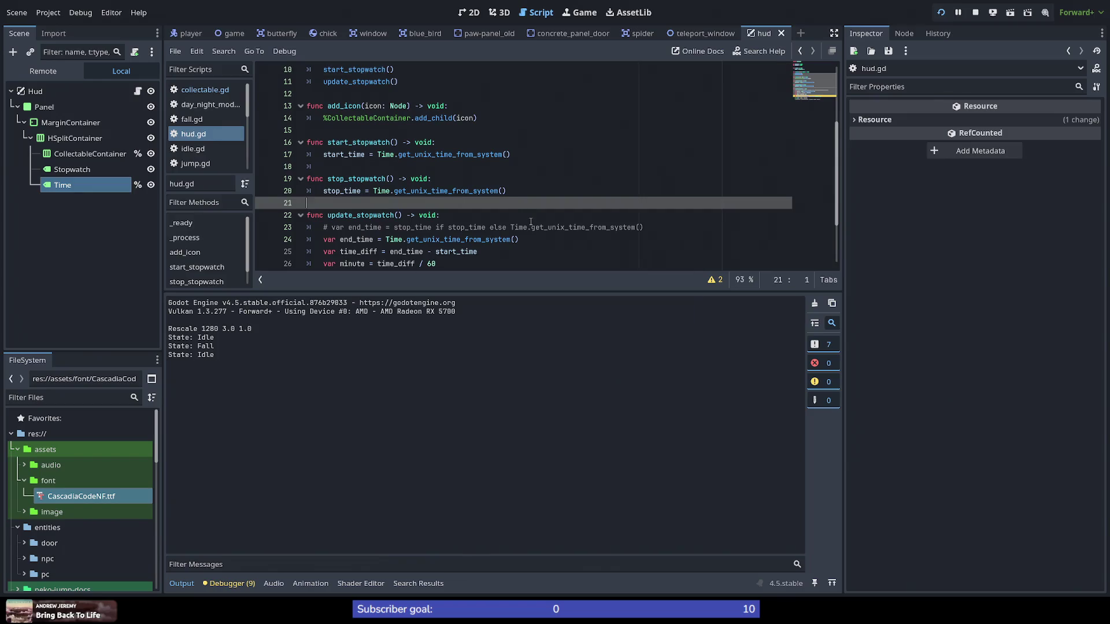
pyautogui.click(977, 11)
pyautogui.press('Left')
pyautogui.press('space')
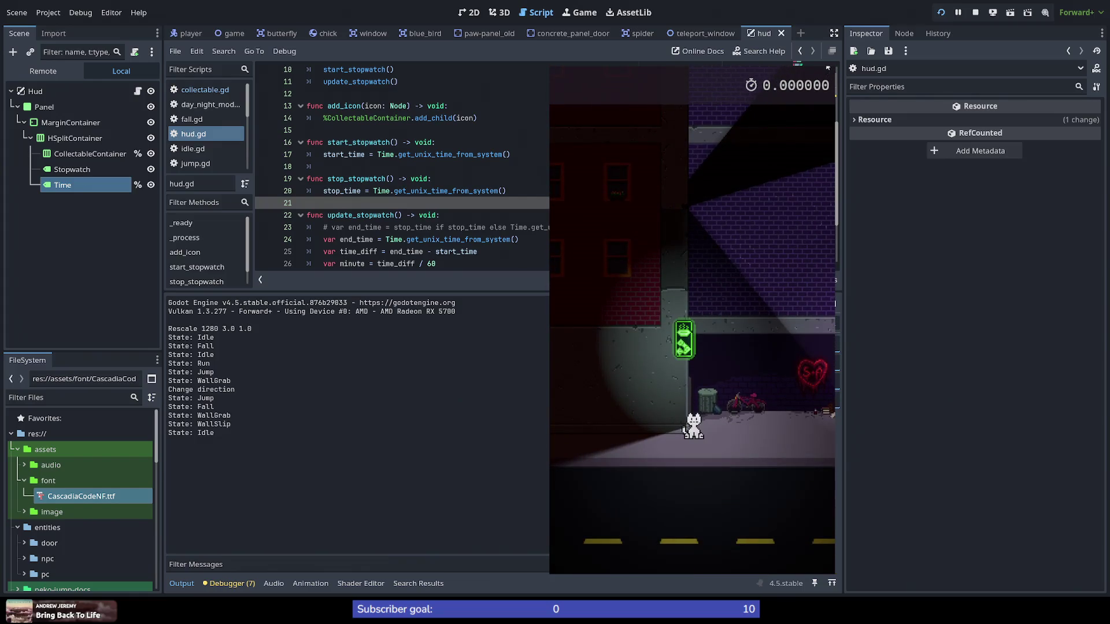
# Step: Stop the game and trace the uses of time_diff and _process in hud.gd
pyautogui.press('F8')
pyautogui.scroll(-2, 348, 229)
pyautogui.click(427, 215)
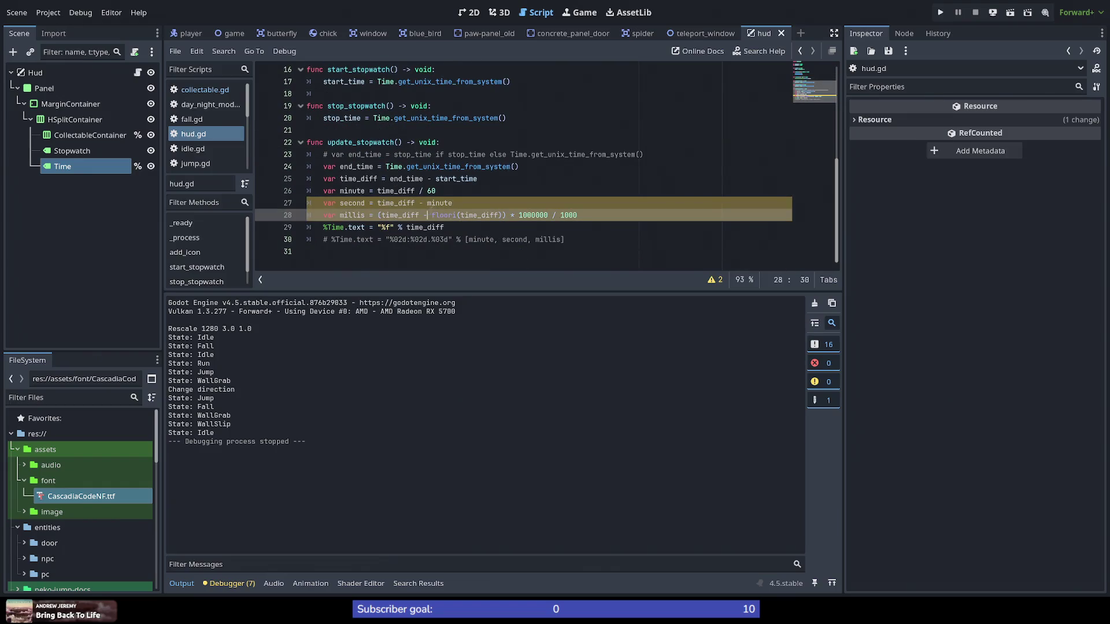
pyautogui.doubleClick(408, 191)
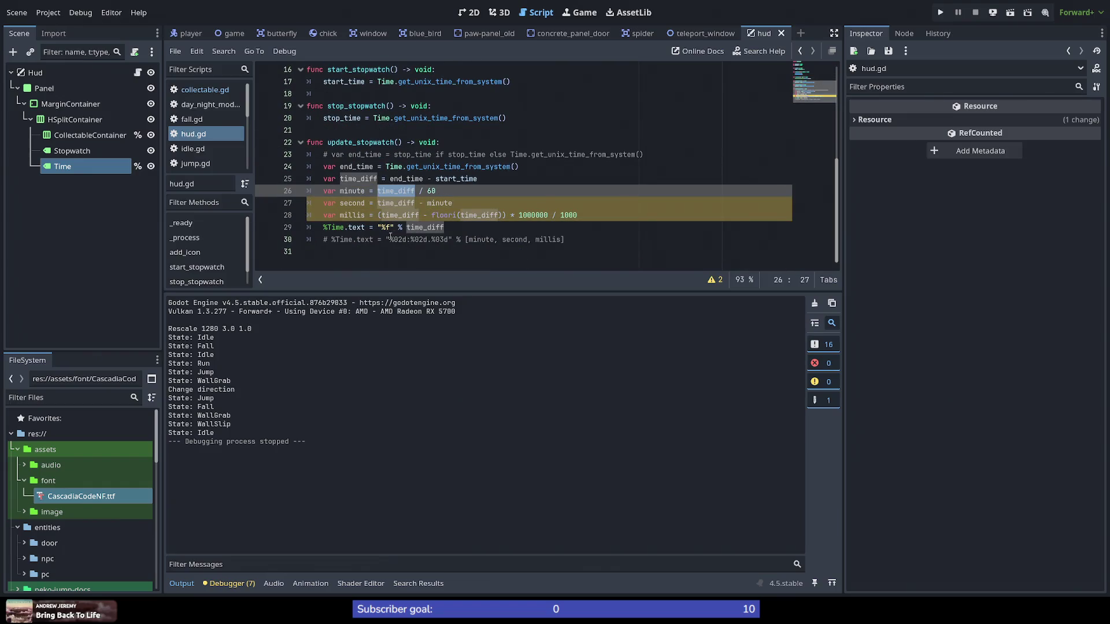
pyautogui.doubleClick(426, 227)
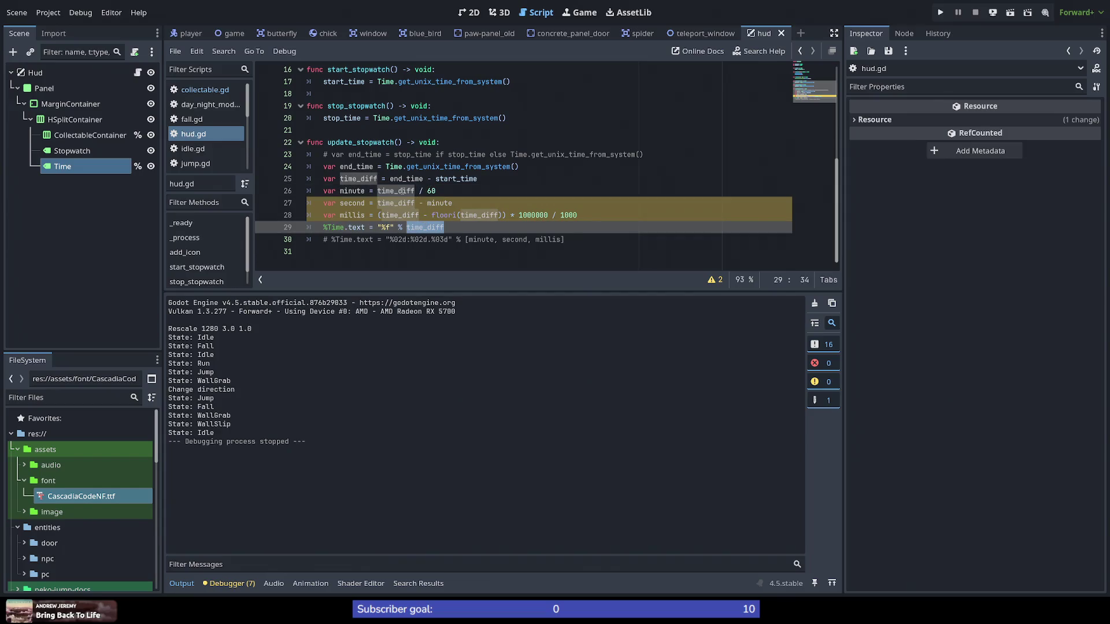
pyautogui.moveTo(403, 191)
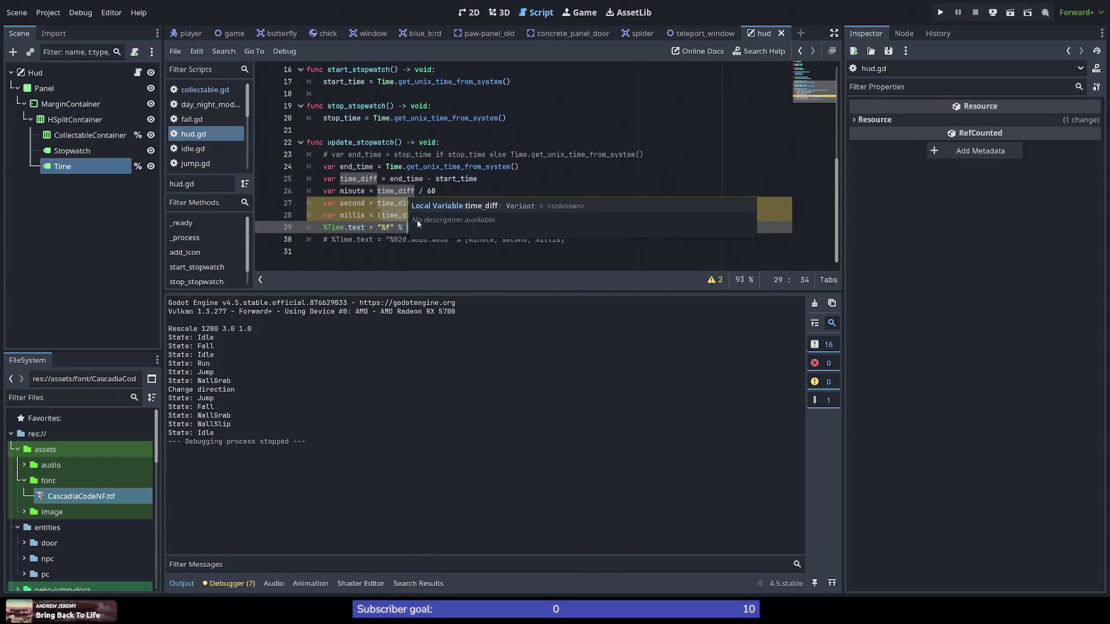
pyautogui.scroll(3, 411, 189)
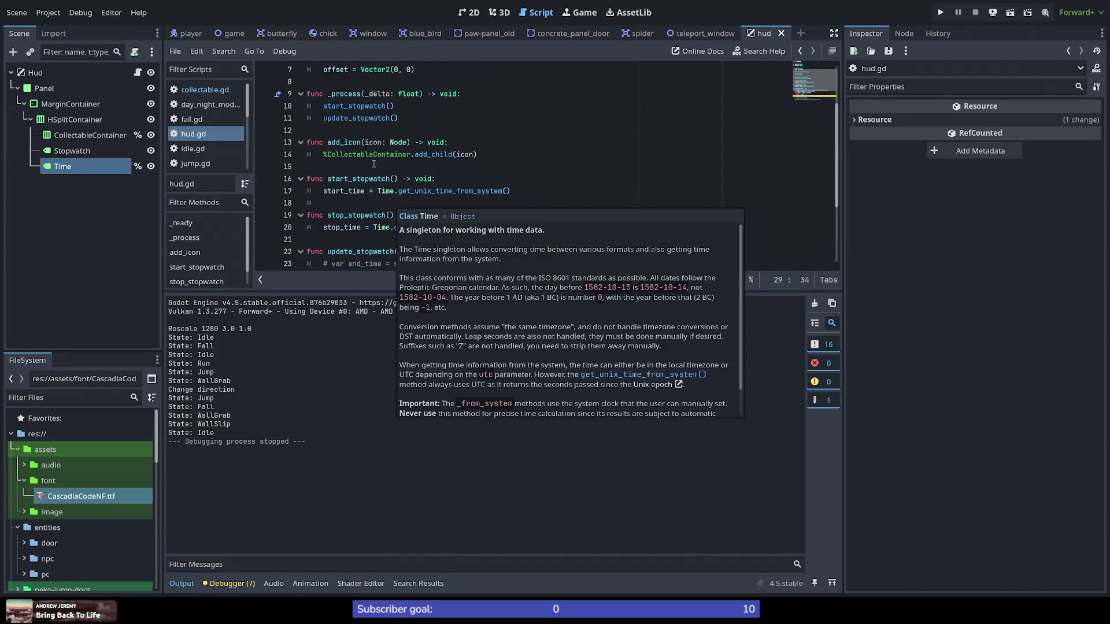
pyautogui.doubleClick(346, 94)
pyautogui.scroll(2, 439, 184)
# Step: Move the start_stopwatch() call from _process into _ready and save
pyautogui.click(416, 182)
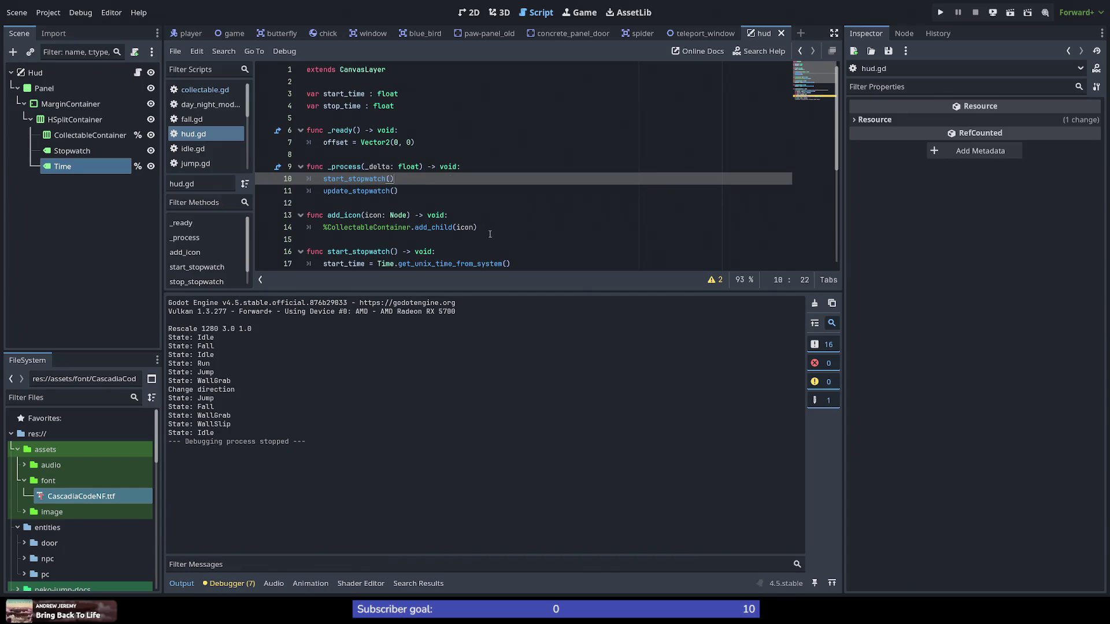
pyautogui.hotkey('ctrl', 'x')
pyautogui.click(420, 129)
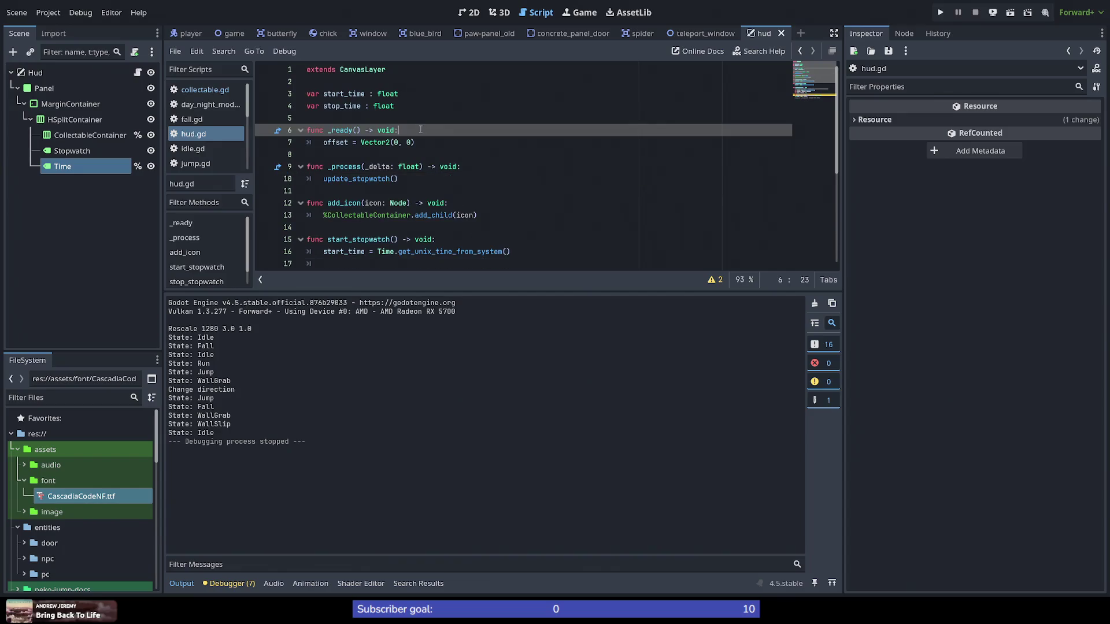
pyautogui.press('Return')
pyautogui.hotkey('ctrl', 'v')
pyautogui.hotkey('ctrl', 's')
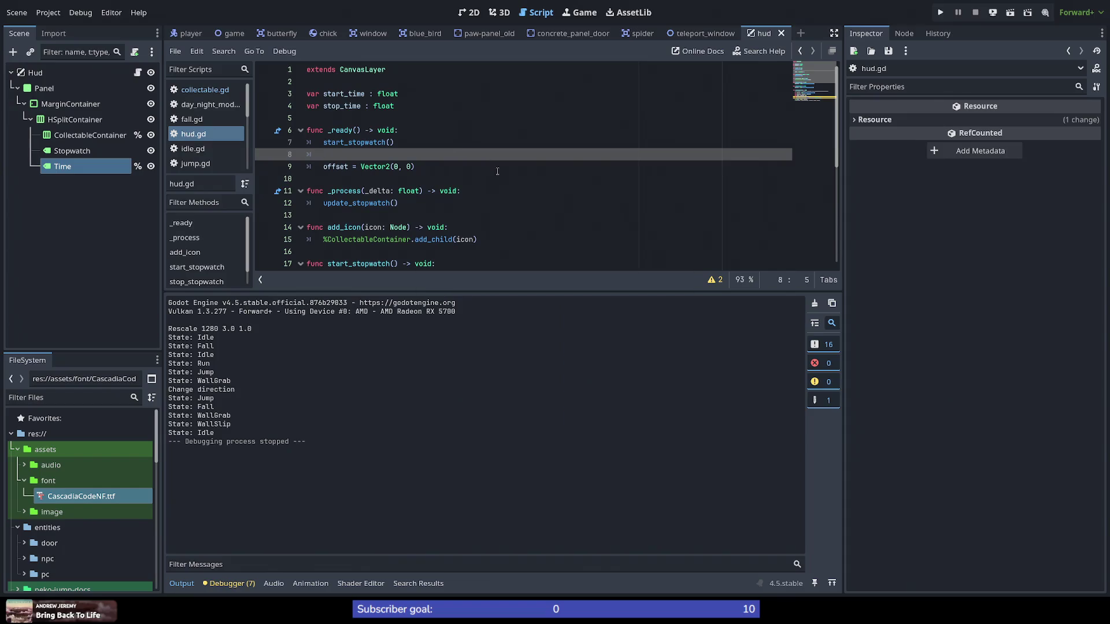
# Step: Test-run the game to see the stopwatch count up to 1.983000, then stop it
pyautogui.click(940, 12)
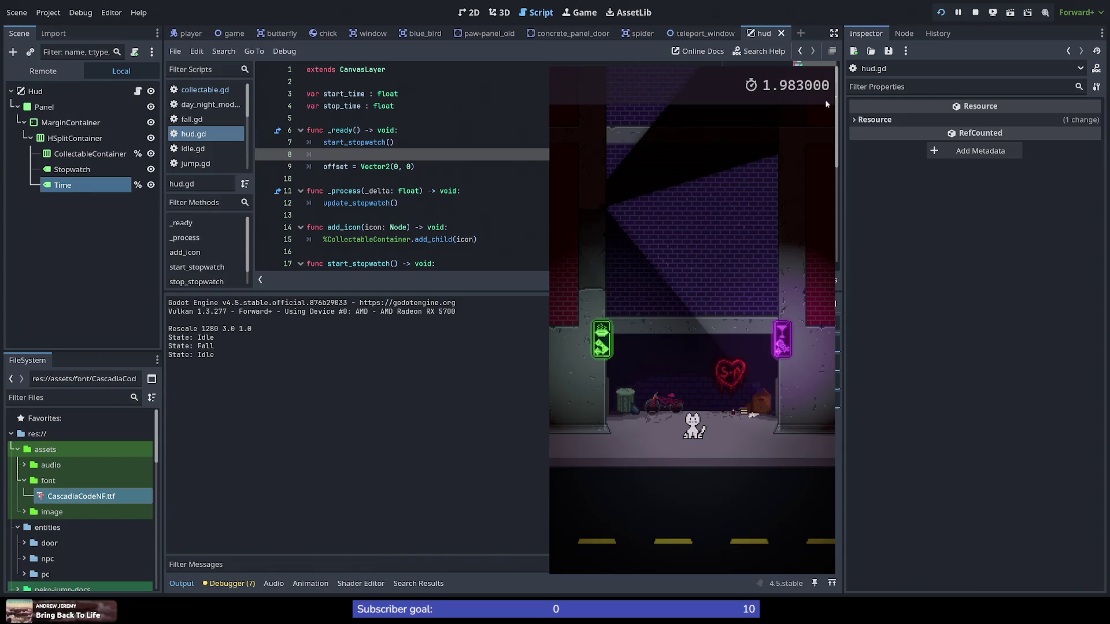
pyautogui.press('F8')
pyautogui.scroll(-5, 357, 246)
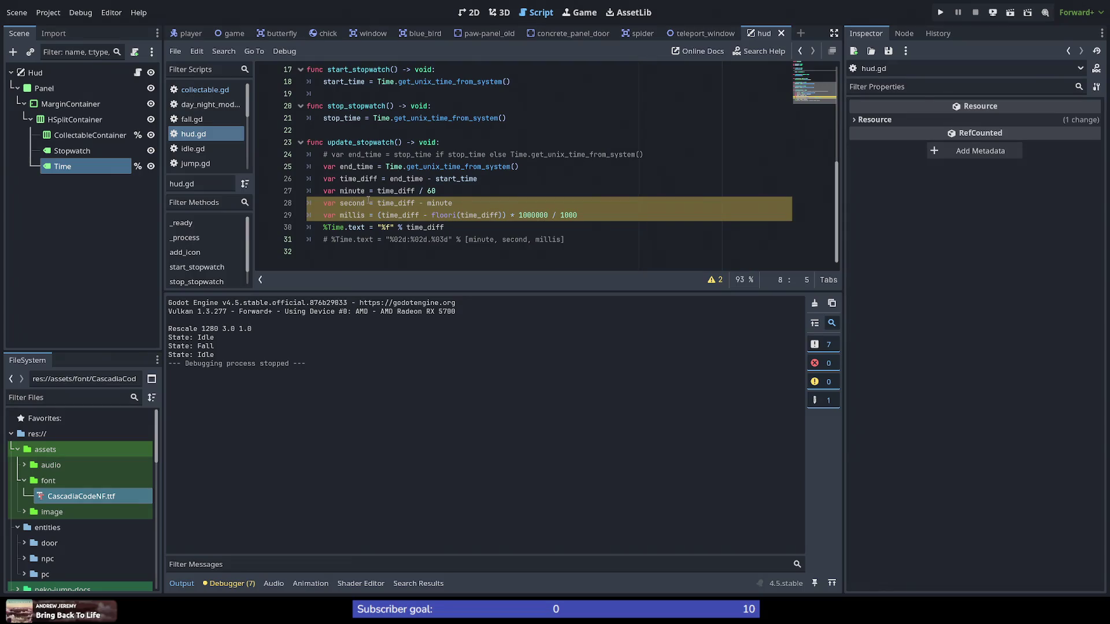
# Step: Switch the Time label from plain %f to the minute:second.millis format and save
pyautogui.click(324, 228)
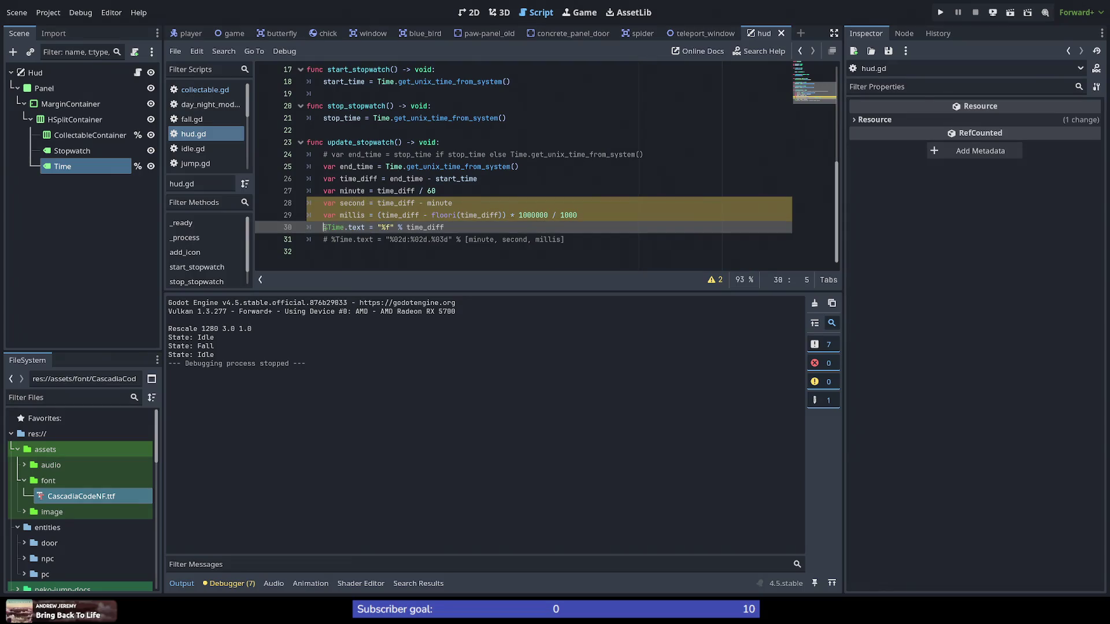
pyautogui.hotkey('ctrl', 'k')
pyautogui.press('Down')
pyautogui.hotkey('ctrl', 'k')
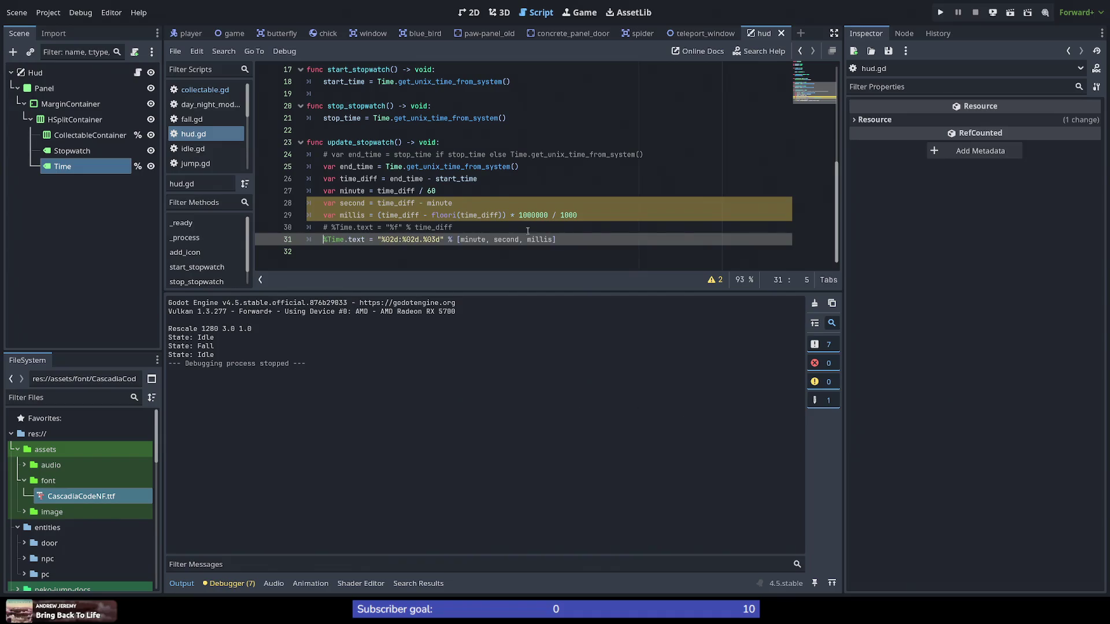
pyautogui.click(523, 203)
pyautogui.hotkey('ctrl', 's')
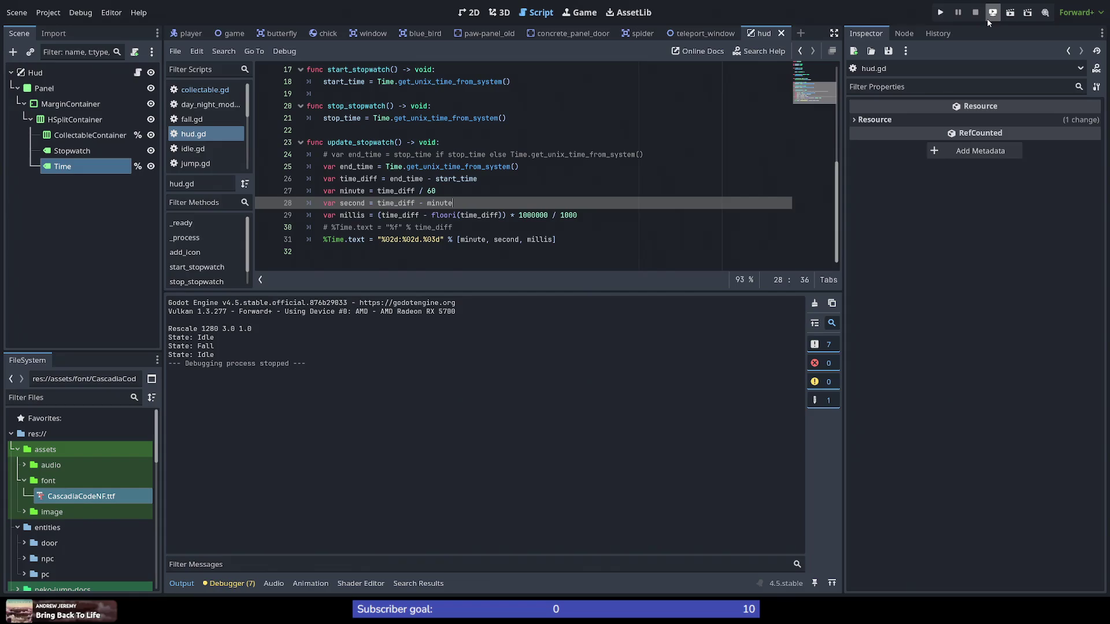
# Step: Run the game and wall-jump the cat up the buildings, collecting items, into the grey door
pyautogui.click(946, 15)
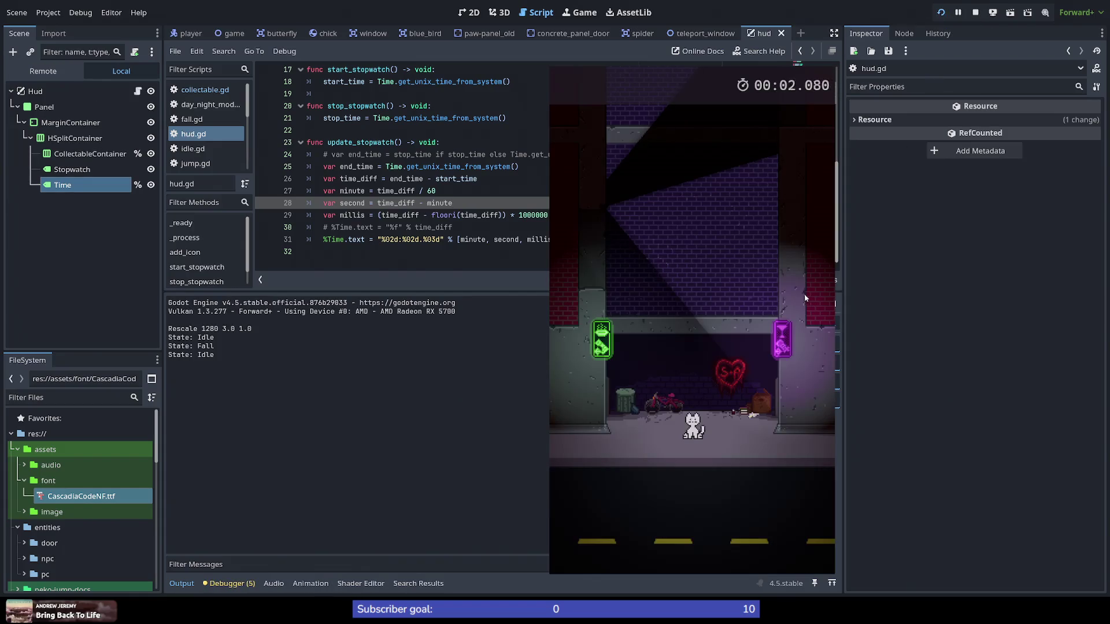
pyautogui.press('Left')
pyautogui.press('space')
pyautogui.press('space')
pyautogui.press('space')
pyautogui.press('space')
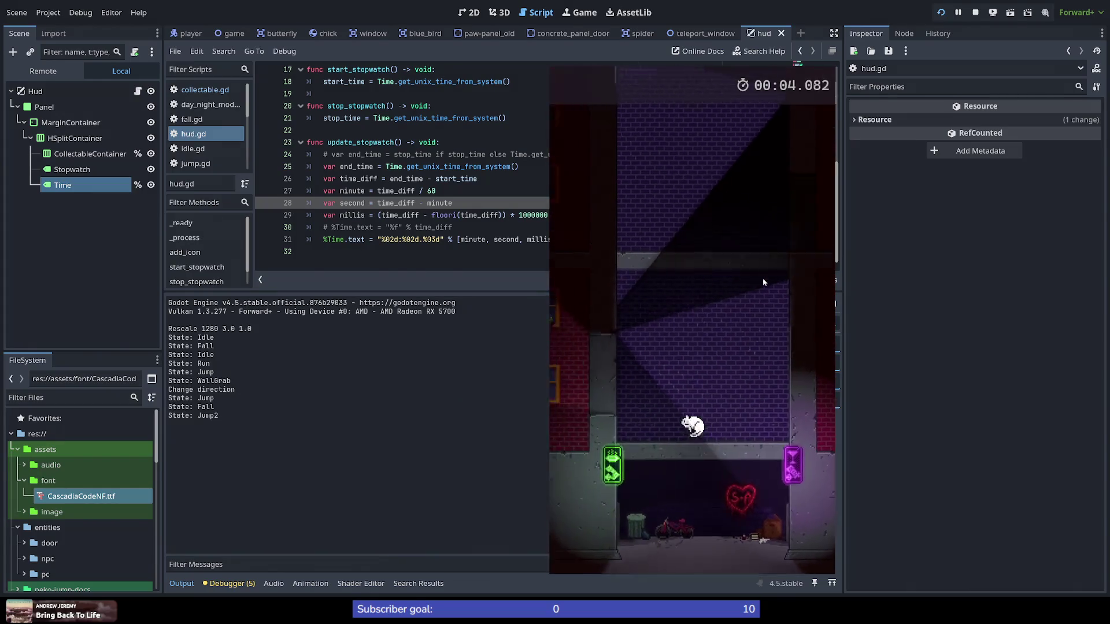
pyautogui.press('space')
pyautogui.press('space')
pyautogui.press('space')
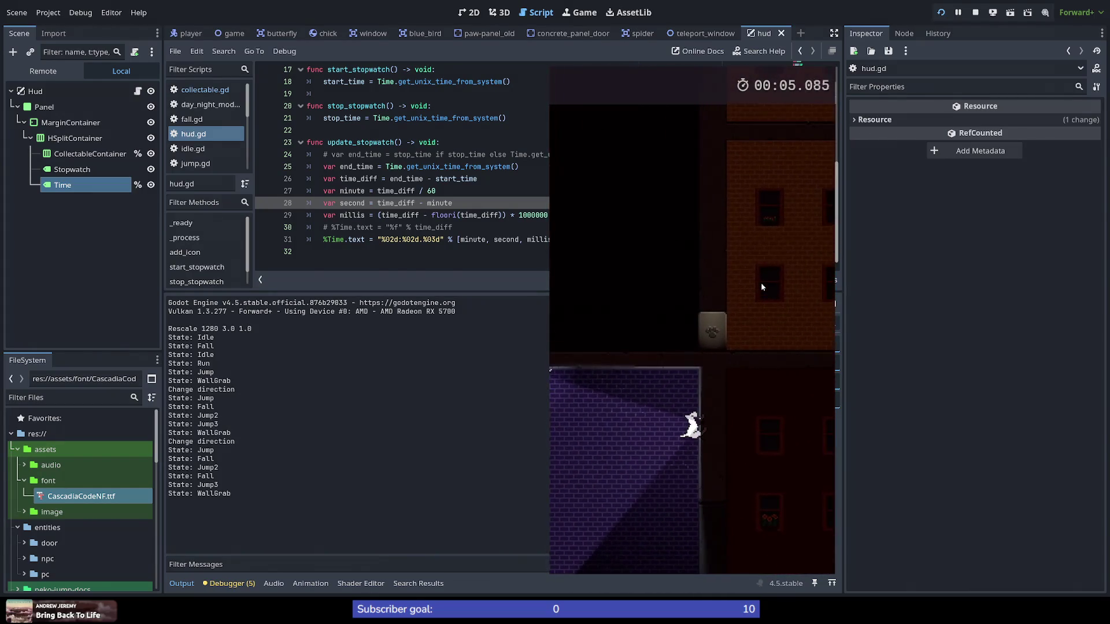
pyautogui.press('Right')
pyautogui.press('space')
pyautogui.press('space')
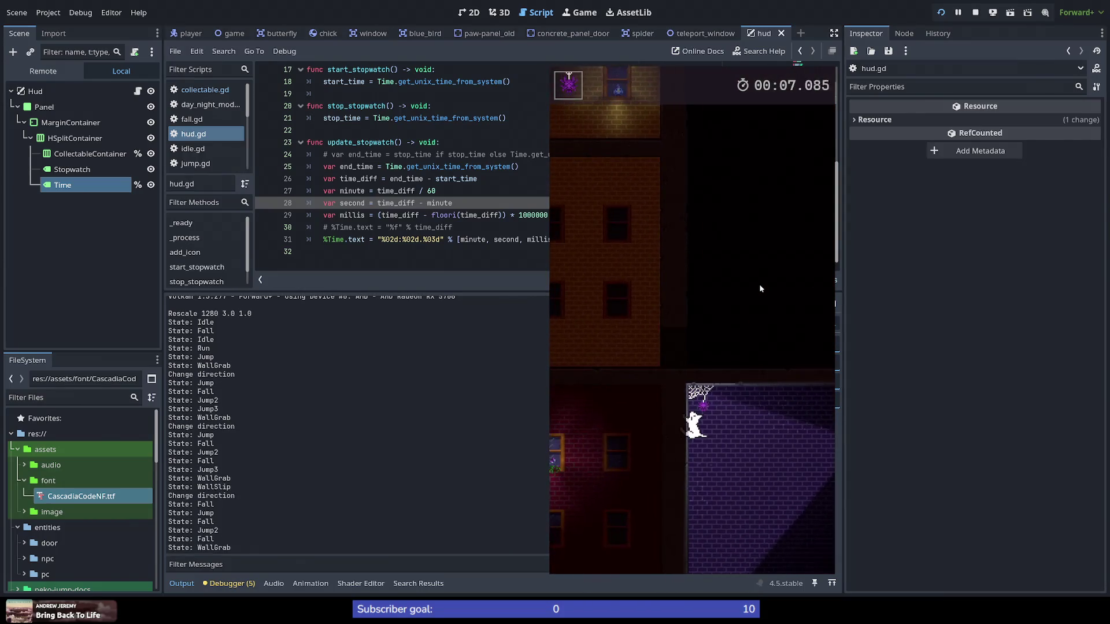
pyautogui.press('space')
pyautogui.press('space')
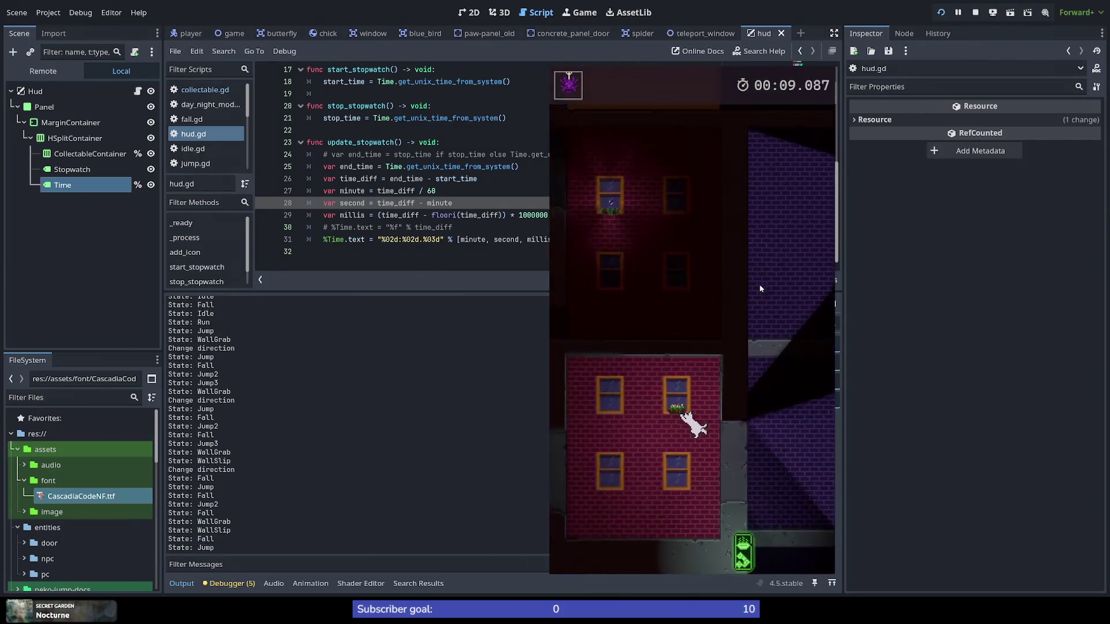
pyautogui.press('Left')
pyautogui.press('space')
pyautogui.press('space')
pyautogui.press('space')
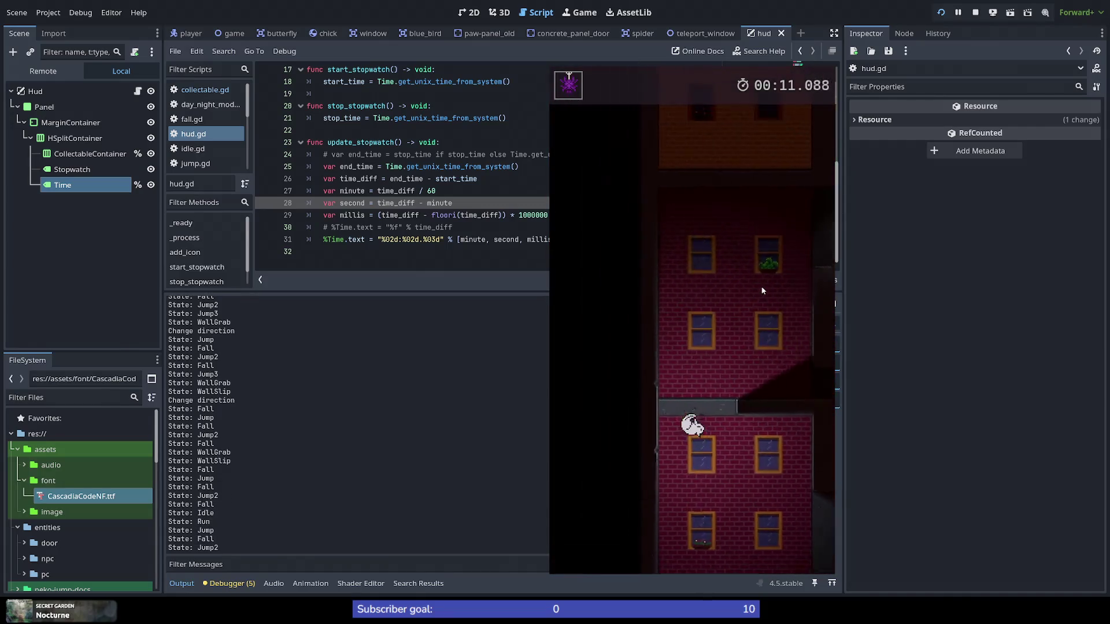
pyautogui.press('Right')
pyautogui.press('space')
pyautogui.press('space')
pyautogui.press('space')
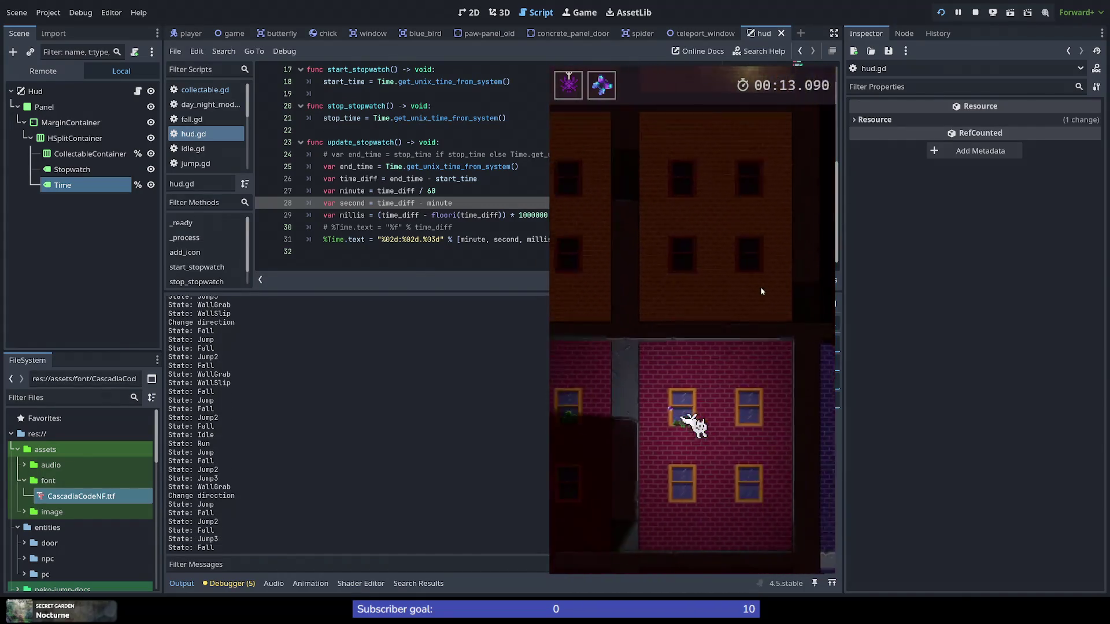
pyautogui.press('space')
pyautogui.press('space')
pyautogui.press('space')
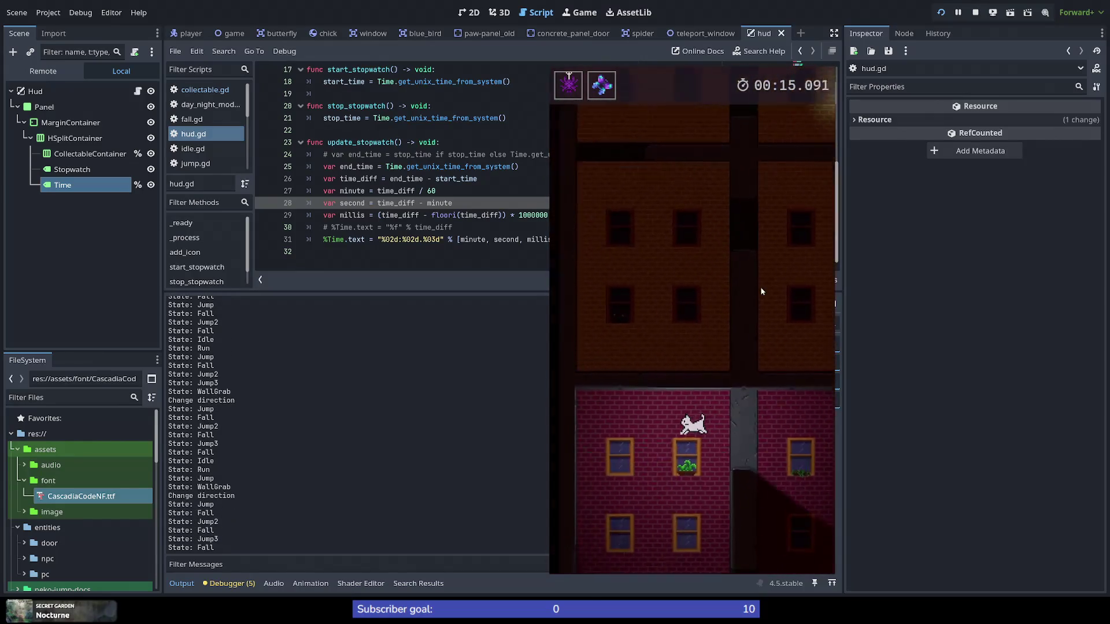
pyautogui.press('Right')
pyautogui.press('space')
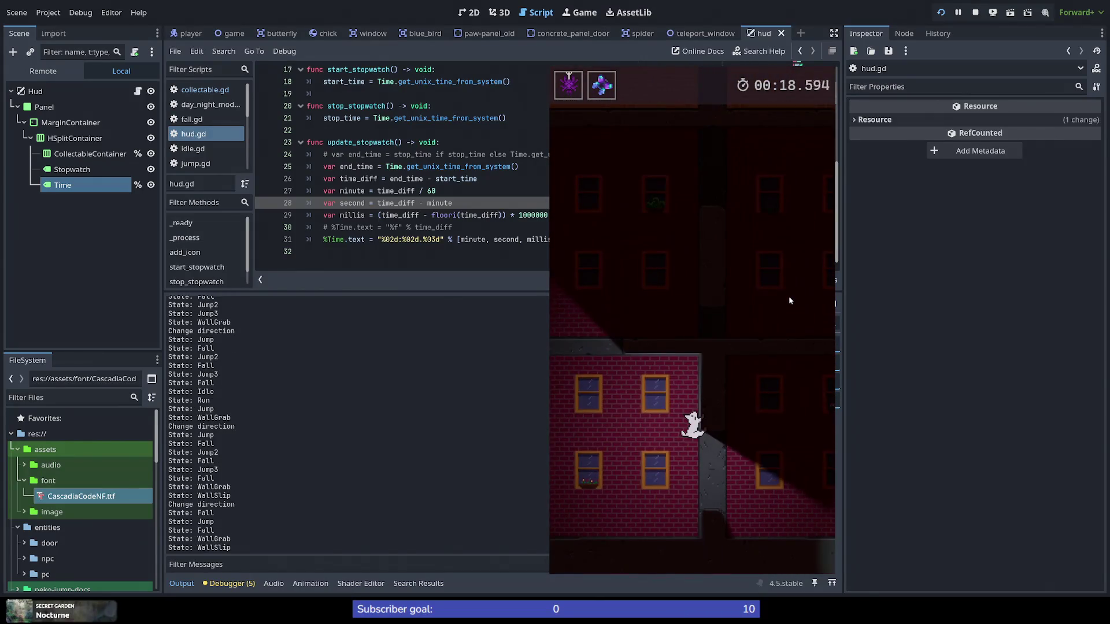
pyautogui.press('space')
pyautogui.press('Right')
pyautogui.press('space')
pyautogui.press('space')
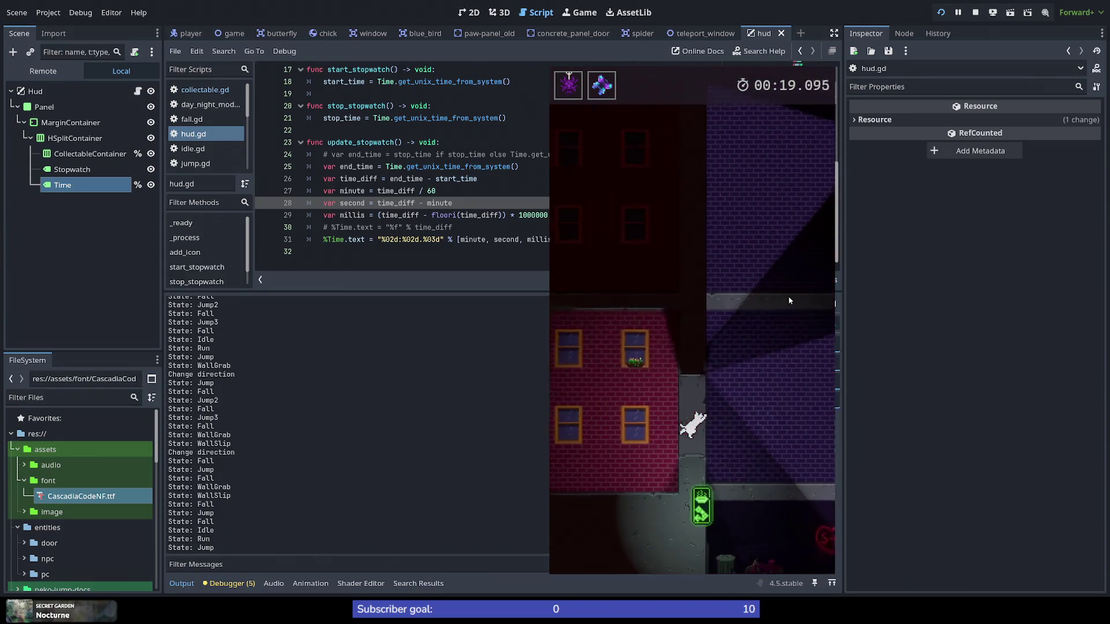
pyautogui.press('space')
pyautogui.press('space')
pyautogui.press('space')
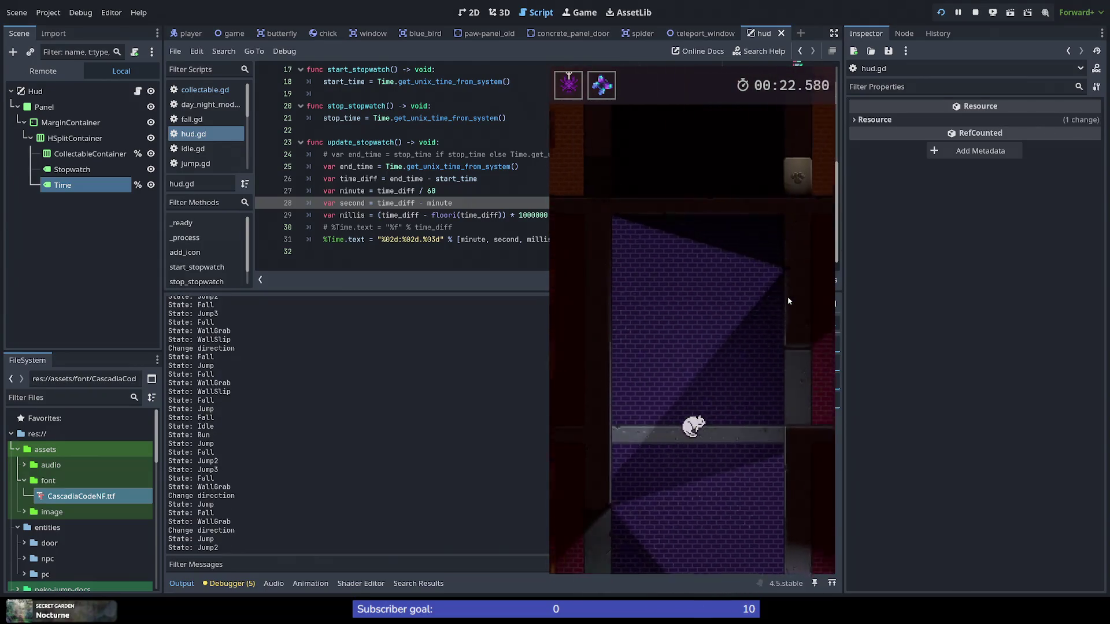
pyautogui.press('space')
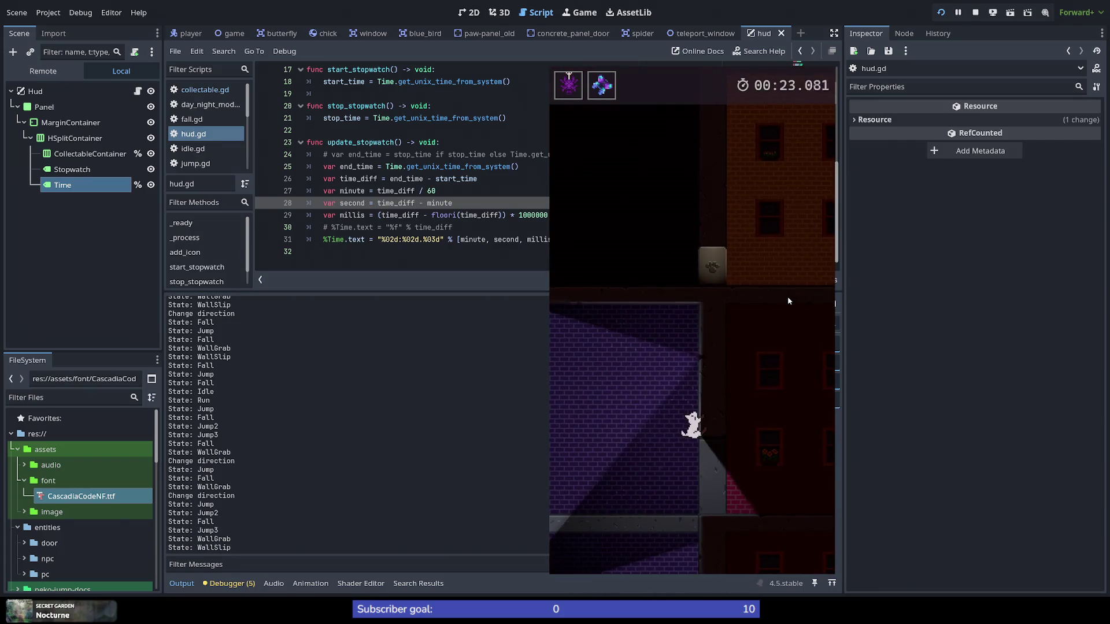
pyautogui.press('space')
pyautogui.press('Right')
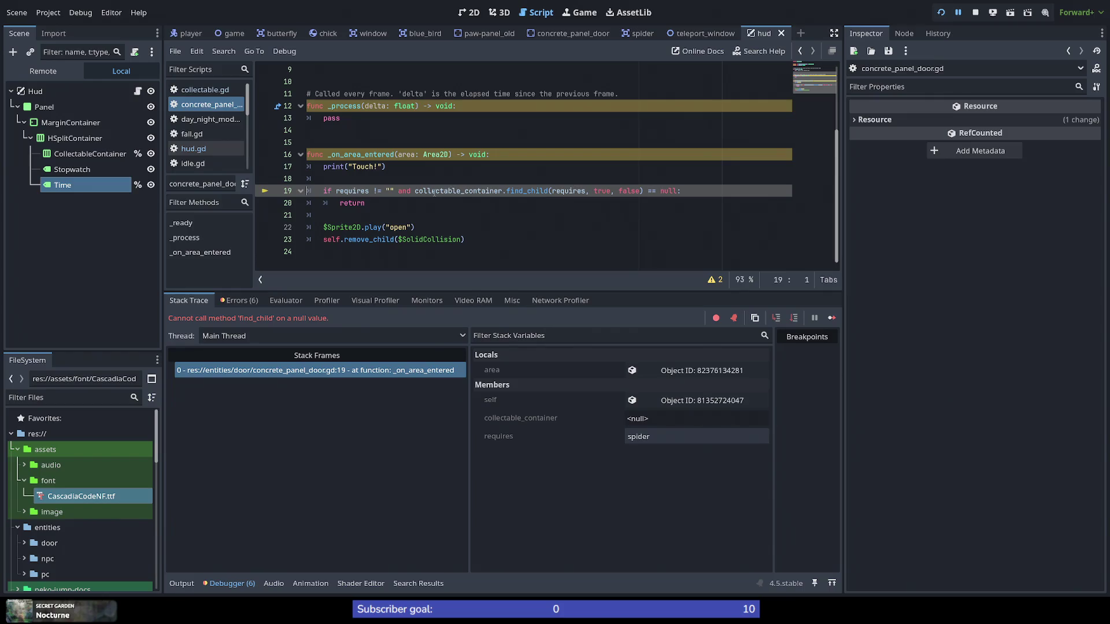
# Step: Inspect line 19's null collectable_container and find_child values, then bring up the Hud's hud.gd
pyautogui.doubleClick(437, 191)
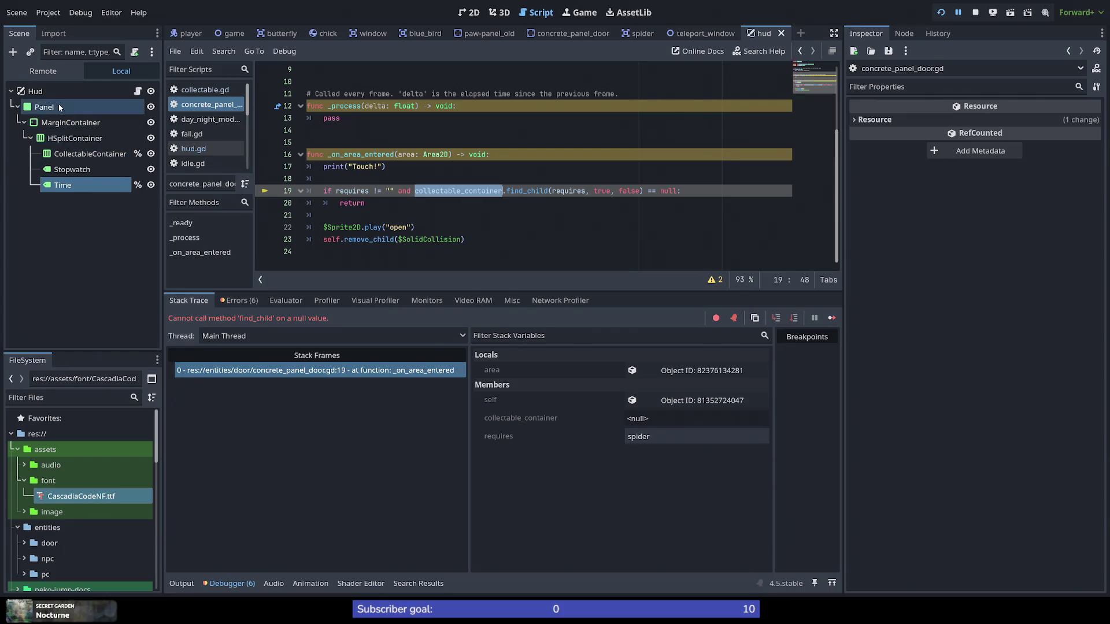
pyautogui.moveTo(441, 193)
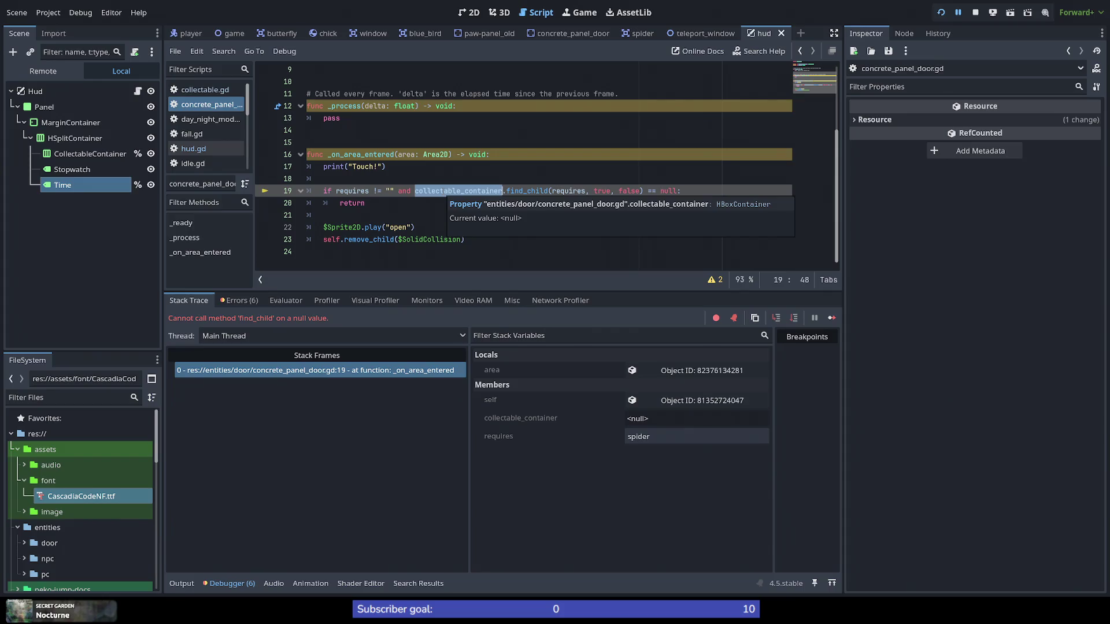
pyautogui.doubleClick(533, 191)
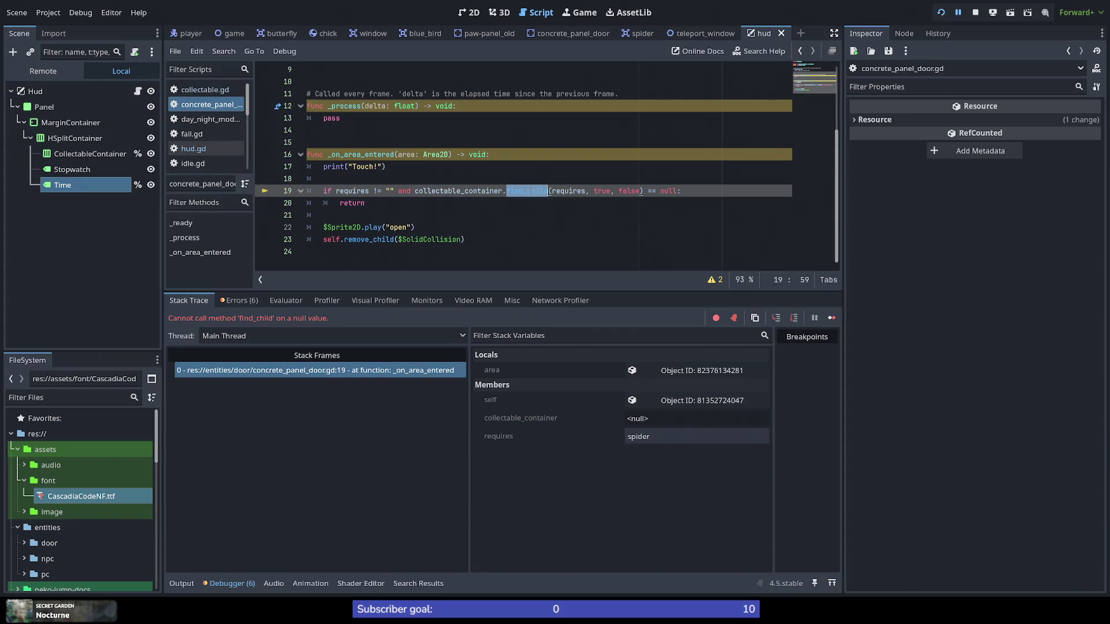
pyautogui.moveTo(566, 192)
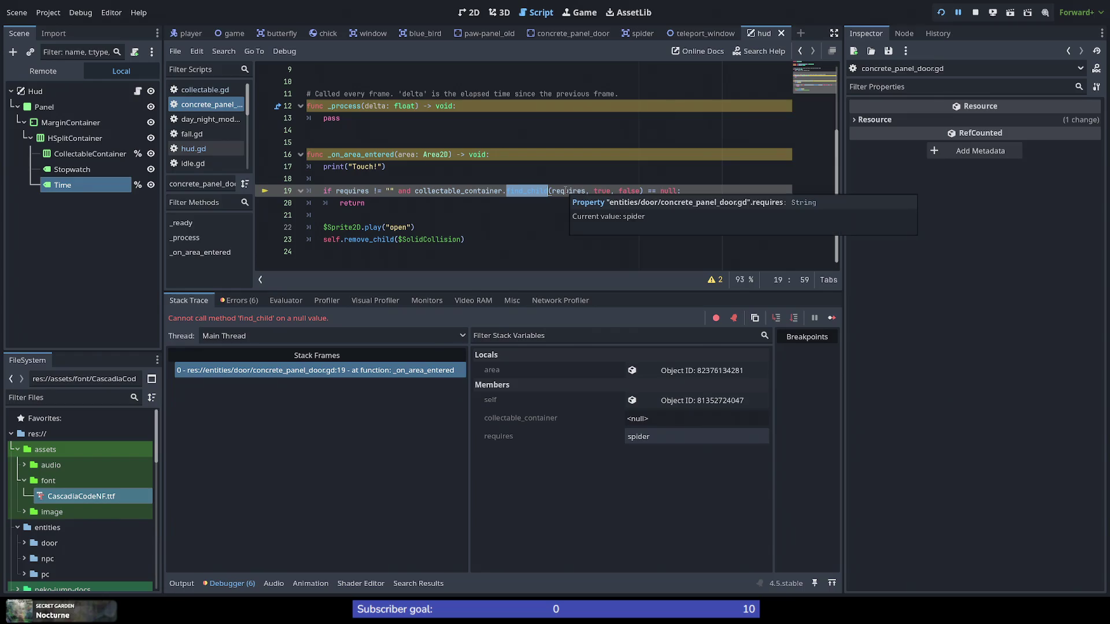
pyautogui.click(138, 92)
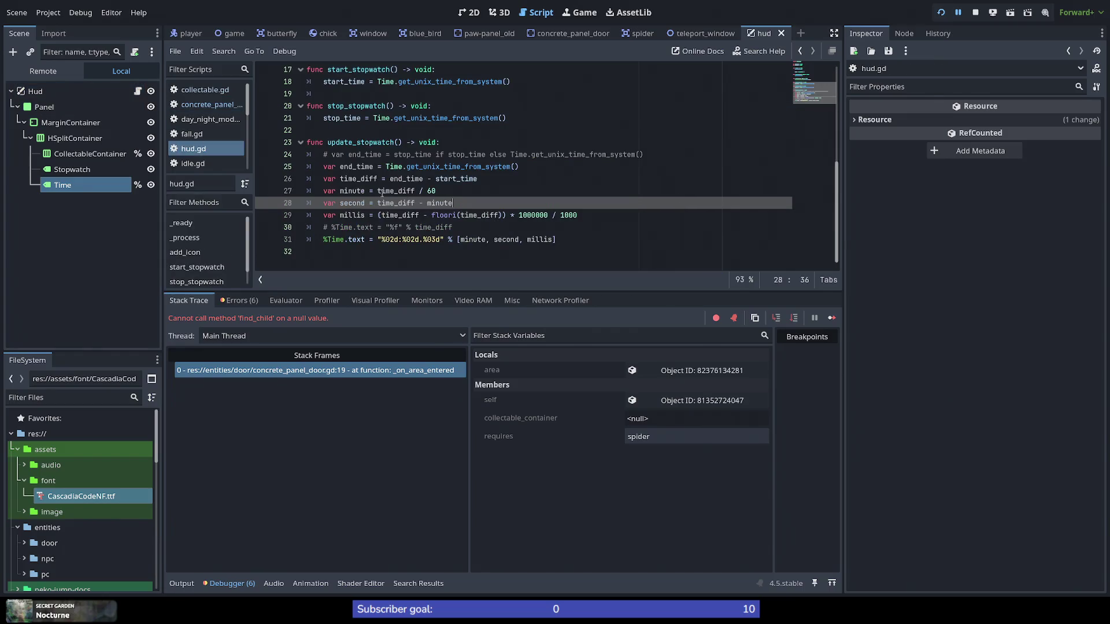
# Step: Open a new line below the add_icon function in hud.gd and start typing func
pyautogui.scroll(3, 340, 181)
pyautogui.scroll(-1, 344, 173)
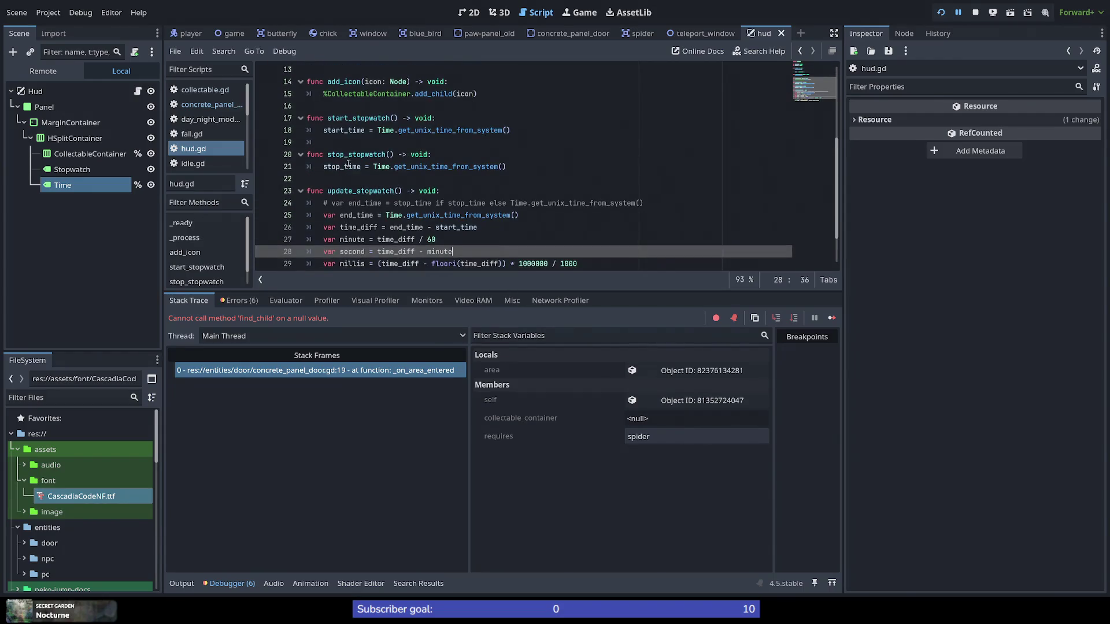
pyautogui.scroll(2, 344, 105)
pyautogui.click(344, 155)
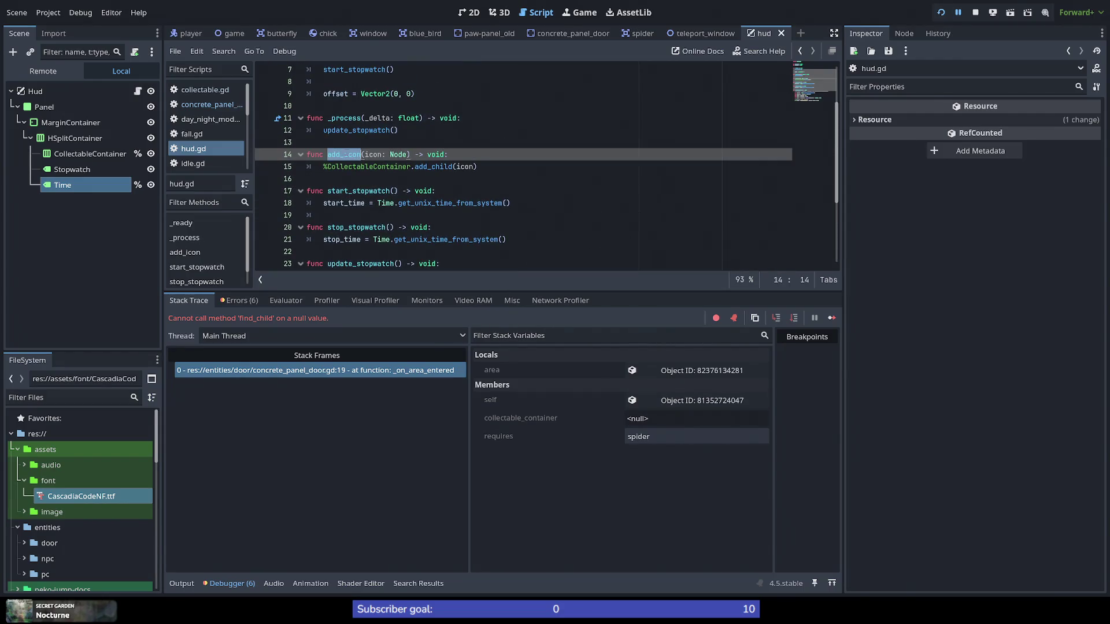
pyautogui.click(581, 180)
pyautogui.press('Return')
pyautogui.press('Return')
pyautogui.press('Up')
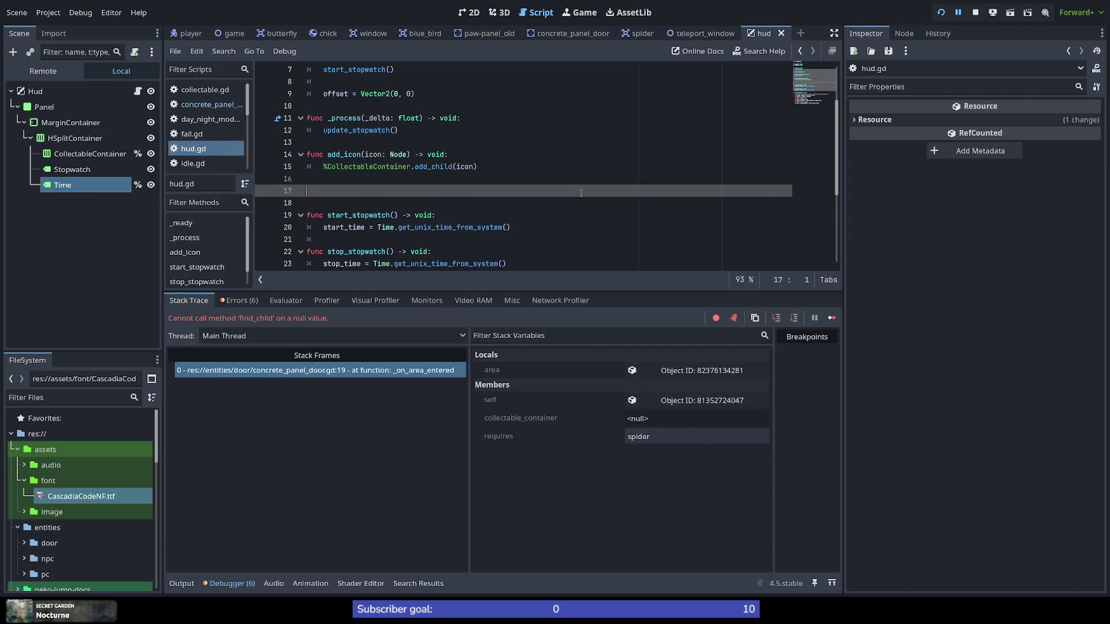
pyautogui.write('func')
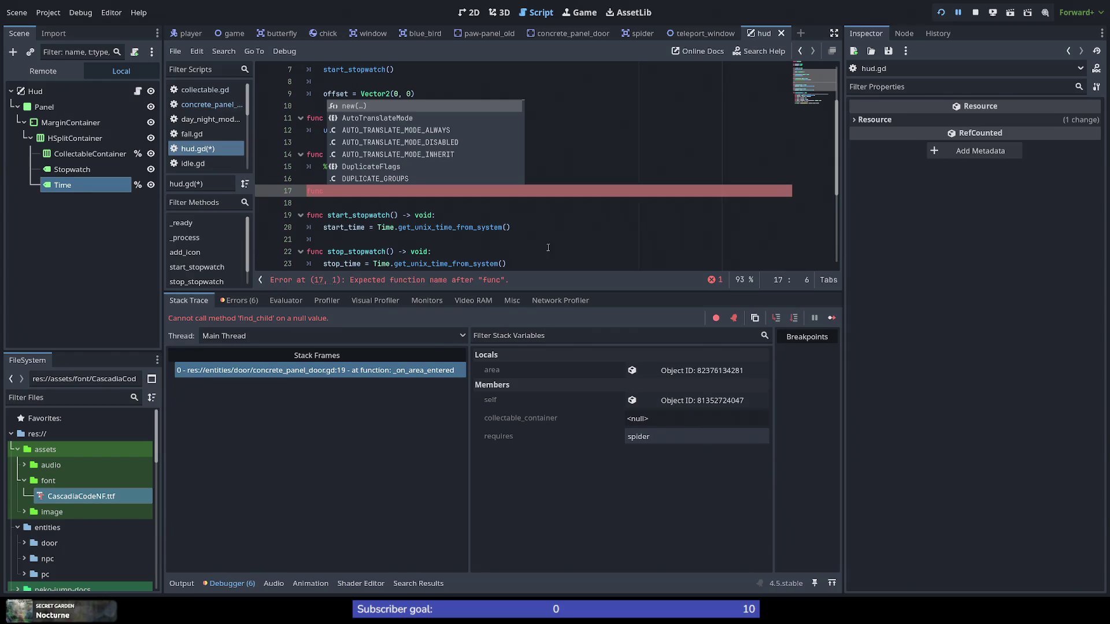
# Step: Rename add_icon to add_collectible and copy the new name
pyautogui.press('Escape')
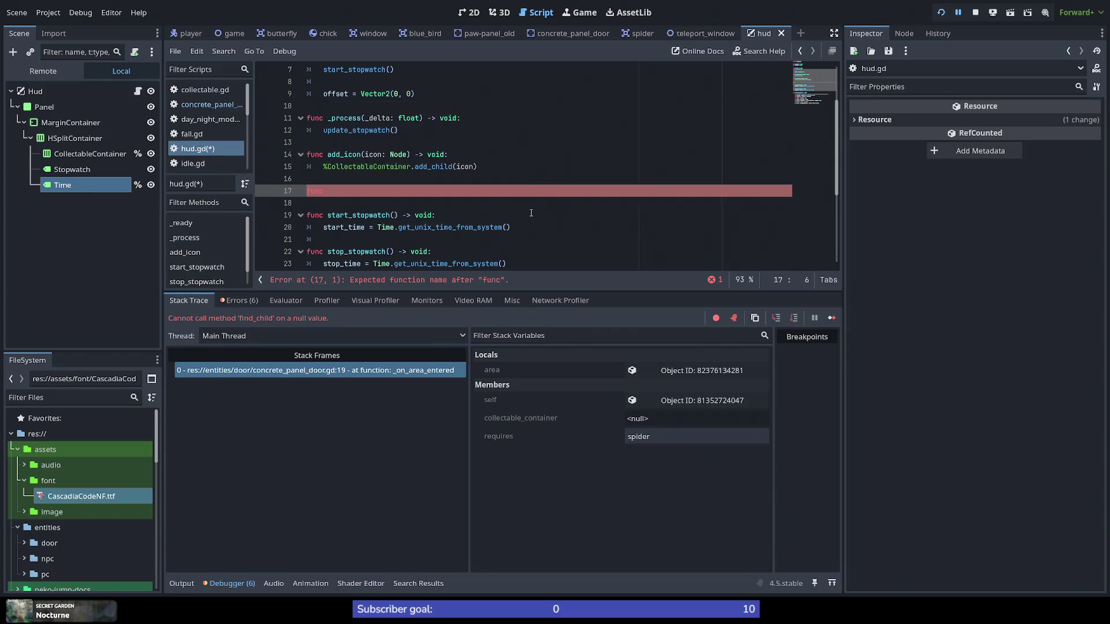
pyautogui.press('Up')
pyautogui.press('Up')
pyautogui.press('Up')
pyautogui.press('Right')
pyautogui.press('Right')
pyautogui.press('Right')
pyautogui.hotkey('shift', 'Right')
pyautogui.hotkey('shift', 'Right')
pyautogui.hotkey('shift', 'Right')
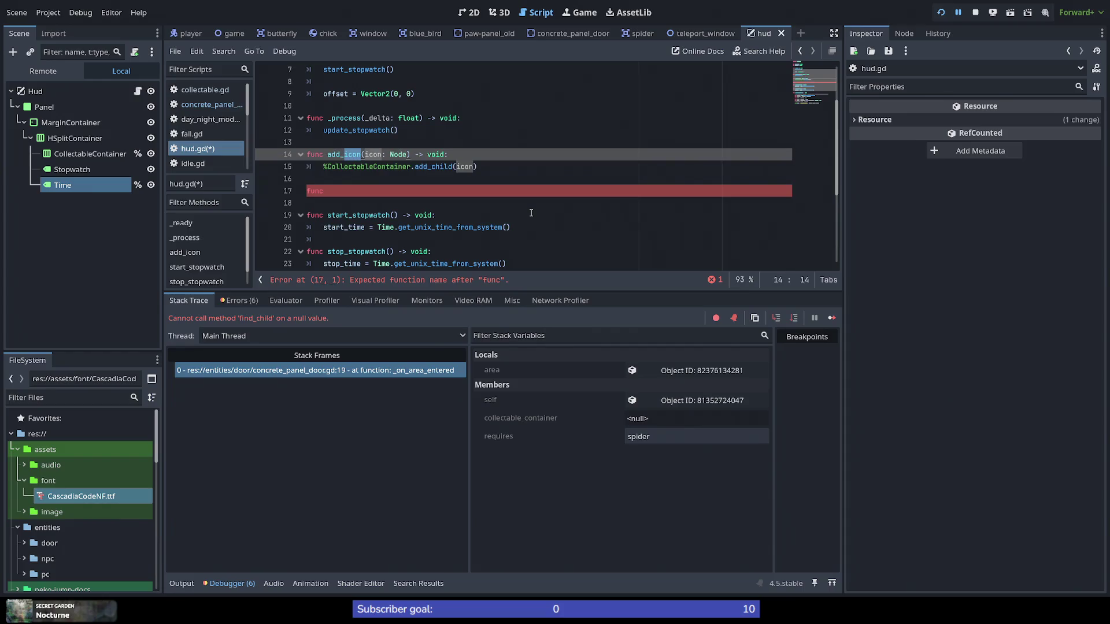
pyautogui.write('collect')
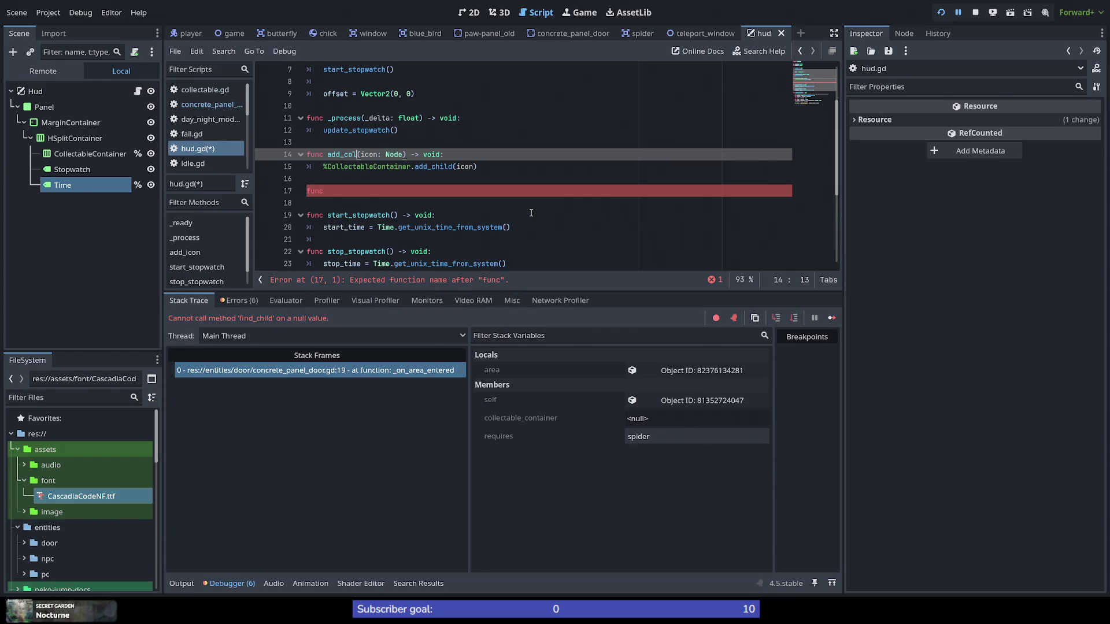
pyautogui.write('ible')
pyautogui.hotkey('ctrl', 'shift', 'Left')
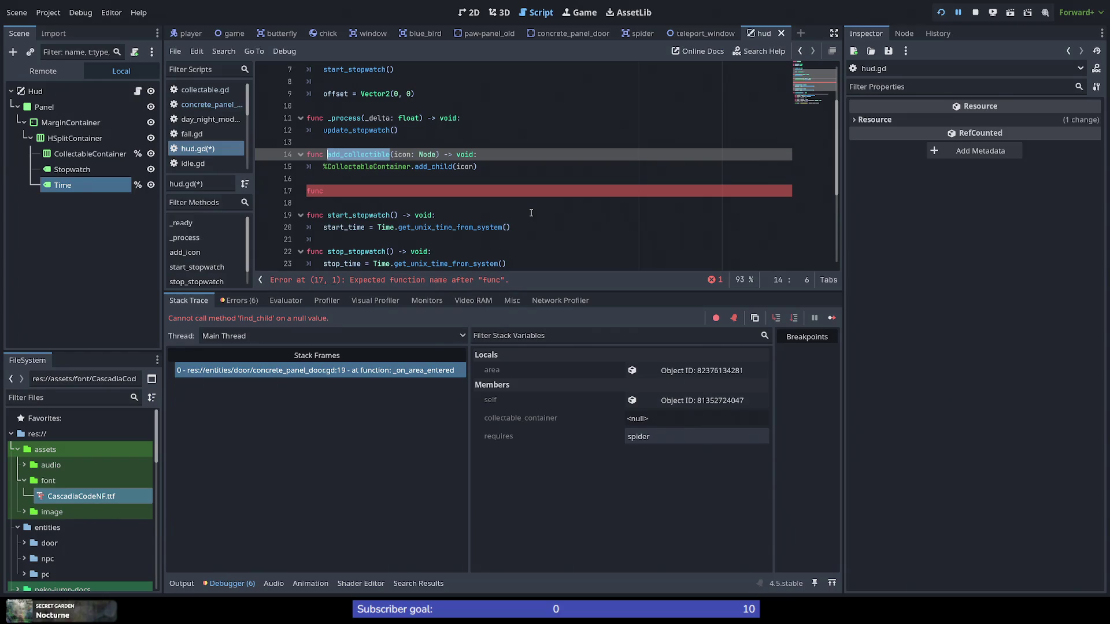
pyautogui.hotkey('ctrl', 'c')
# Step: Begin a func has_collectible( declaration on the new line
pyautogui.press('Down')
pyautogui.press('Down')
pyautogui.press('Down')
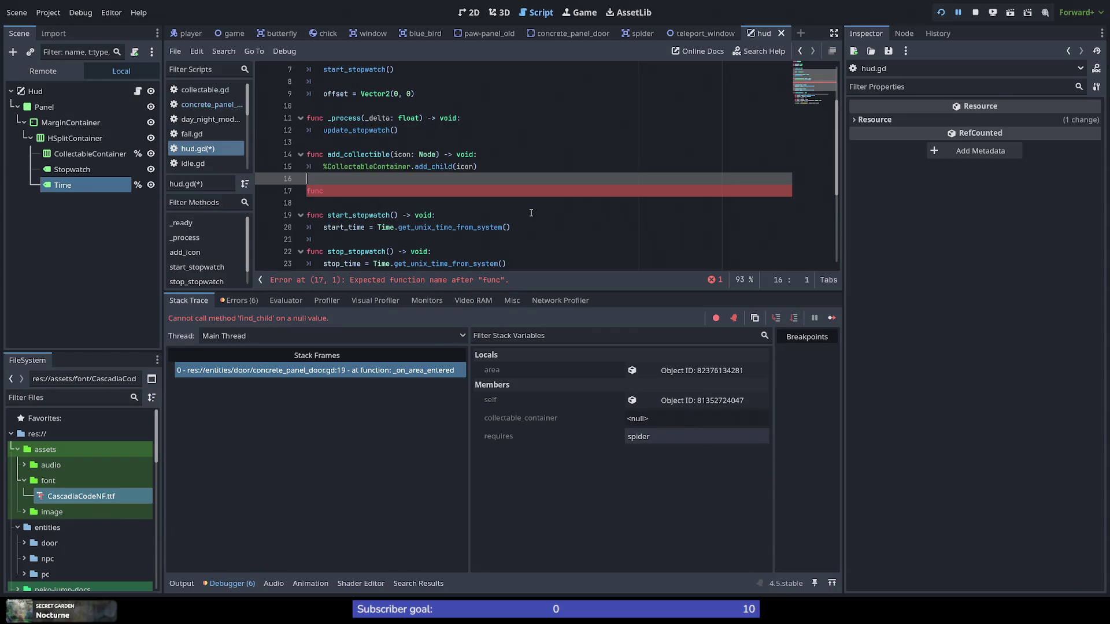
pyautogui.hotkey('ctrl', 'v')
pyautogui.hotkey('ctrl', 'Left')
pyautogui.press('Delete')
pyautogui.press('Delete')
pyautogui.press('Delete')
pyautogui.write('c')
pyautogui.press('BackSpace')
pyautogui.write('has')
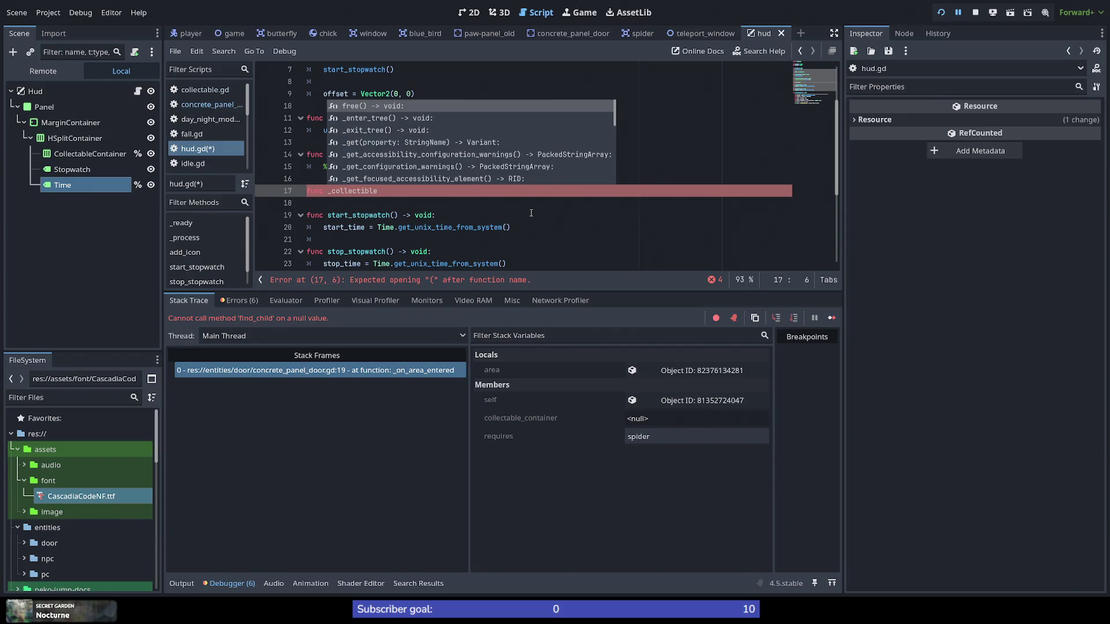
pyautogui.press('End')
pyautogui.write('(')
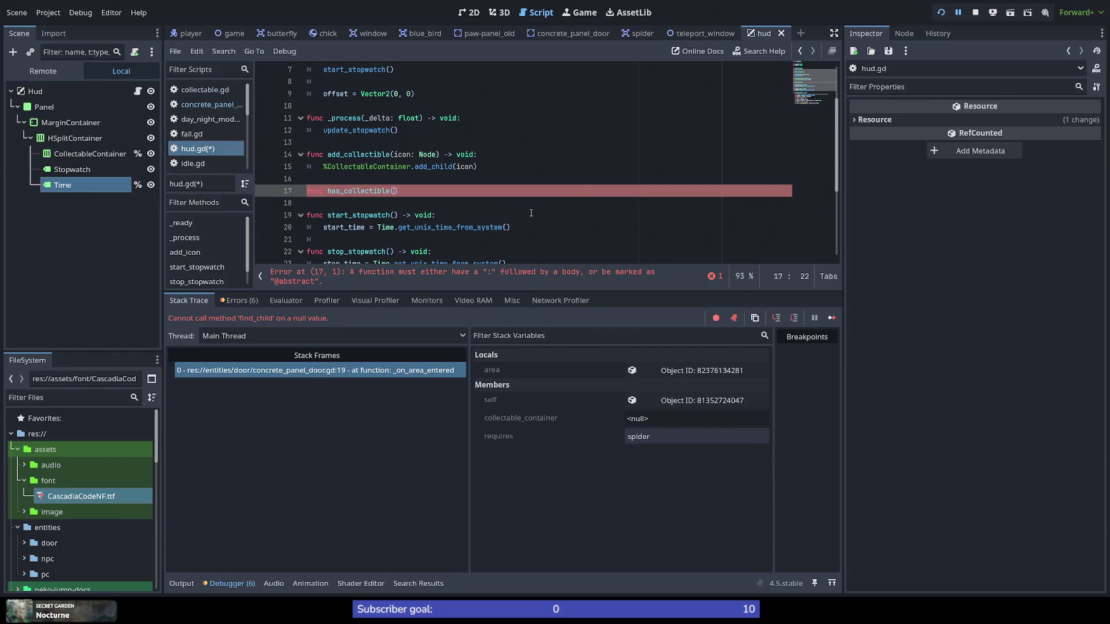
# Step: Change collectable.gd to call %Hud.add_collectible(icon), save, and return to the door's line 19
pyautogui.click(205, 90)
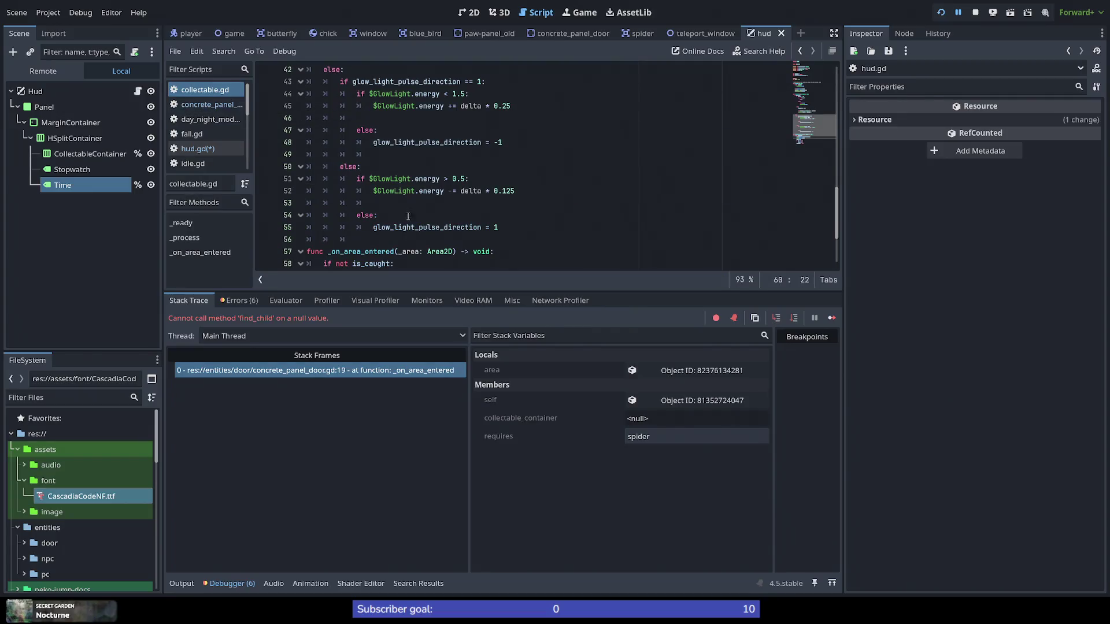
pyautogui.scroll(-1, 419, 191)
pyautogui.scroll(-3, 419, 191)
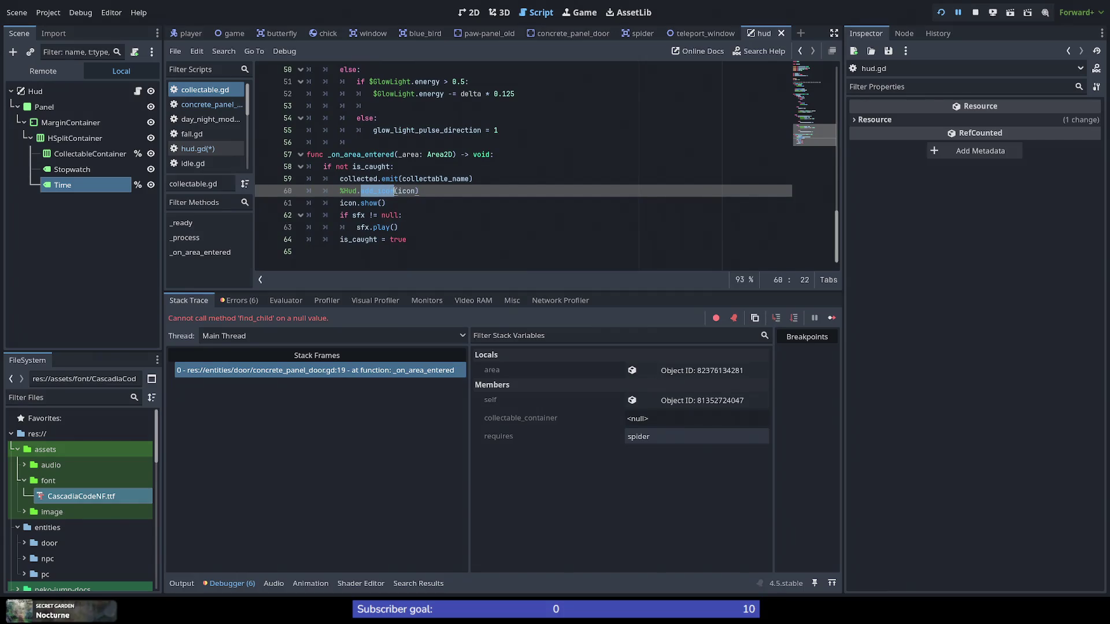
pyautogui.write('add_collectible')
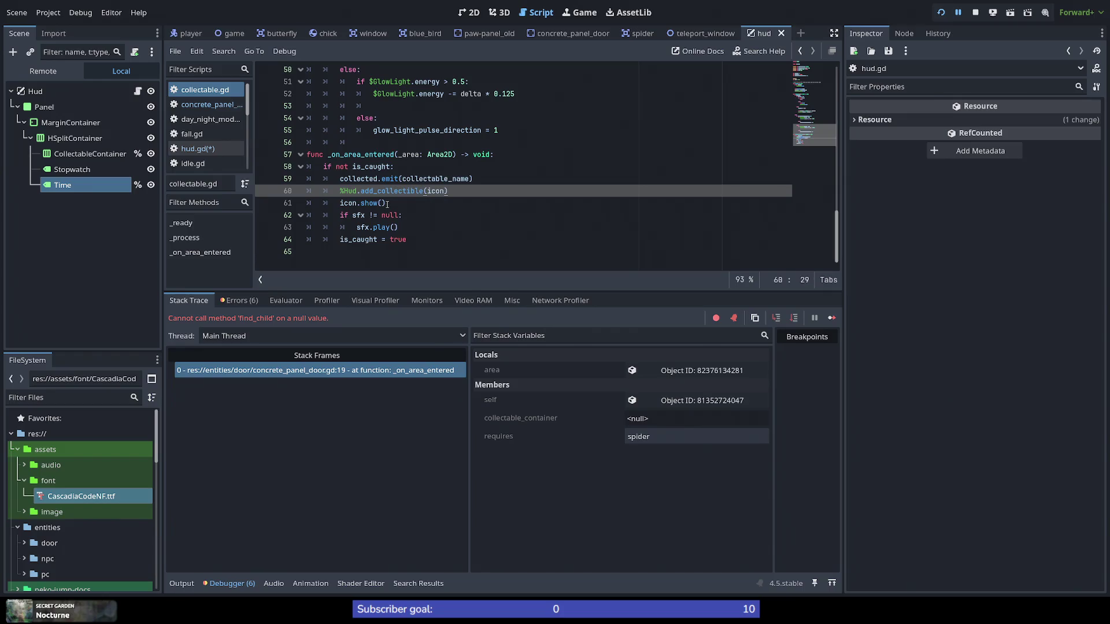
pyautogui.hotkey('ctrl', 's')
pyautogui.scroll(10, 388, 192)
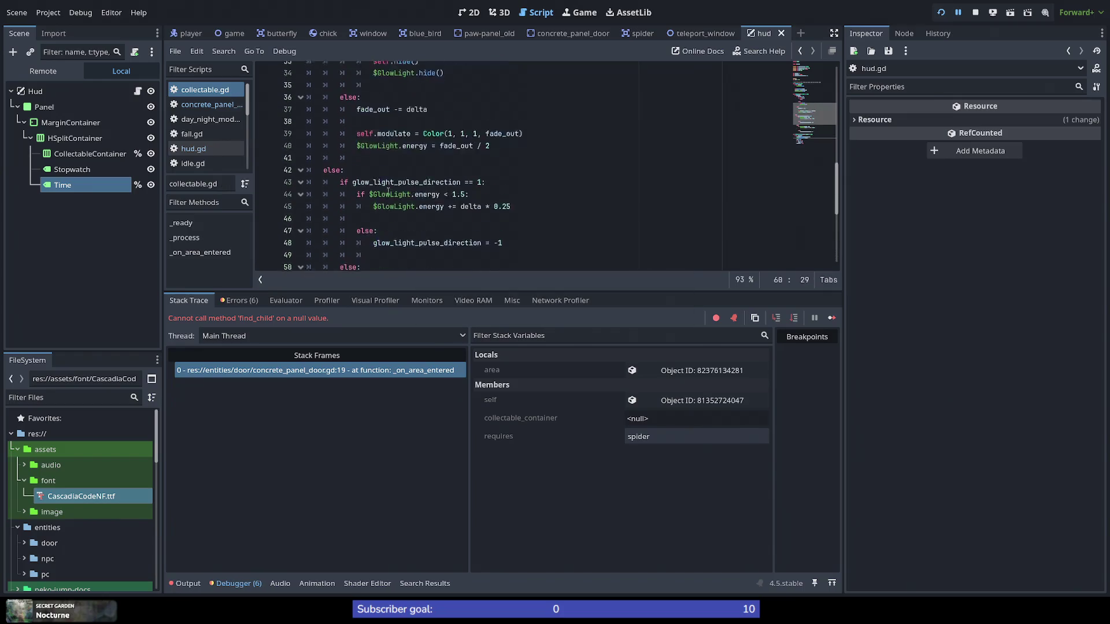
pyautogui.scroll(-10, 388, 192)
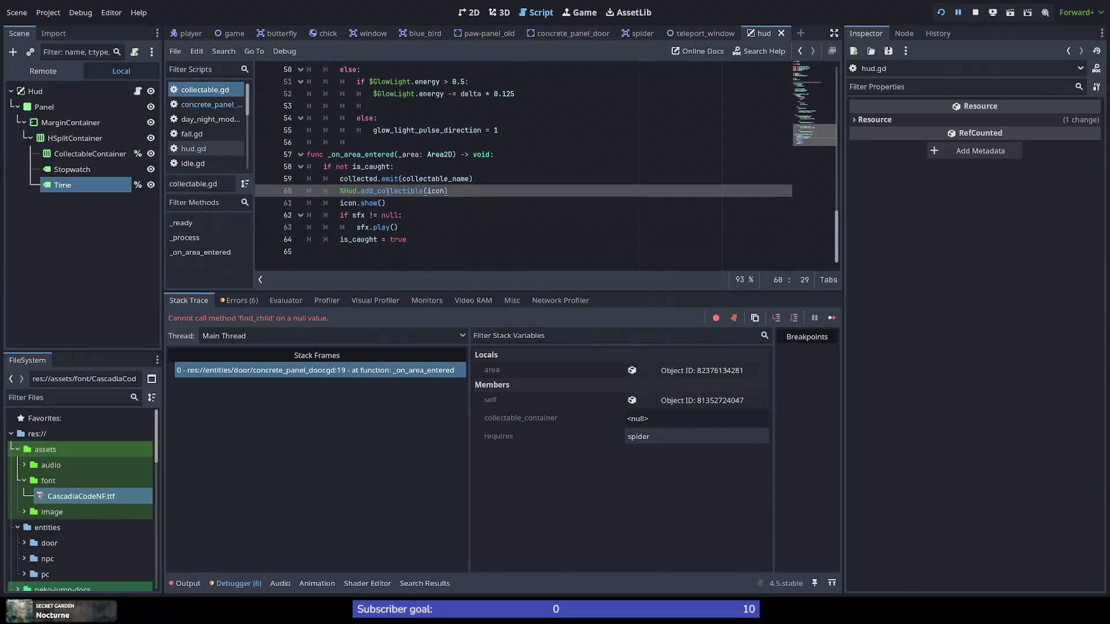
pyautogui.click(311, 370)
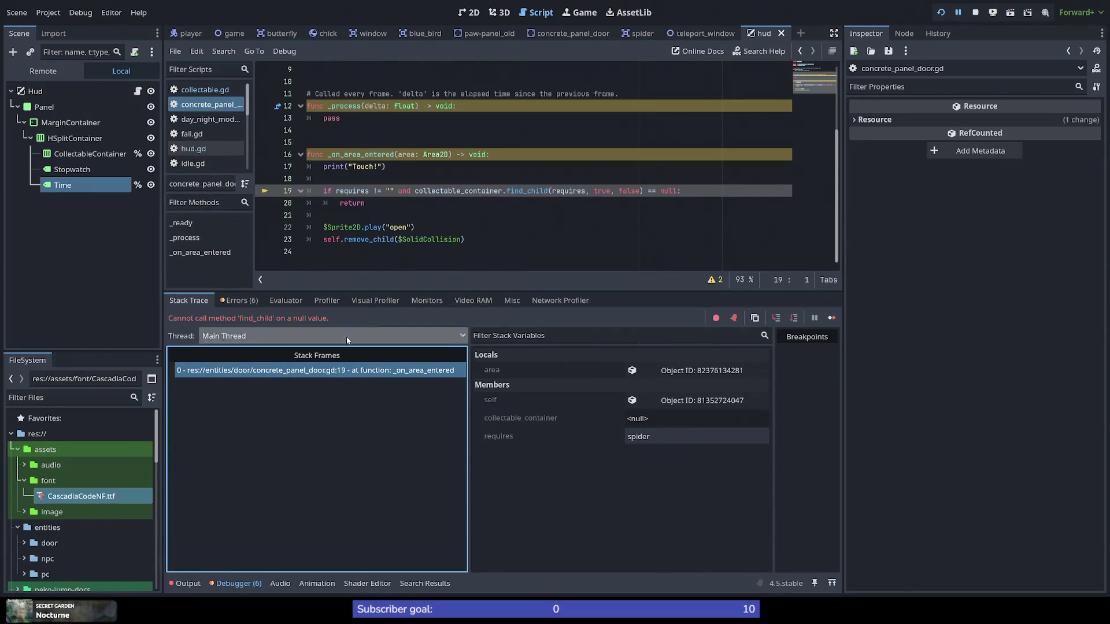
# Step: Try swapping collectable_container for %Hud on line 19, then undo back to the original condition
pyautogui.doubleClick(451, 191)
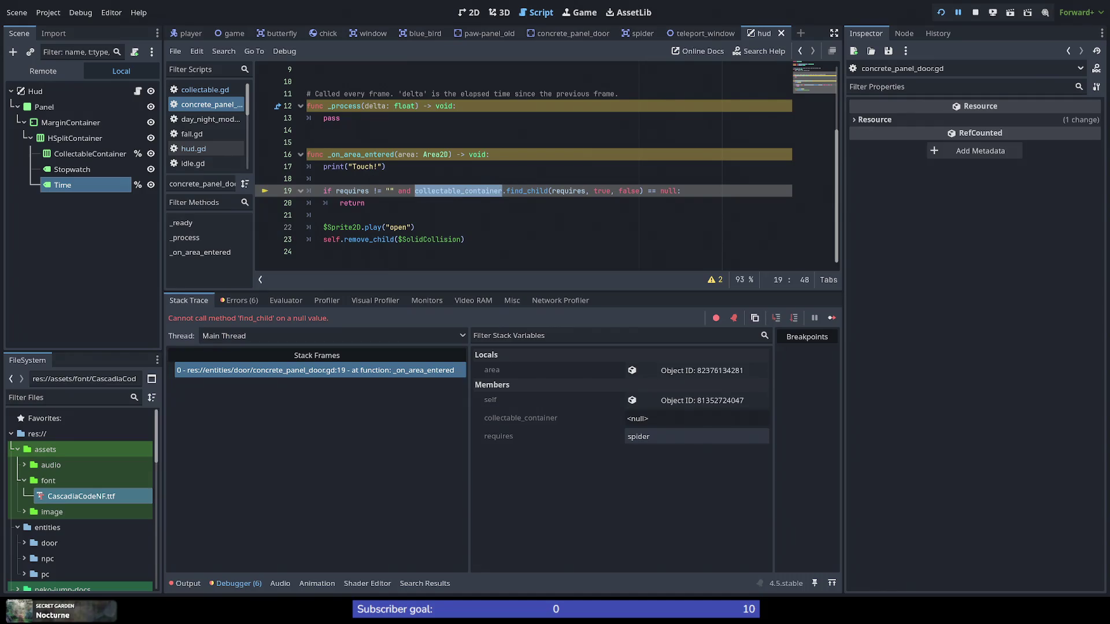
pyautogui.moveTo(491, 191)
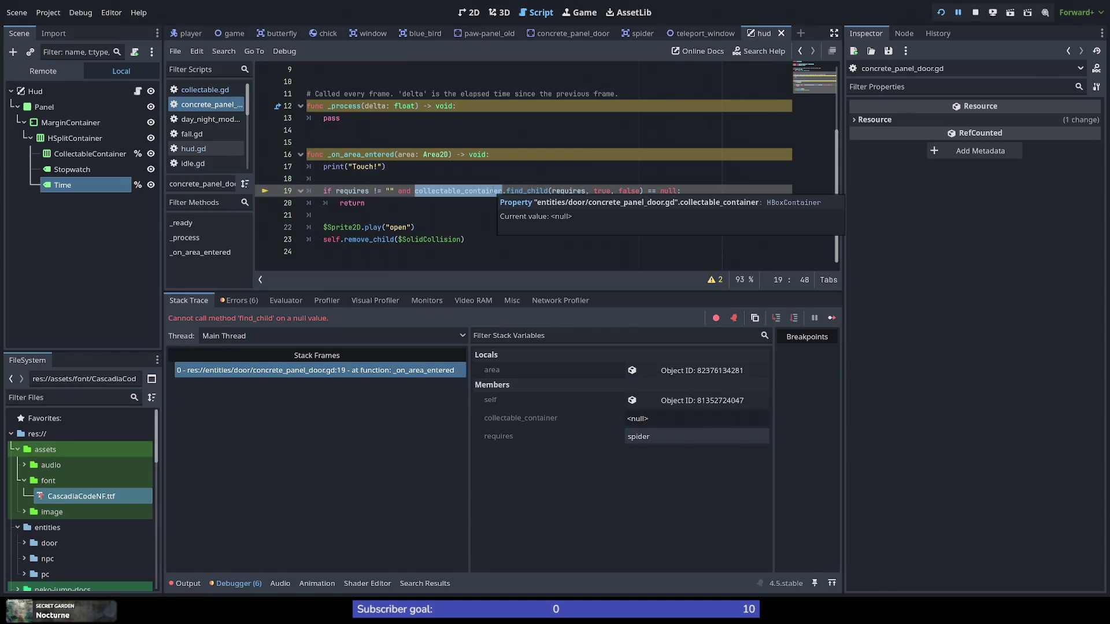
pyautogui.write('%')
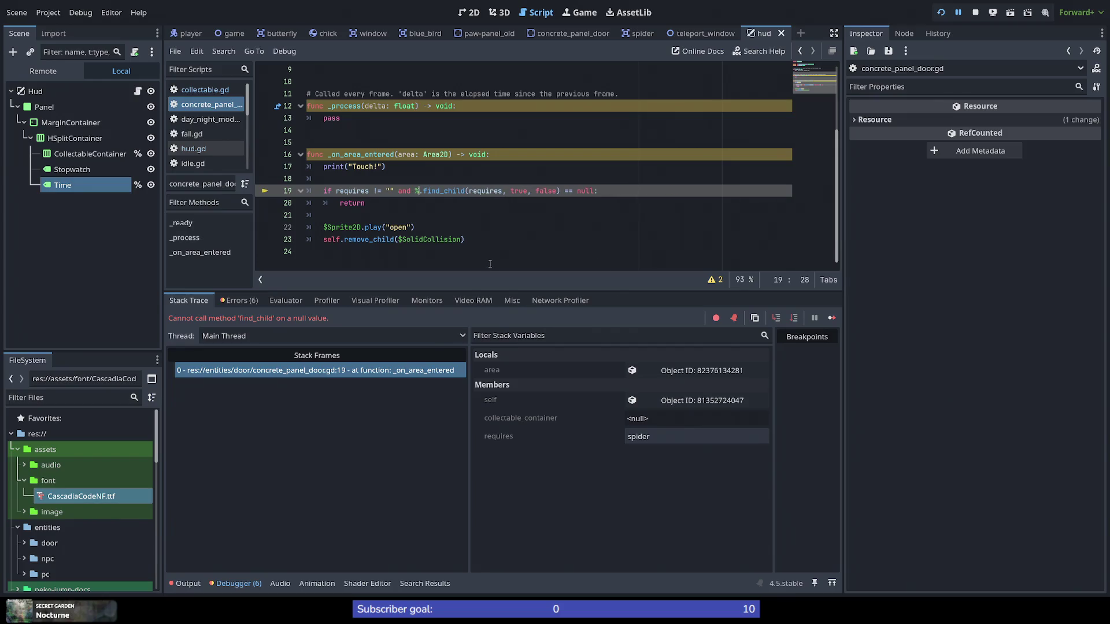
pyautogui.write('Hud')
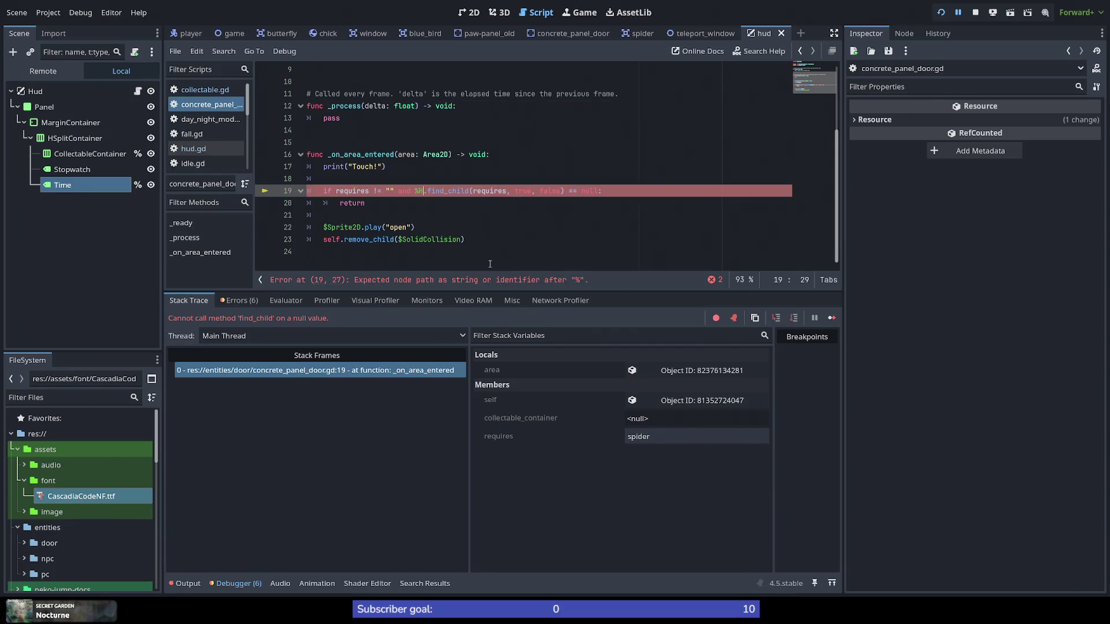
pyautogui.press('Right')
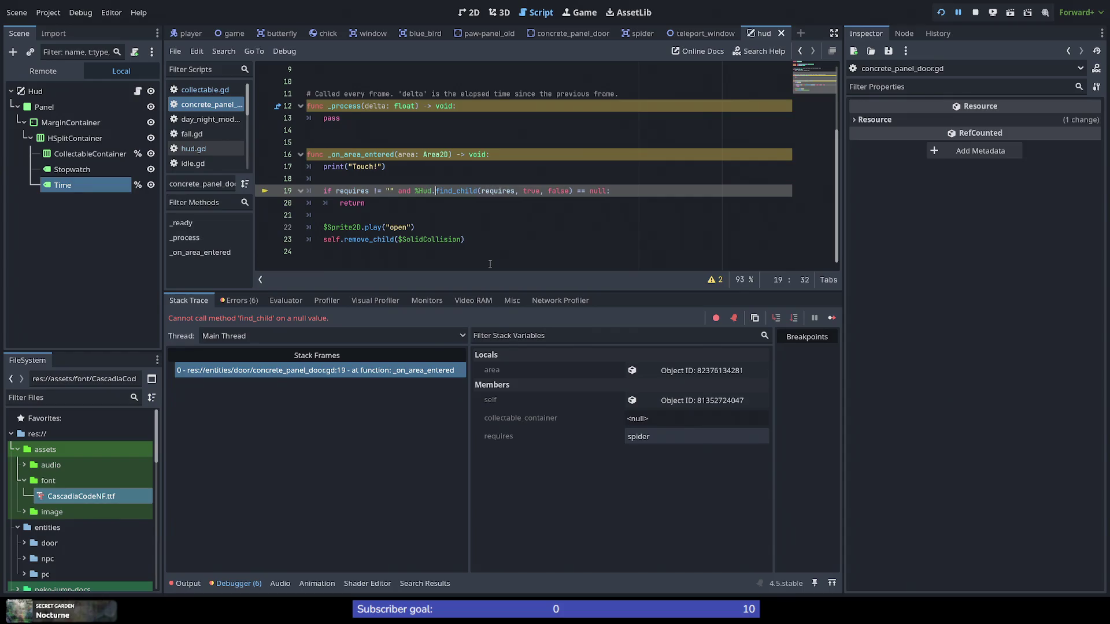
pyautogui.hotkey('ctrl', 'shift', 'Right')
pyautogui.hotkey('ctrl', 'z')
pyautogui.hotkey('ctrl', 'z')
# Step: Select the collectable_container.find_child(...) call through false on line 19
pyautogui.press('Left')
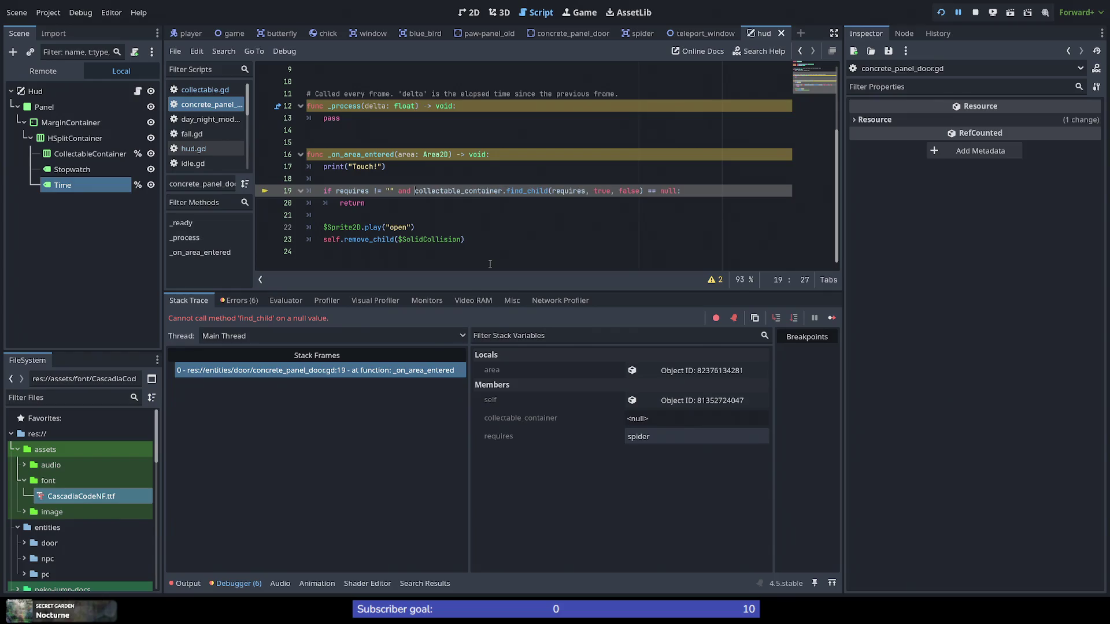
pyautogui.hotkey('shift', 'End')
pyautogui.hotkey('shift', 'Left')
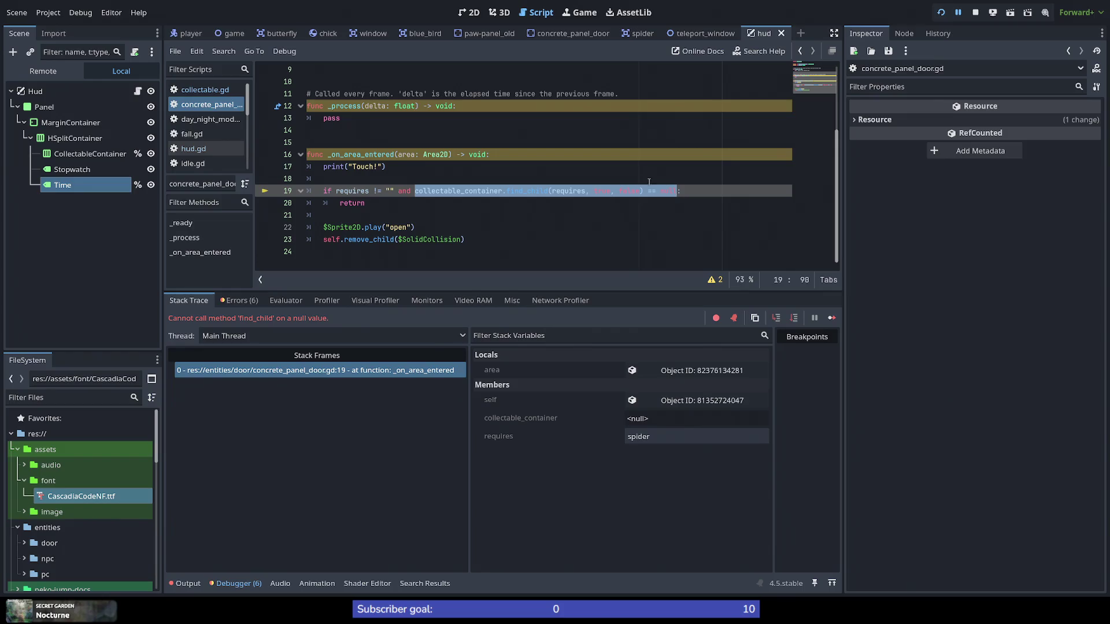
pyautogui.doubleClick(565, 192)
pyautogui.scroll(3, 433, 222)
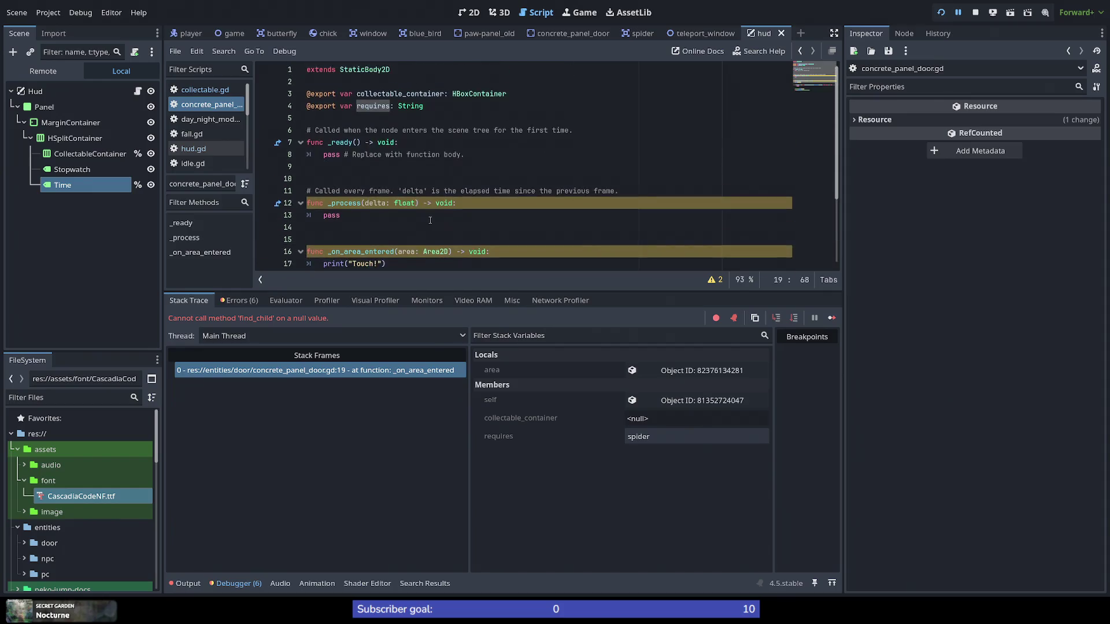
pyautogui.scroll(-3, 500, 214)
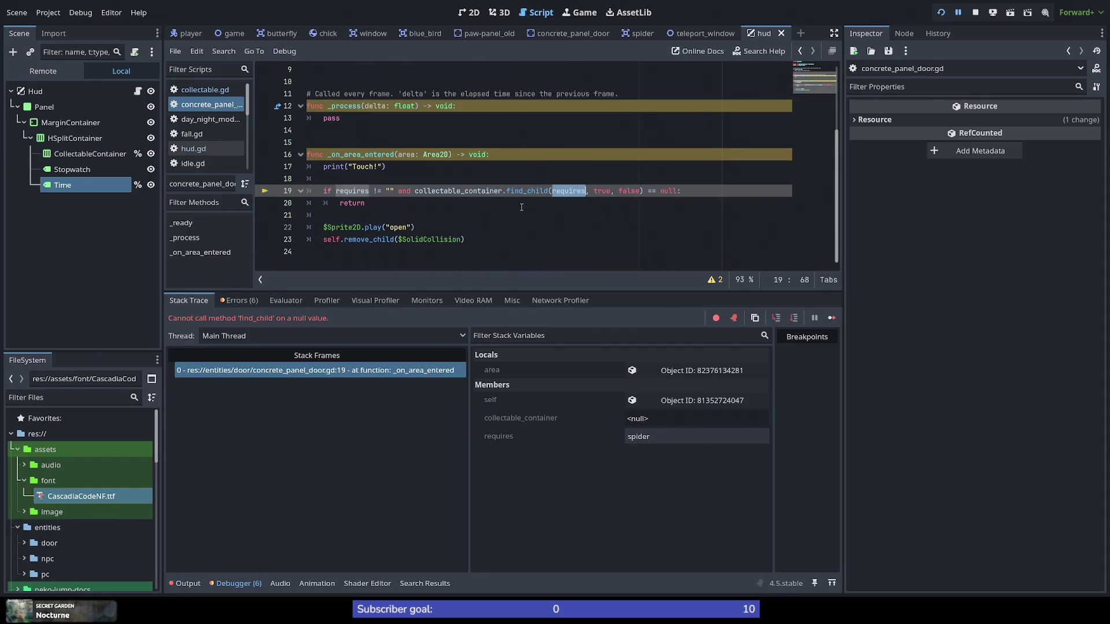
pyautogui.scroll(1, 521, 207)
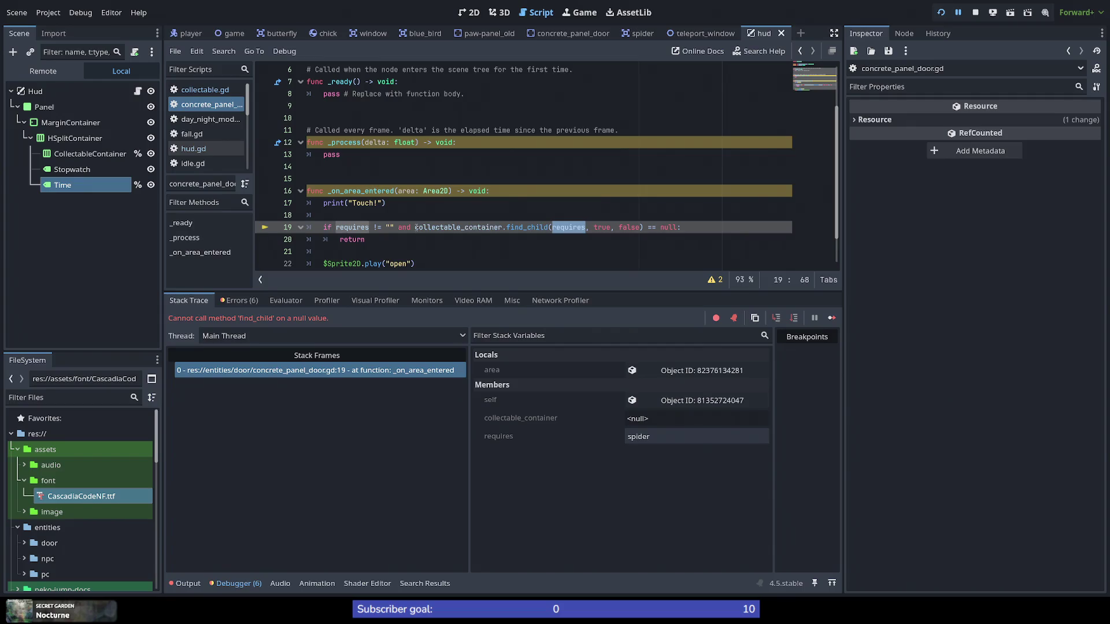
pyautogui.moveTo(415, 227)
pyautogui.mouseDown()
pyautogui.moveTo(680, 227)
pyautogui.moveTo(643, 227)
pyautogui.mouseUp()
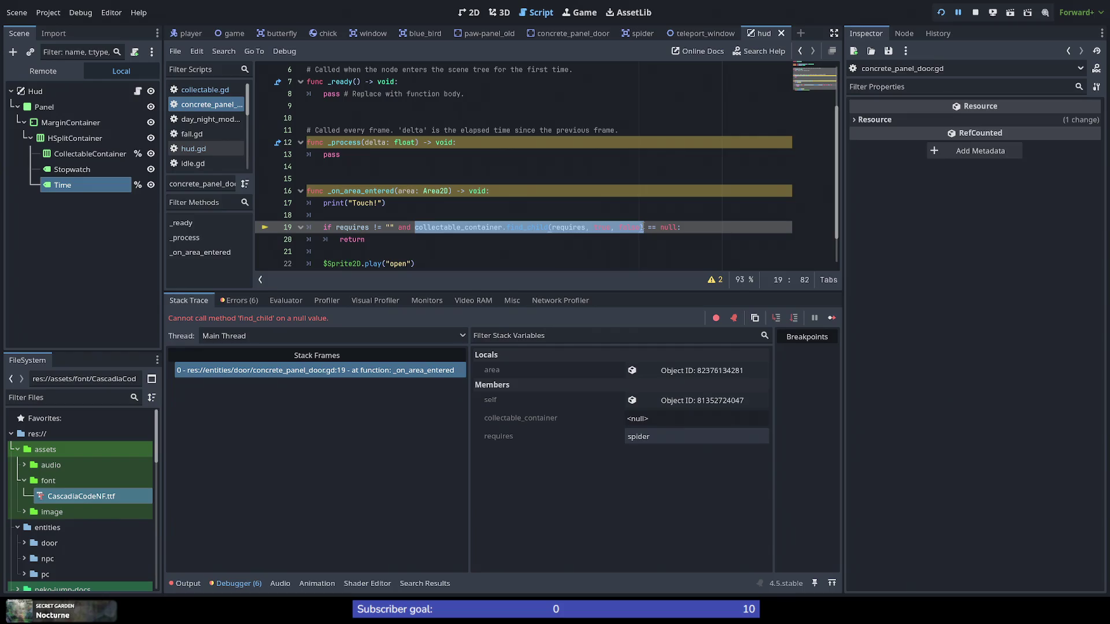
pyautogui.scroll(-2, 547, 244)
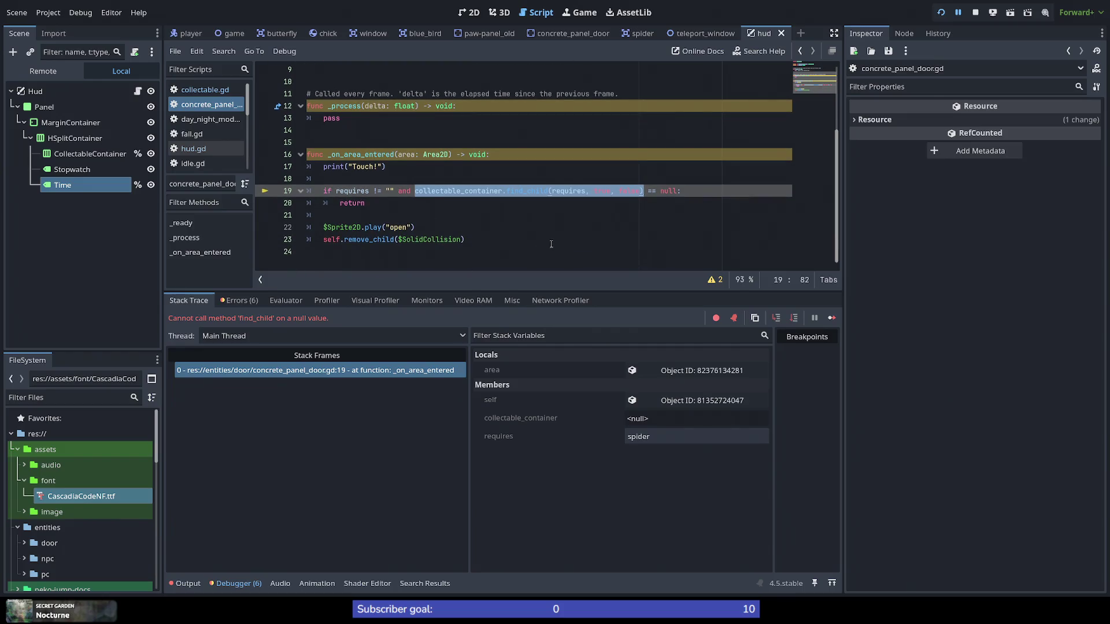
pyautogui.scroll(2, 547, 244)
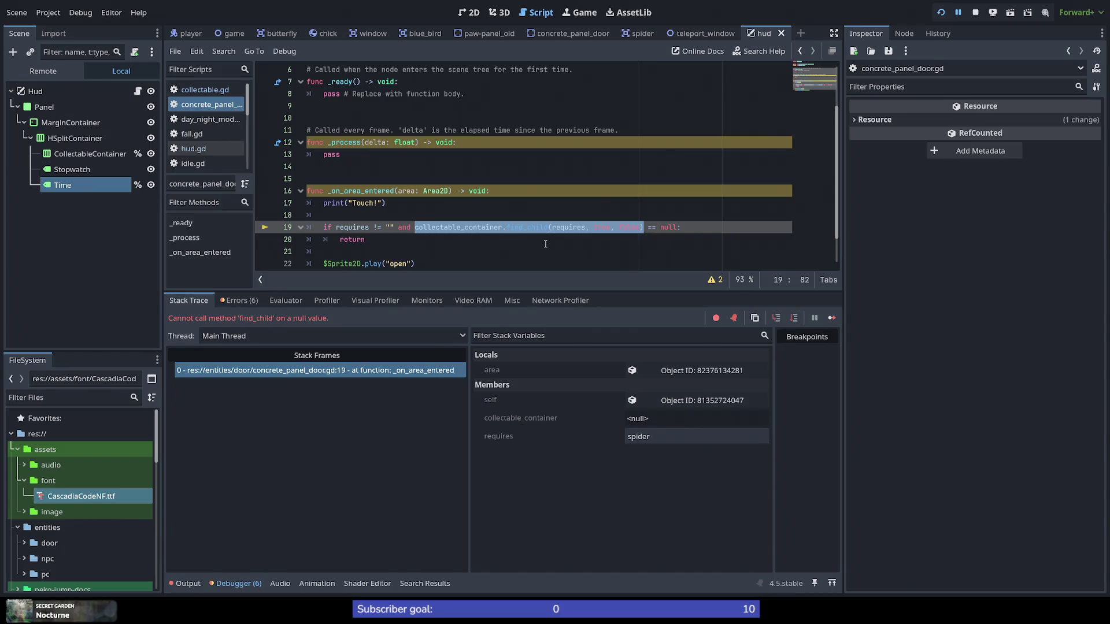
# Step: Replace the selected call with 'not %Hud.has_collectible(requires)'
pyautogui.press('BackSpace')
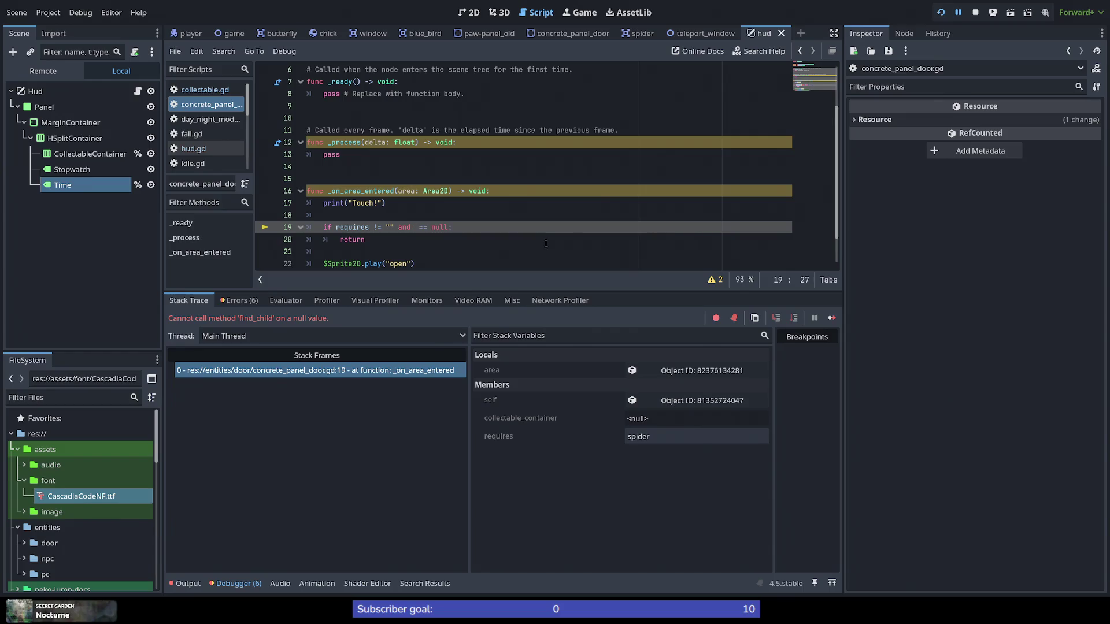
pyautogui.write('%hu')
pyautogui.press('BackSpace')
pyautogui.press('BackSpace')
pyautogui.press('BackSpace')
pyautogui.write('not ')
pyautogui.write('%Hud.')
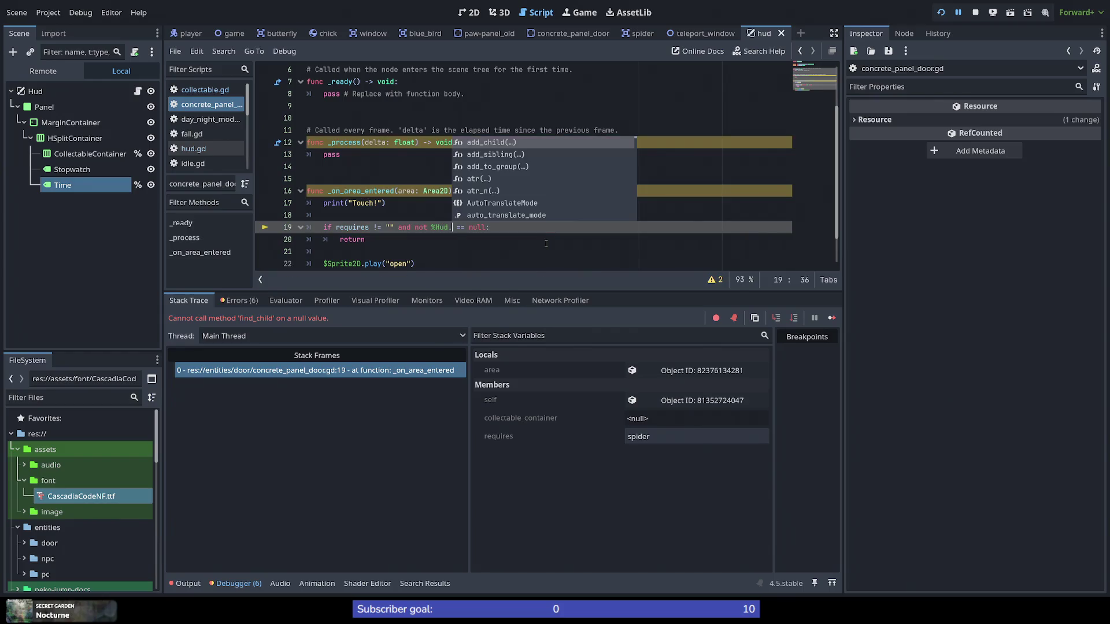
pyautogui.write('has_co')
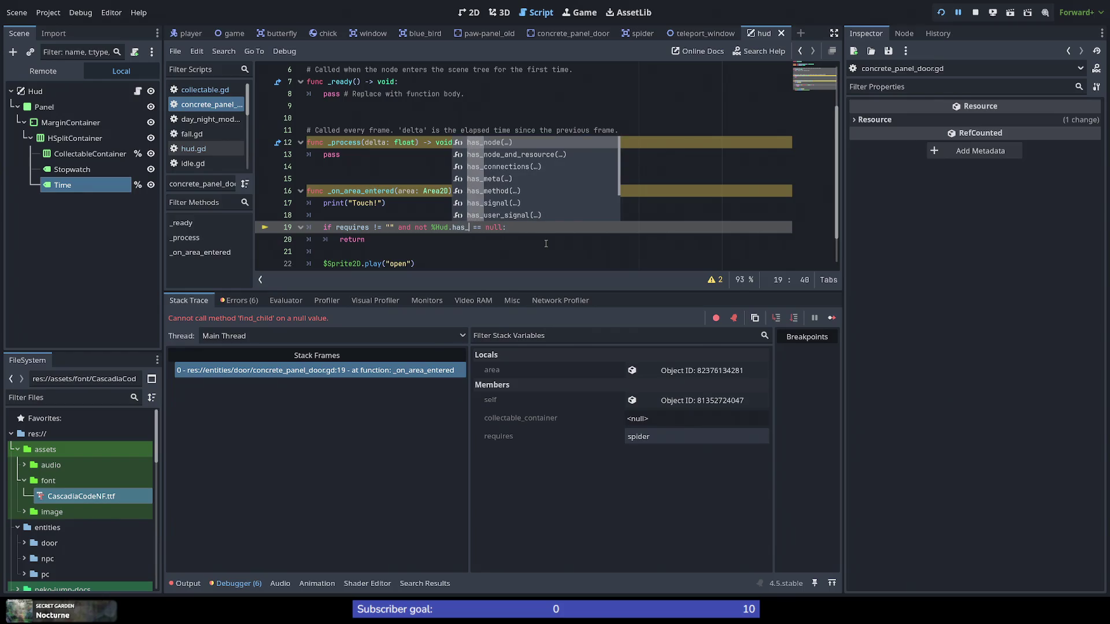
pyautogui.write('llectible')
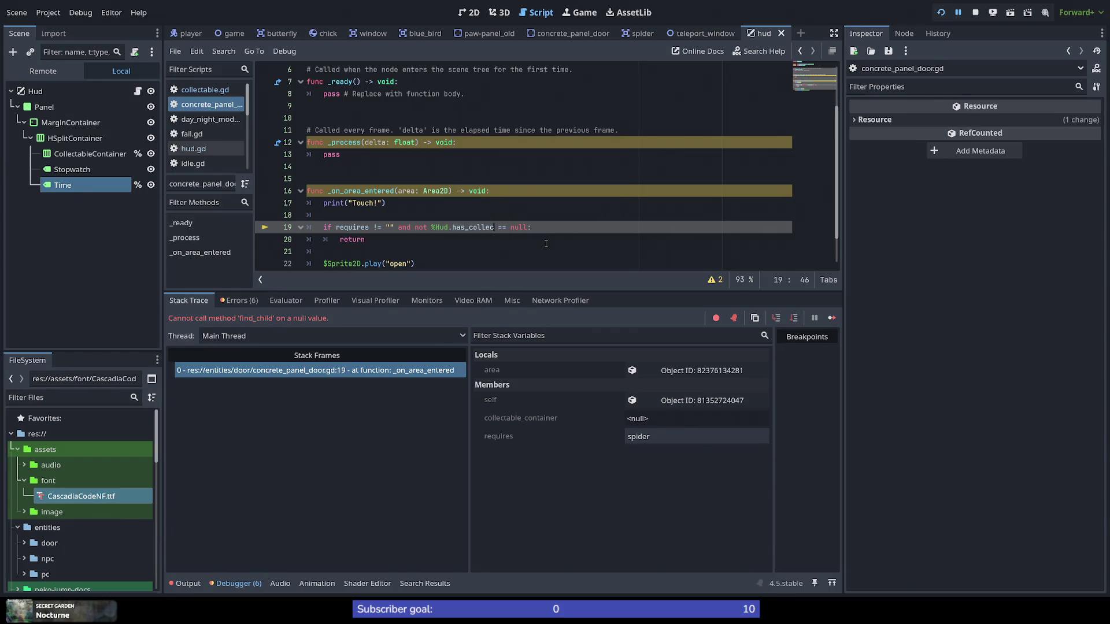
pyautogui.write('(')
pyautogui.write('requires')
pyautogui.click(207, 90)
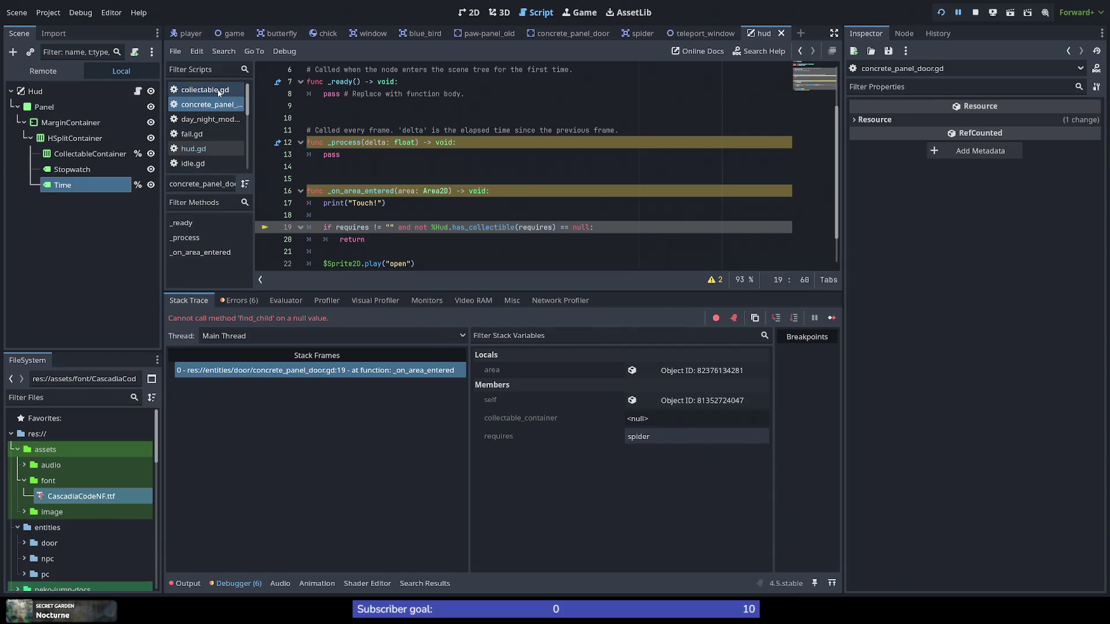
# Step: In hud.gd, declare has_collectible(requires: String) -> bool with a find_child(requires, true, false) body
pyautogui.click(194, 149)
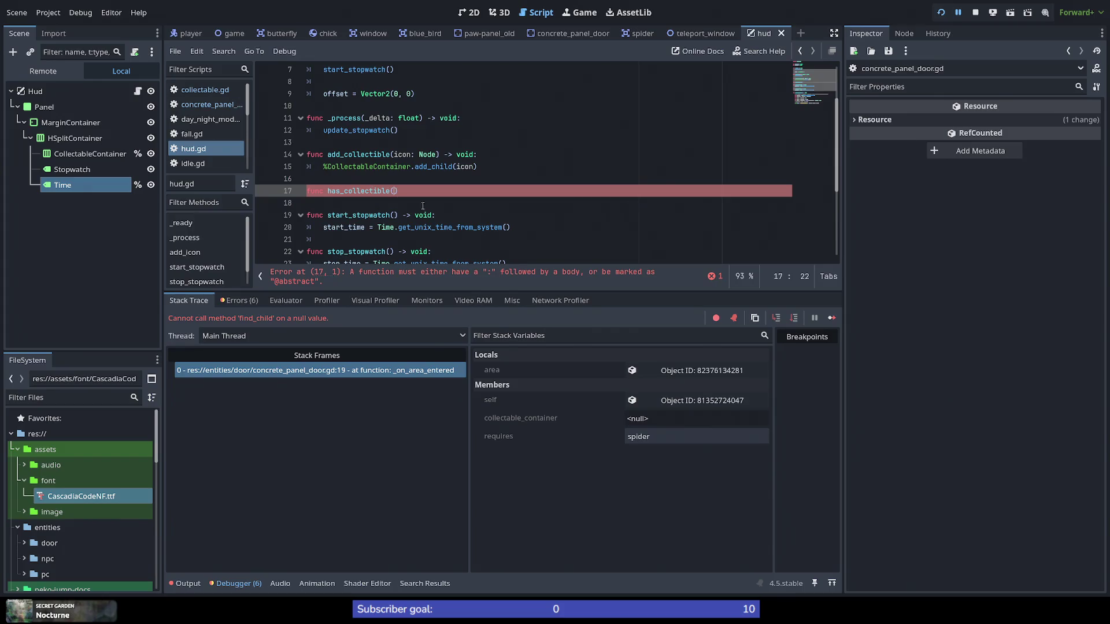
pyautogui.write('requires')
pyautogui.write(': String) -')
pyautogui.write('> bool:')
pyautogui.press('Return')
pyautogui.write('collectable_container.find_child(requires, true, false)')
# Step: Make line 18 return !!%CollectibleContainer.find_child(requires, true, false) and save hud.gd
pyautogui.press('Home')
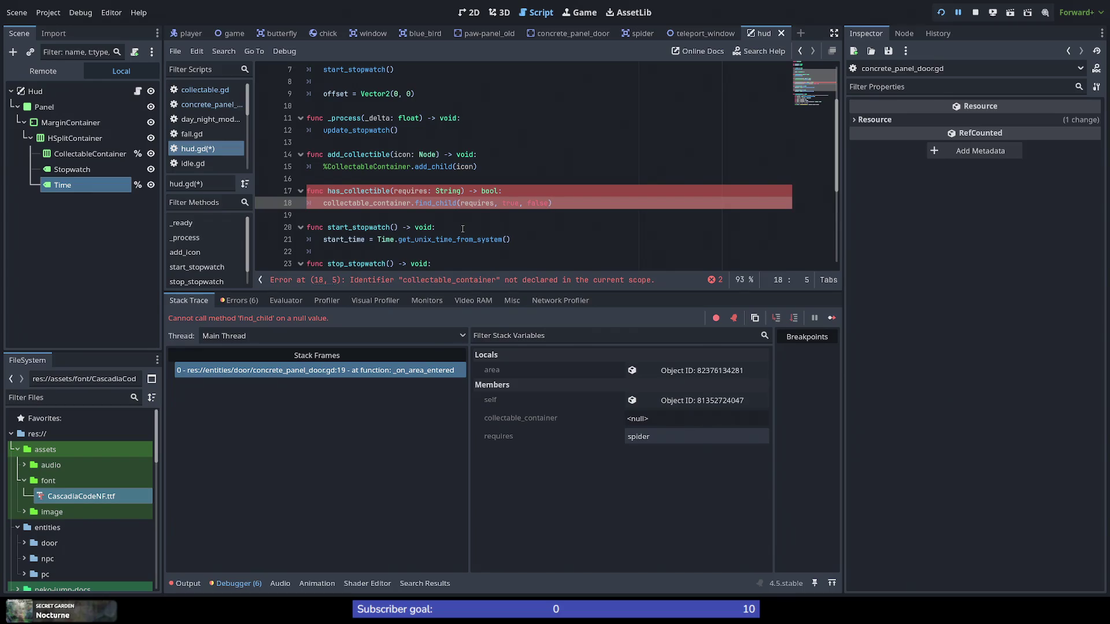
pyautogui.hotkey('ctrl', 'shift', 'Right')
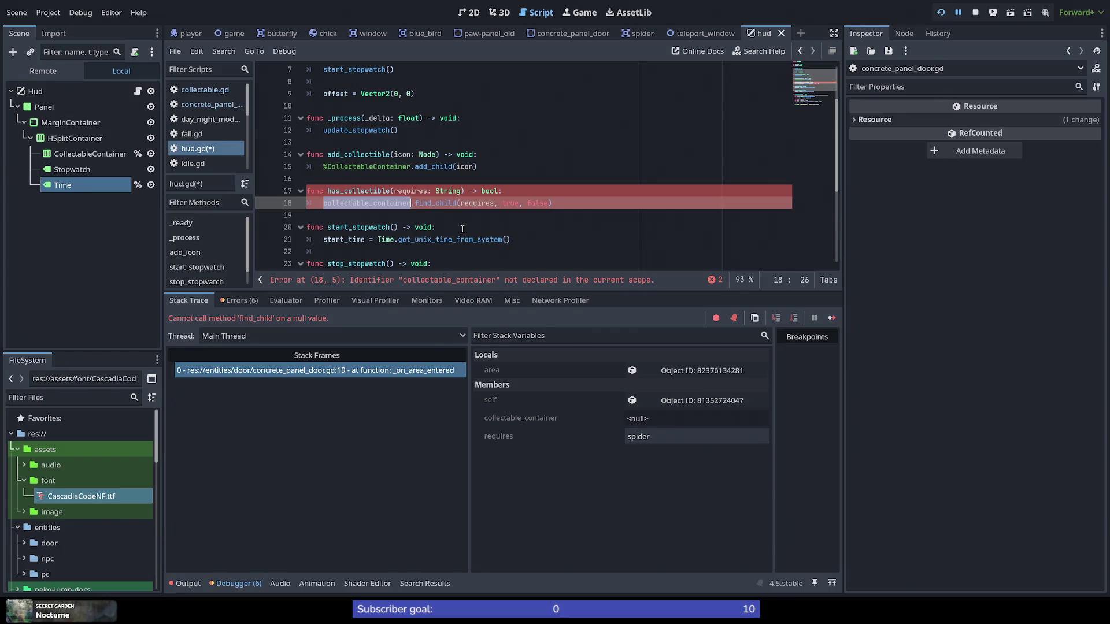
pyautogui.write('%Collecti')
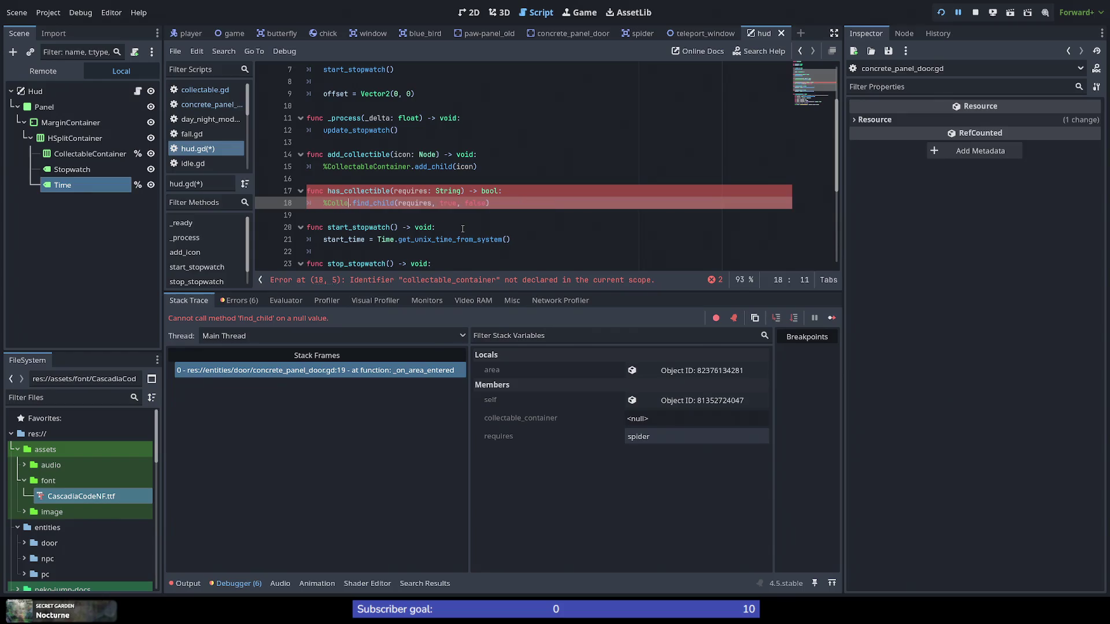
pyautogui.write('bleContainer')
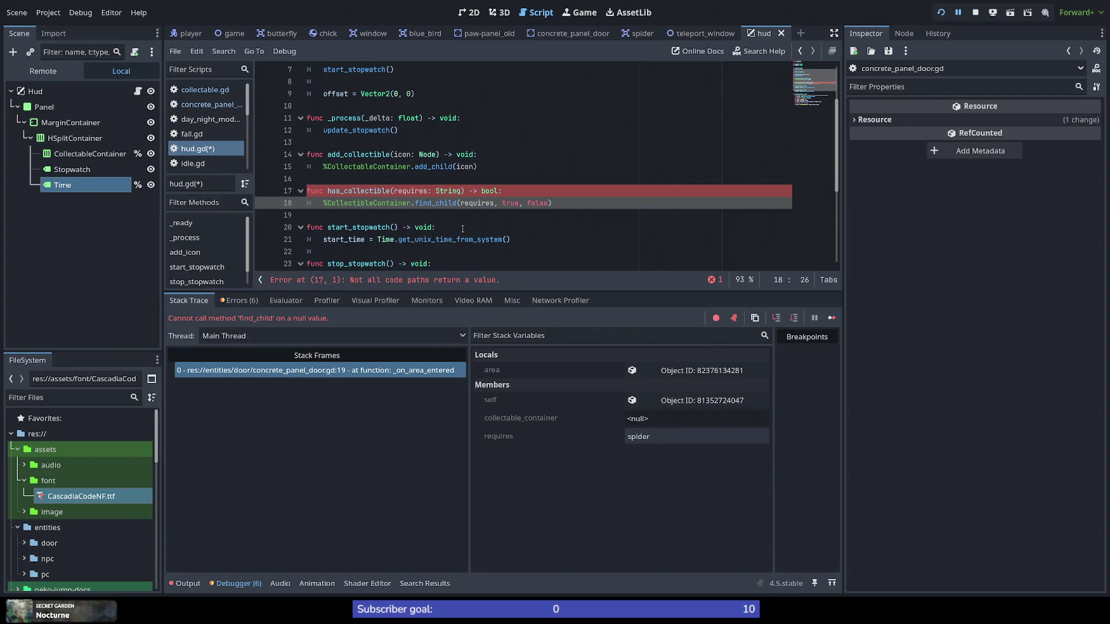
pyautogui.press('Home')
pyautogui.write('return')
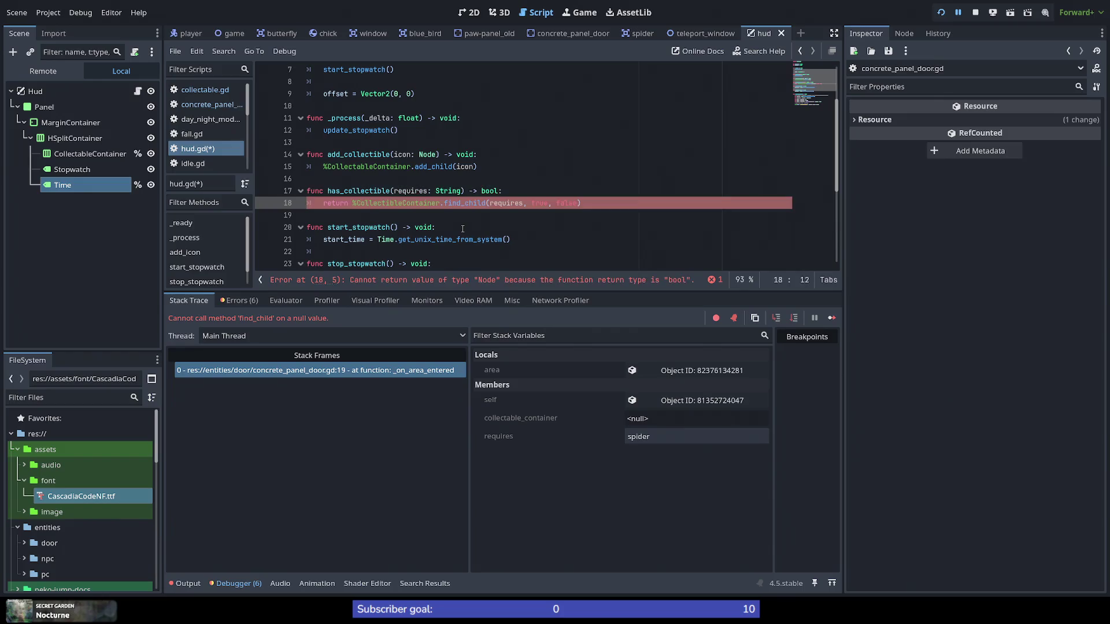
pyautogui.press('End')
pyautogui.hotkey('ctrl', 'Left')
pyautogui.hotkey('ctrl', 'Left')
pyautogui.hotkey('ctrl', 'Left')
pyautogui.write('!!')
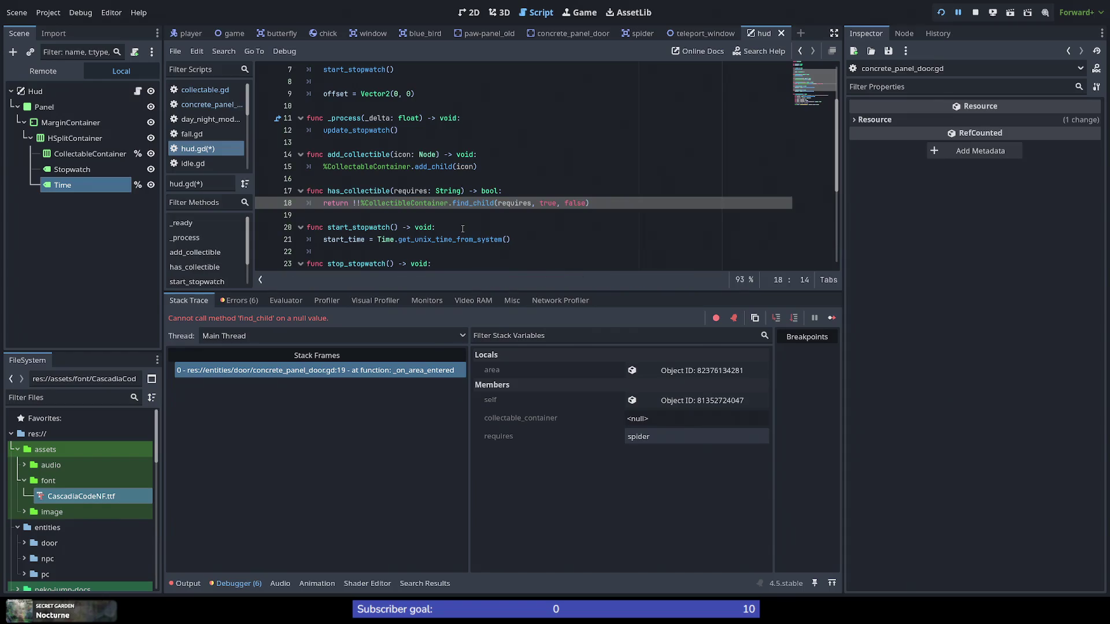
pyautogui.hotkey('ctrl', 's')
# Step: Run the project and jump the cat up the walls to the door, triggering the hud.gd:18 null error
pyautogui.click(941, 12)
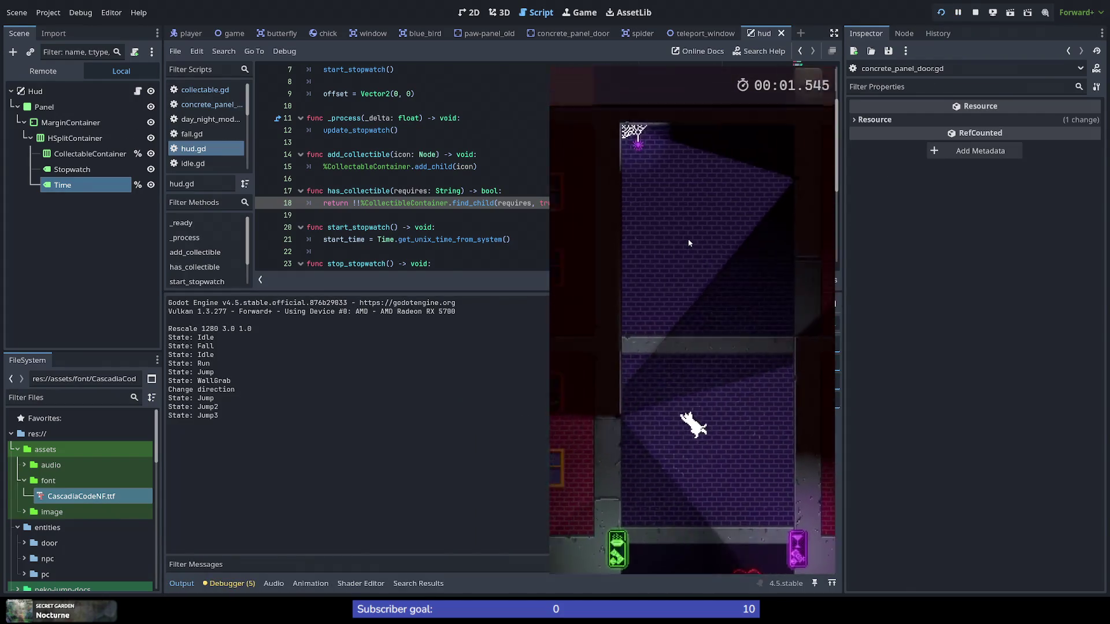
pyautogui.press('space')
pyautogui.press('space')
pyautogui.press('space')
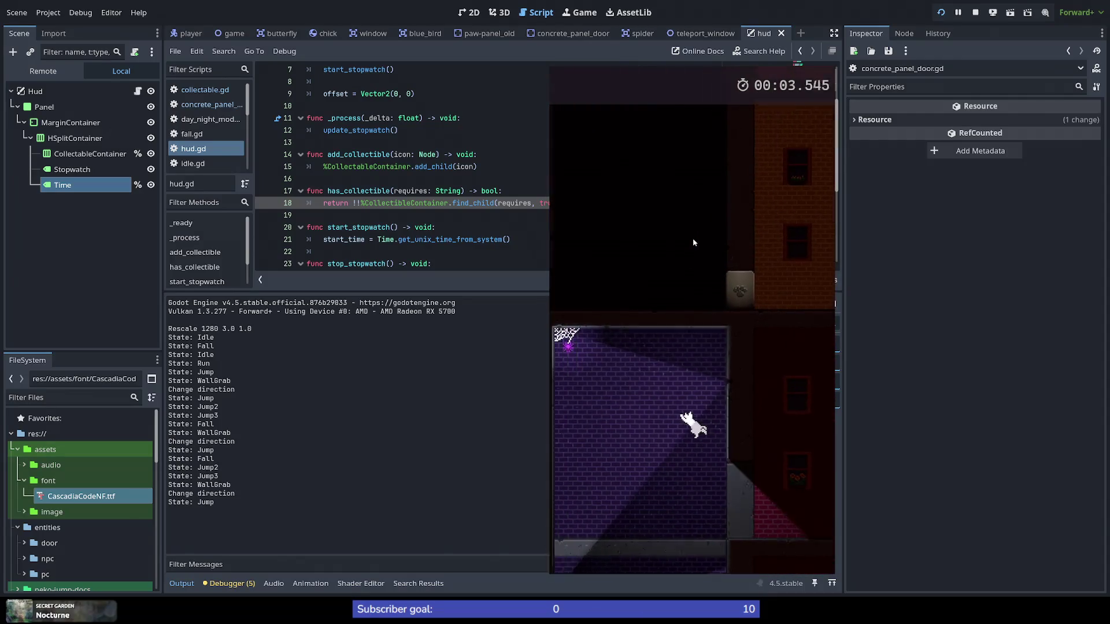
pyautogui.press('space')
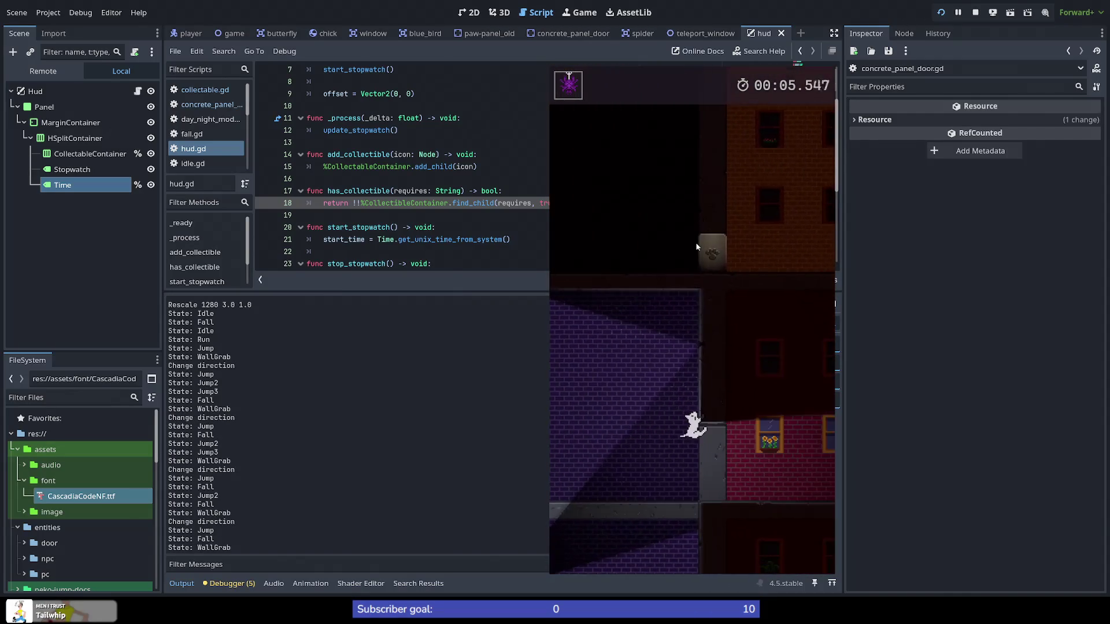
pyautogui.press('space')
pyautogui.press('space')
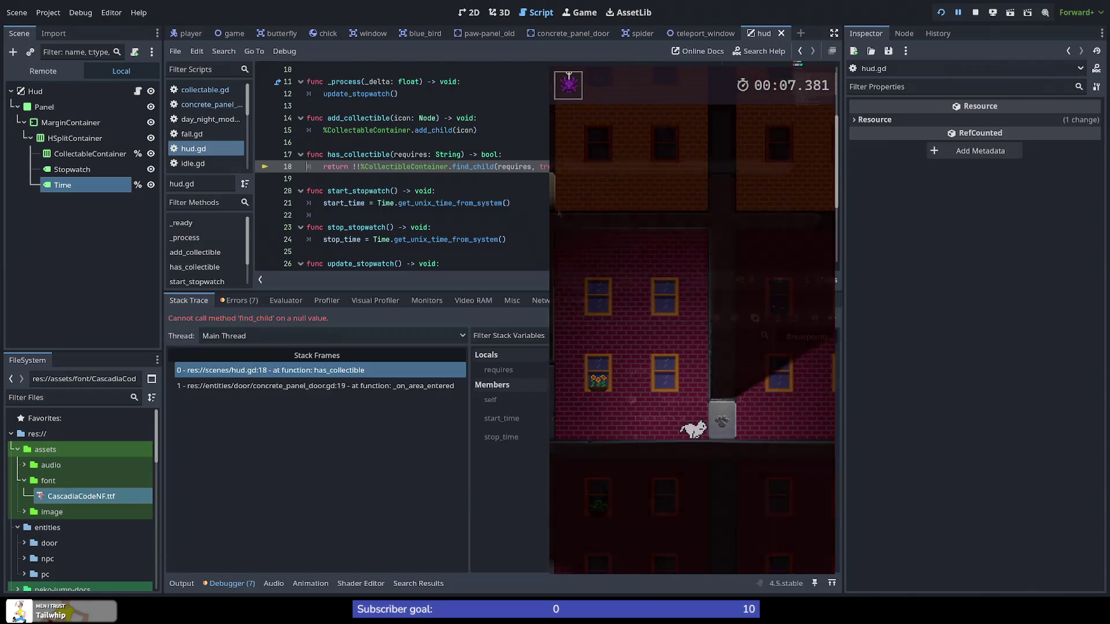
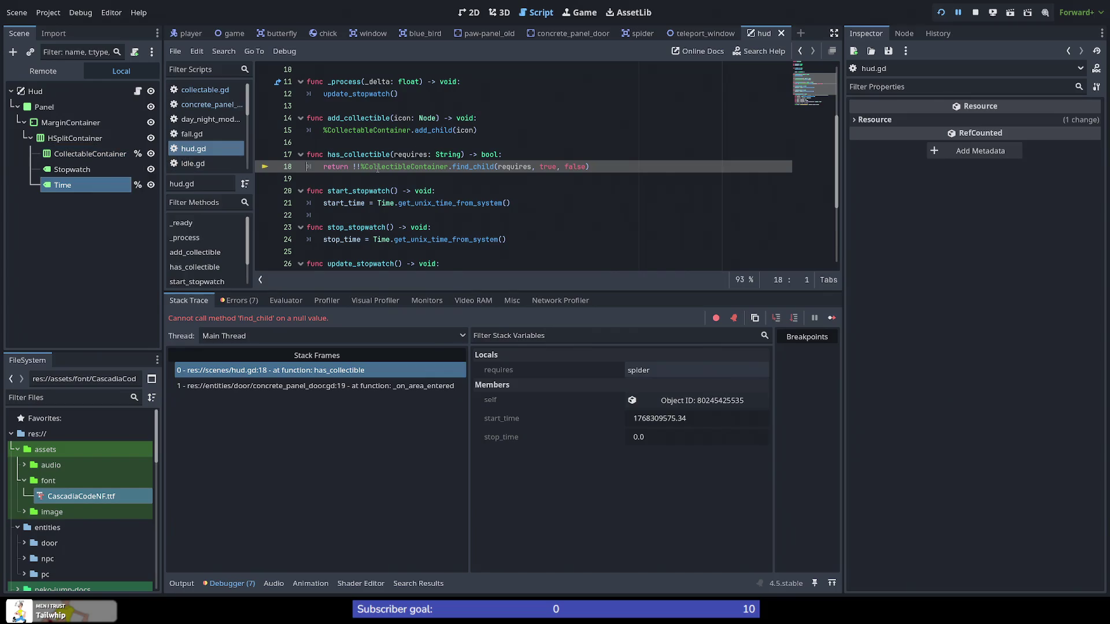
# Step: Replace the misspelled name on line 18 with CollectableContainer from line 15 and save hud.gd
pyautogui.doubleClick(360, 128)
pyautogui.hotkey('ctrl', 'c')
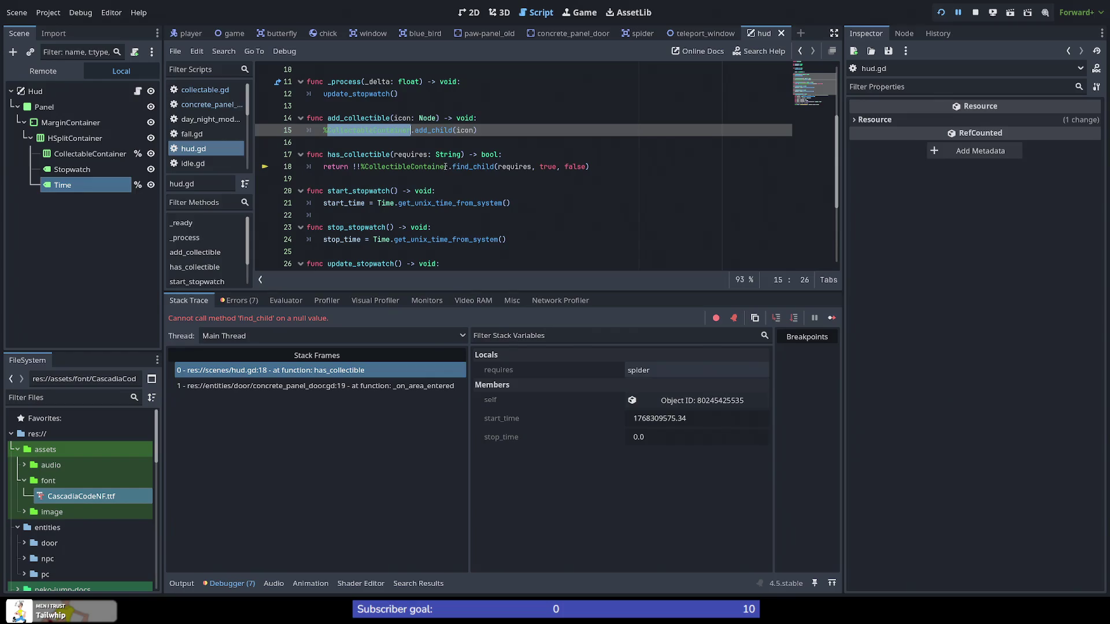
pyautogui.doubleClick(416, 166)
pyautogui.hotkey('ctrl', 'v')
pyautogui.hotkey('ctrl', 's')
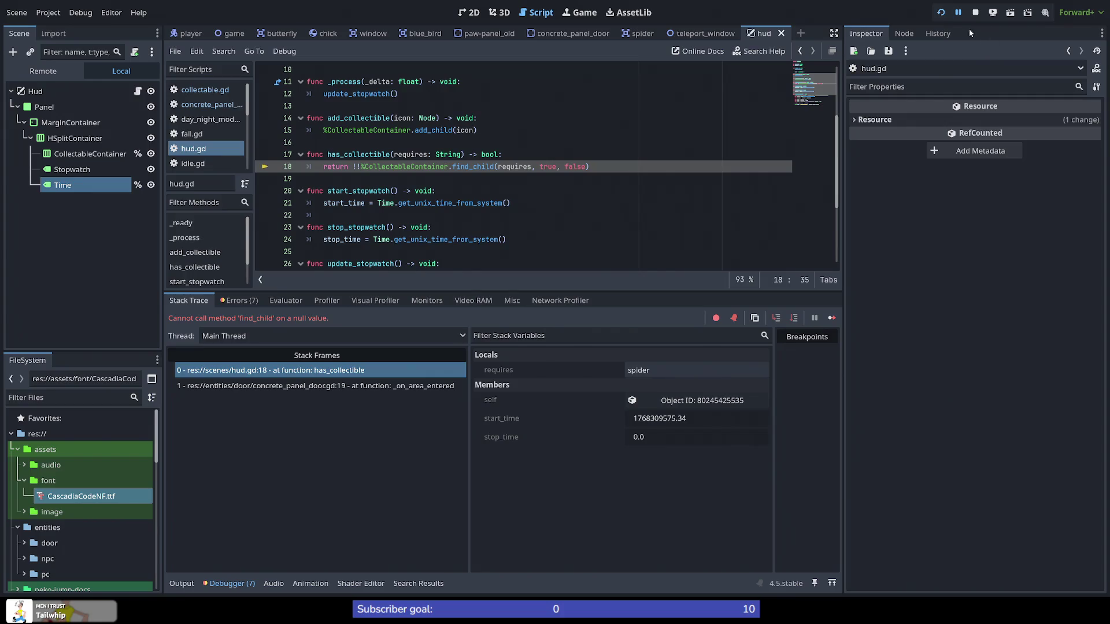
# Step: Relaunch the game and wall-jump the cat up the level to test the fix
pyautogui.click(941, 15)
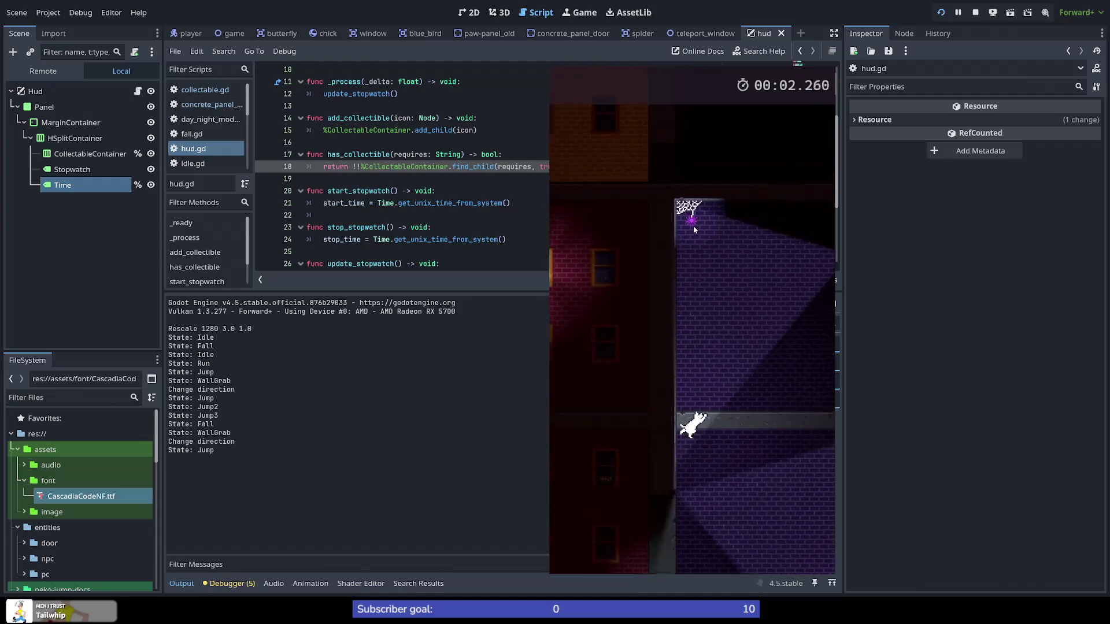
pyautogui.press('space')
pyautogui.press('space')
pyautogui.press('space')
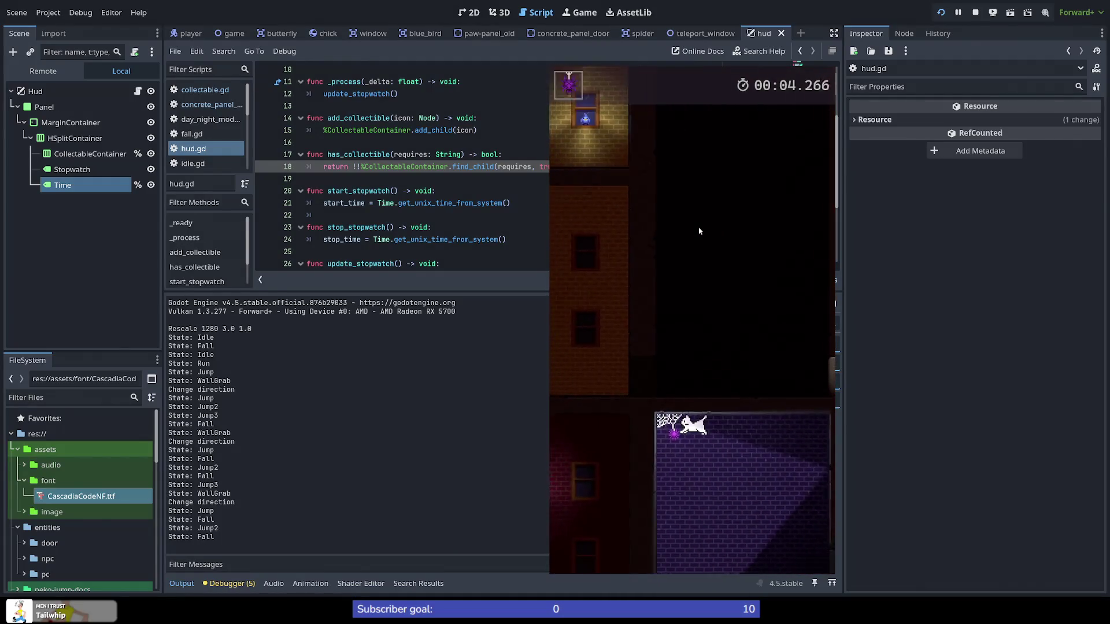
pyautogui.press('space')
pyautogui.press('space')
pyautogui.press('space')
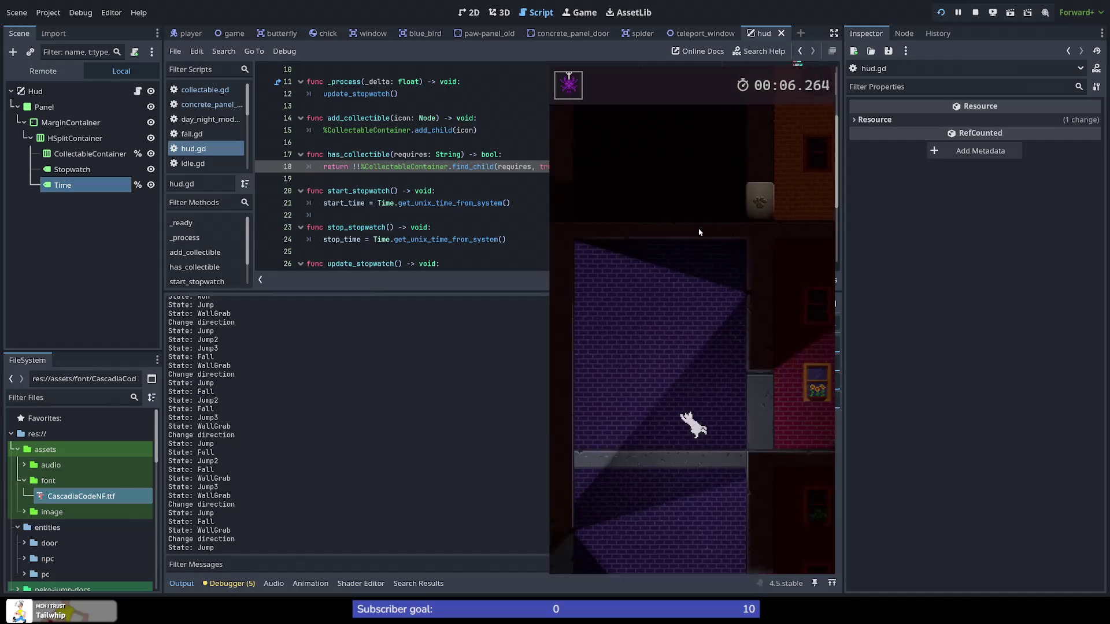
pyautogui.press('space')
pyautogui.press('space')
pyautogui.press('space')
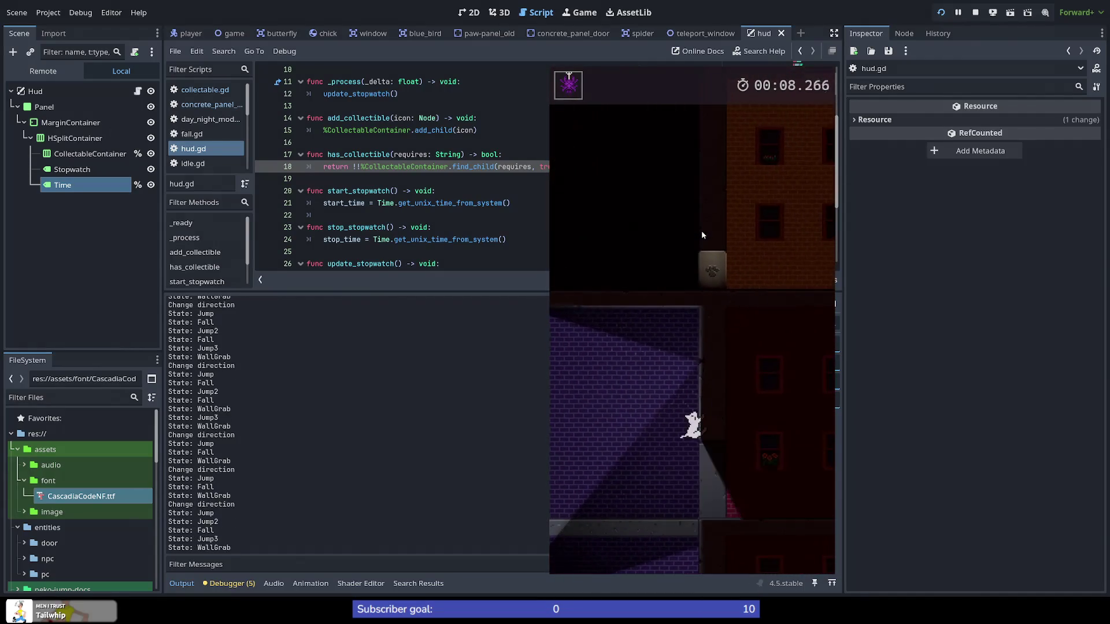
pyautogui.press('space')
pyautogui.press('space')
pyautogui.press('space')
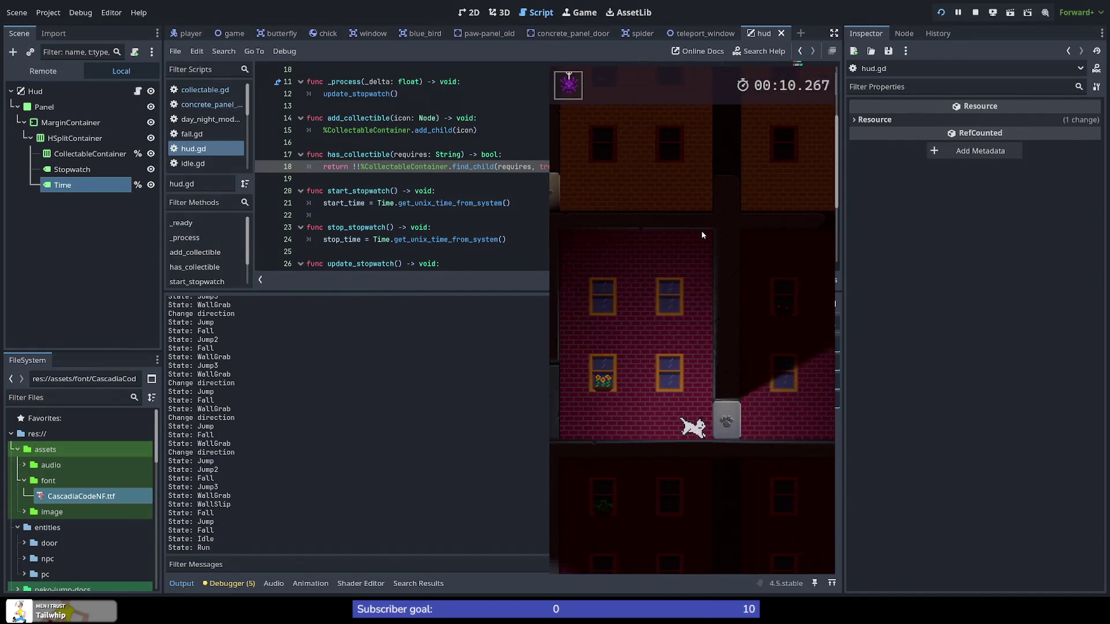
pyautogui.press('space')
pyautogui.press('space')
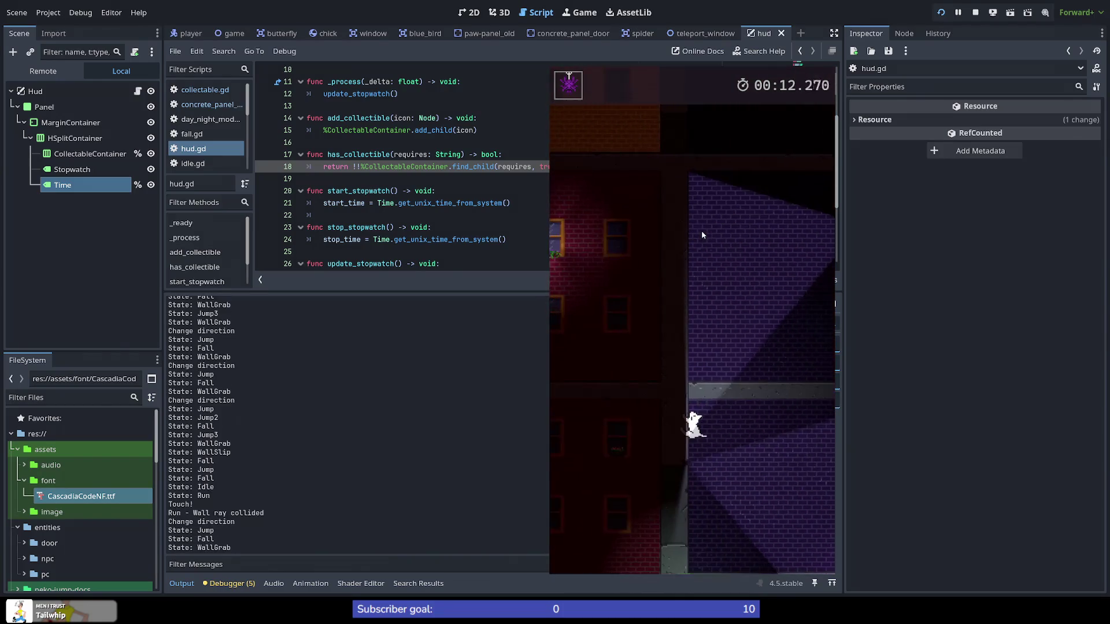
pyautogui.press('space')
pyautogui.press('space')
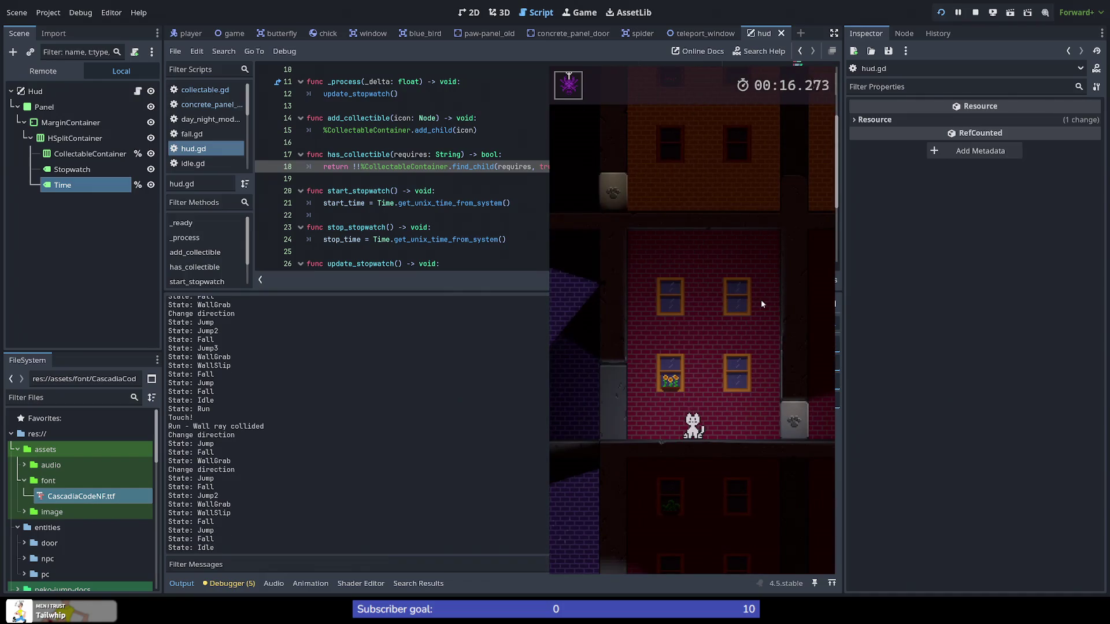
# Step: Add a 'breakpoint' line at the start of has_collectible in hud.gd and save
pyautogui.click(365, 167)
pyautogui.click(282, 168)
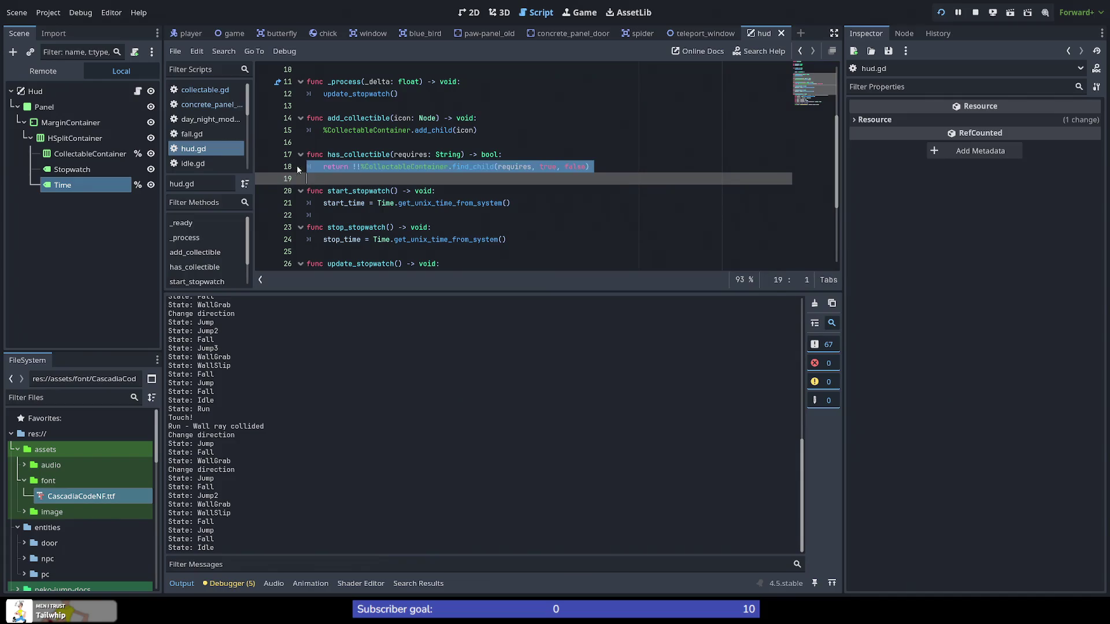
pyautogui.click(536, 154)
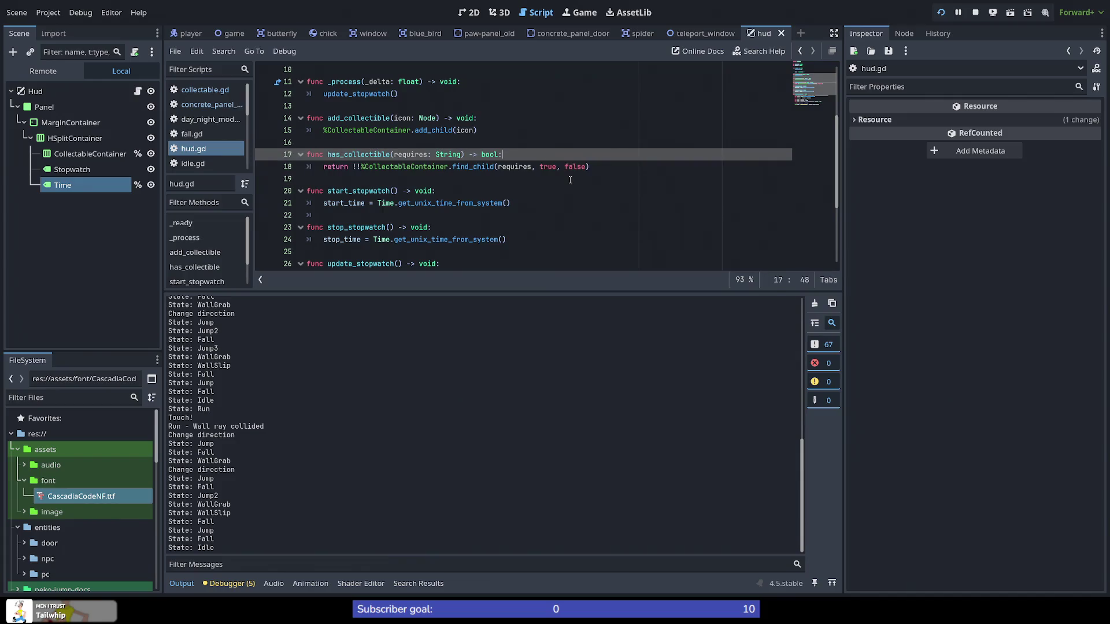
pyautogui.press('Return')
pyautogui.write('breakpoitn')
pyautogui.press('BackSpace')
pyautogui.press('BackSpace')
pyautogui.press('BackSpace')
pyautogui.write('int')
pyautogui.hotkey('ctrl', 's')
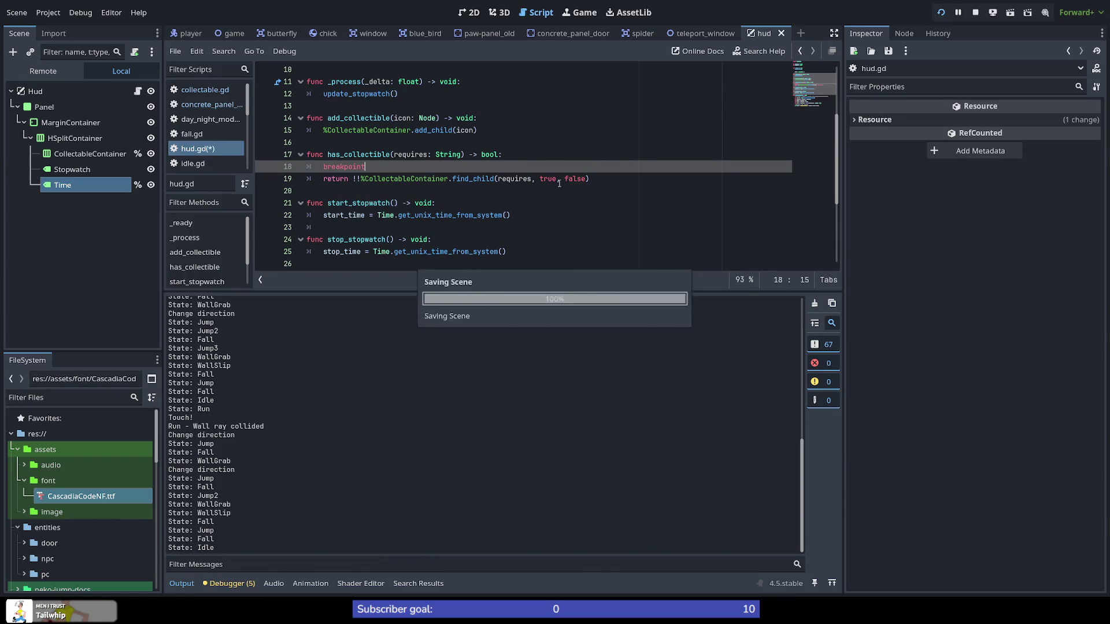
# Step: Rerun the game and jump the cat into the door until the debugger pauses
pyautogui.click(944, 13)
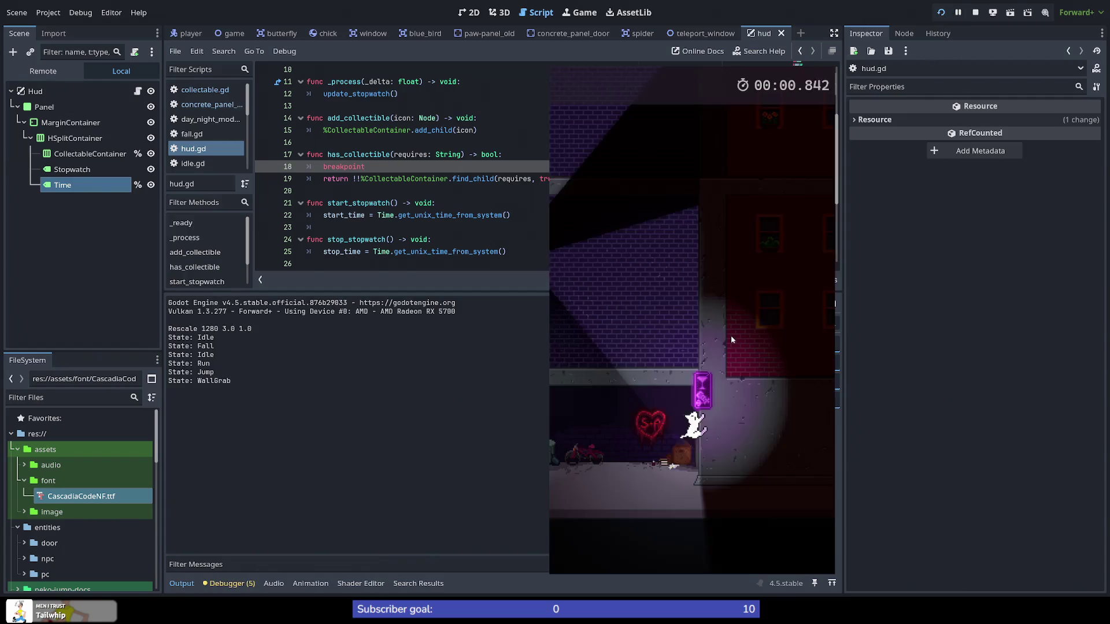
pyautogui.press('space')
pyautogui.press('space')
pyautogui.press('space')
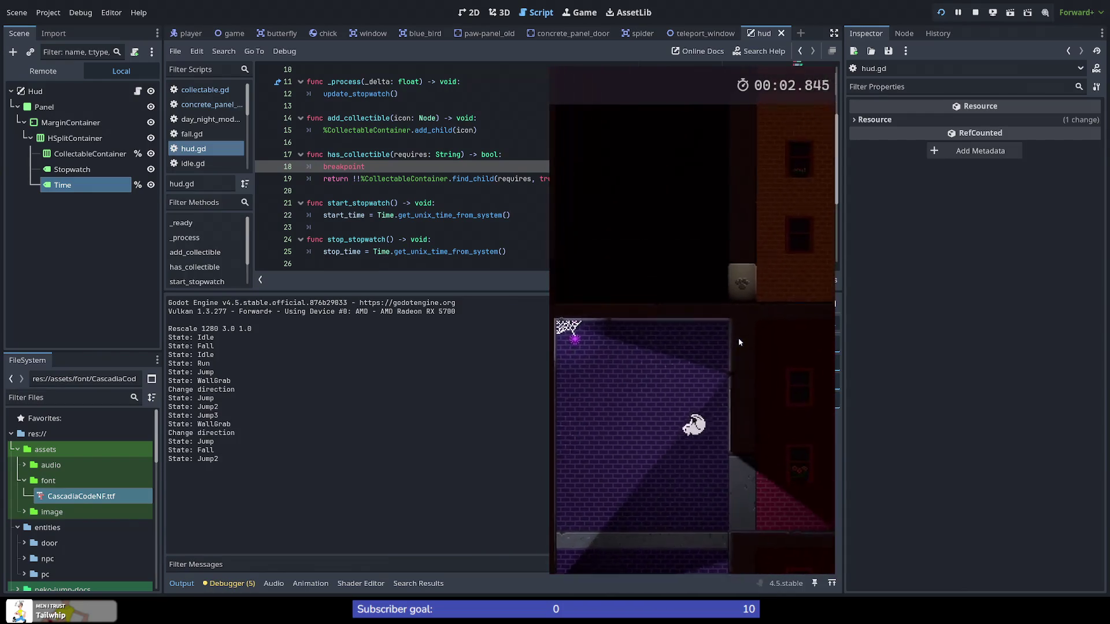
pyautogui.press('space')
pyautogui.press('space')
pyautogui.press('space')
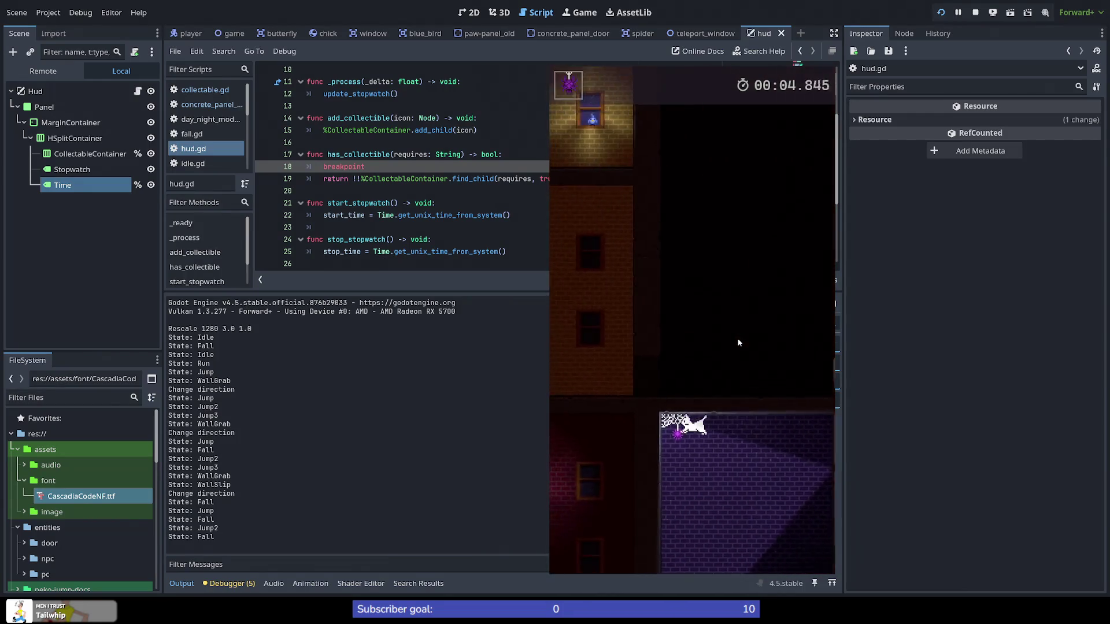
pyautogui.press('space')
pyautogui.press('space')
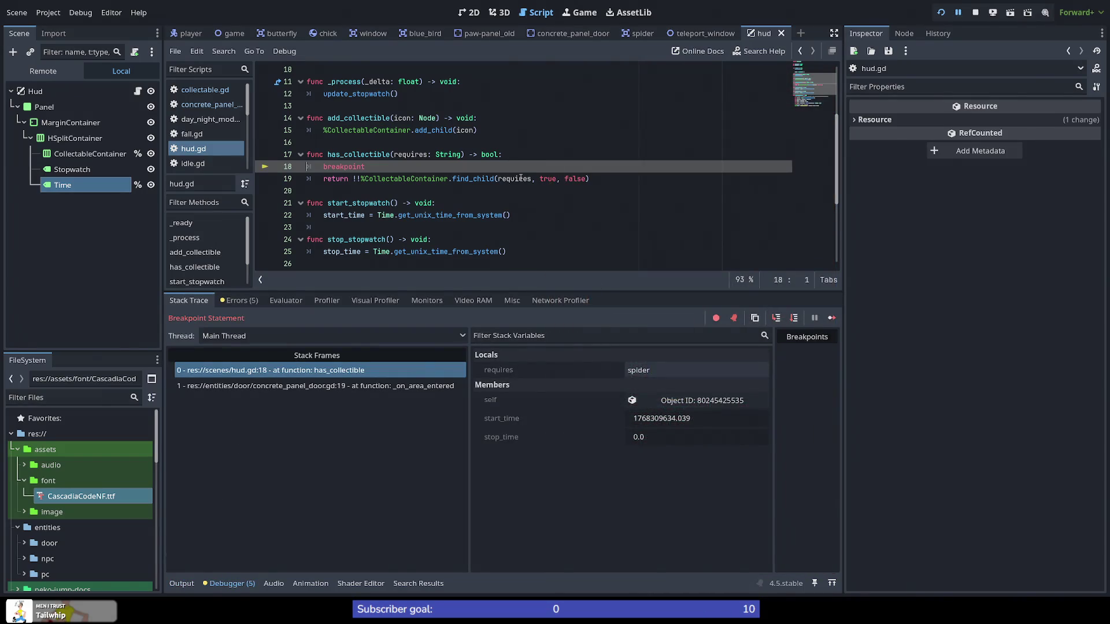
# Step: Switch the Scene dock to Remote and expand Hud > Panel > MarginContainer > HSplitContainer
pyautogui.moveTo(520, 177)
pyautogui.click(49, 71)
pyautogui.click(19, 110)
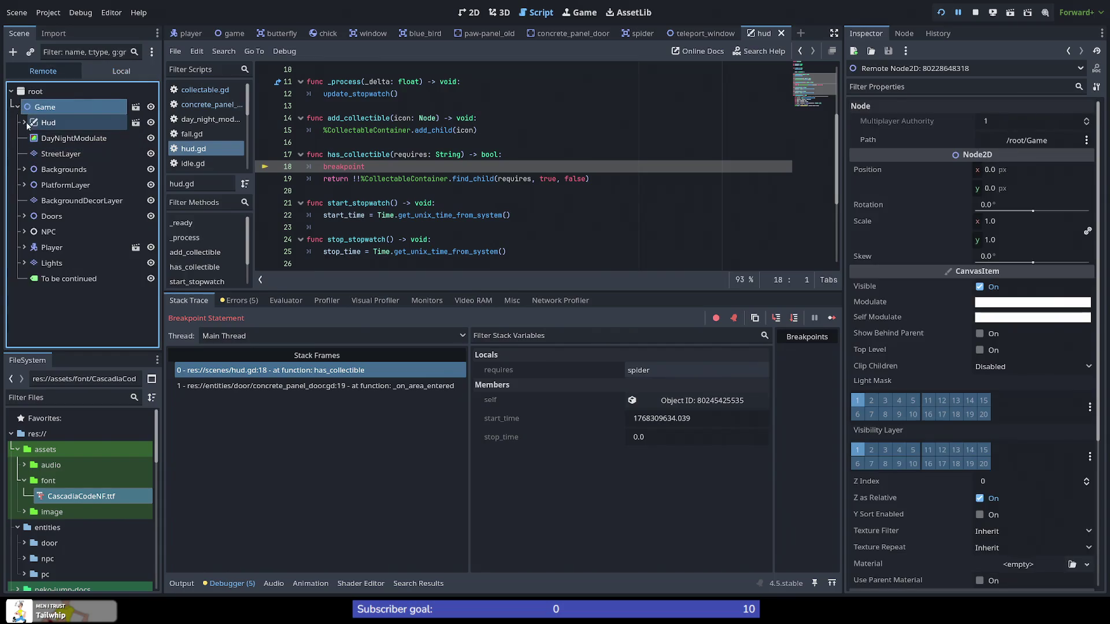
pyautogui.click(27, 122)
pyautogui.click(30, 137)
pyautogui.click(37, 153)
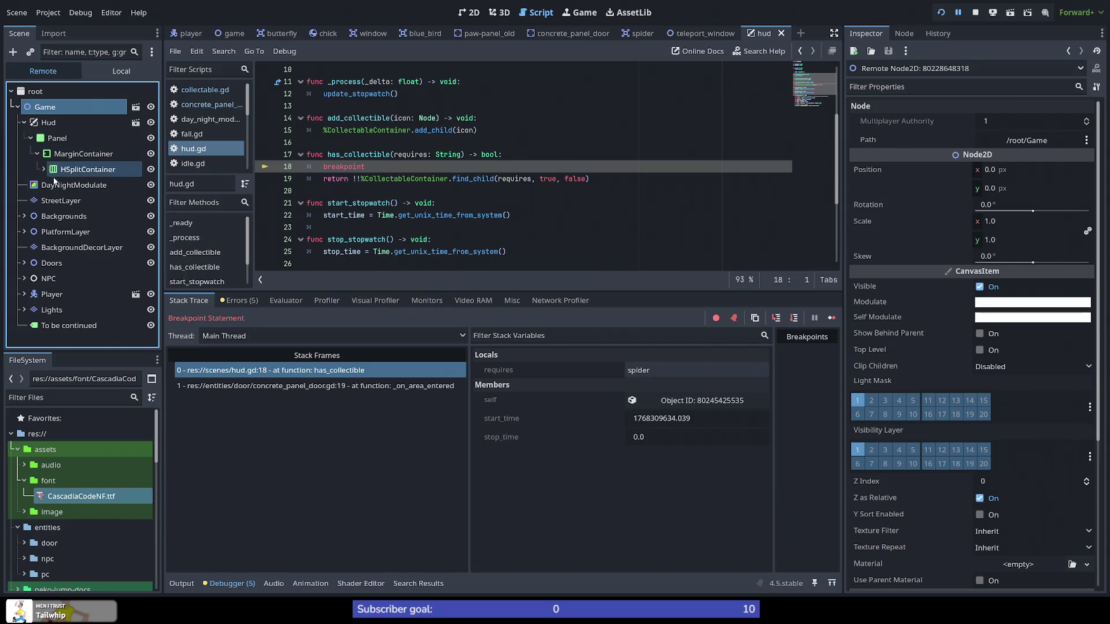
pyautogui.click(43, 169)
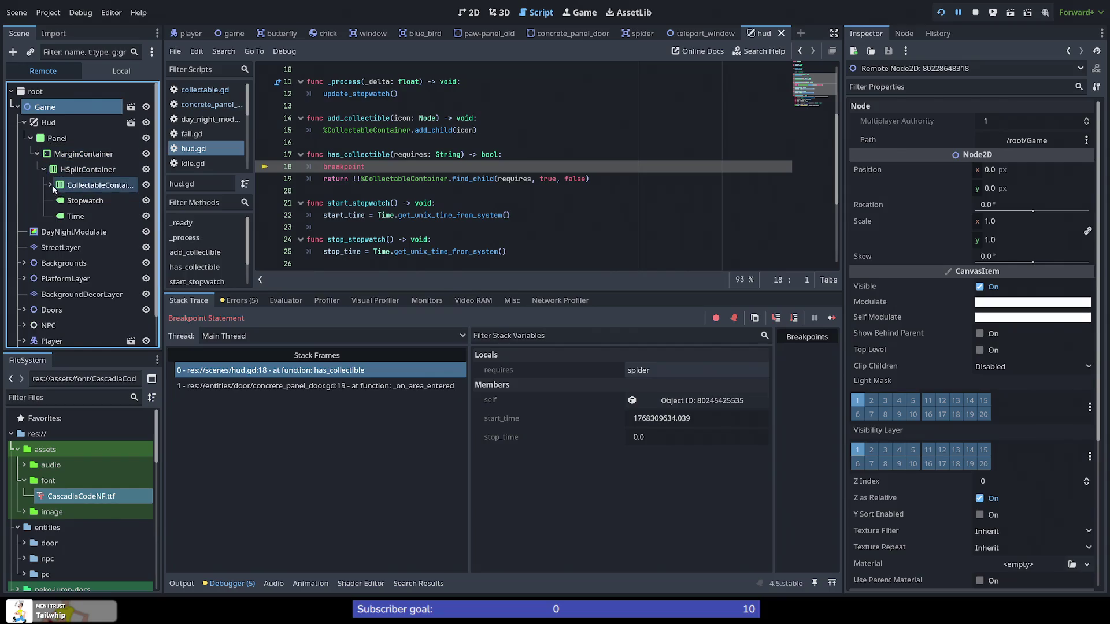
# Step: Confirm CollectableContainer holds a spider node, then step over to line 20's return in concrete_panel_door.gd
pyautogui.click(51, 185)
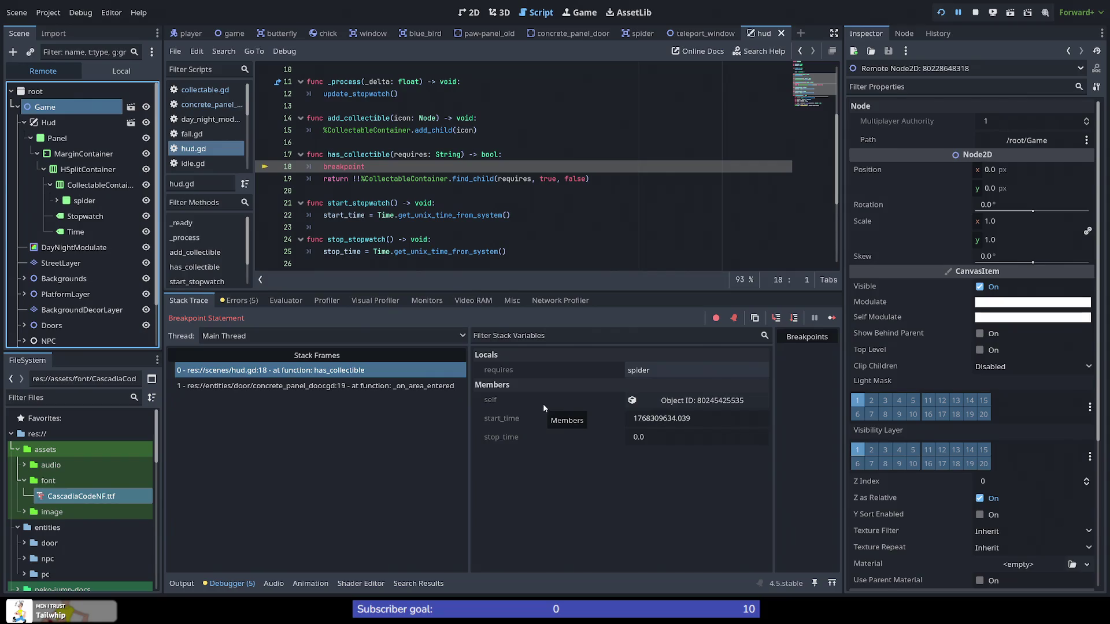
pyautogui.click(790, 322)
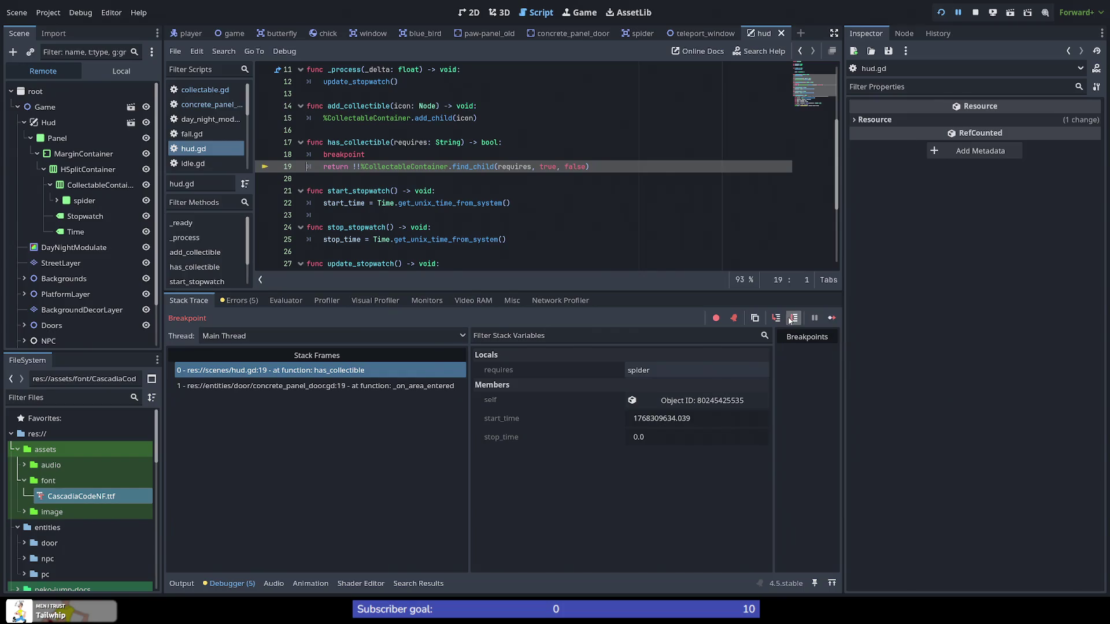
pyautogui.click(795, 319)
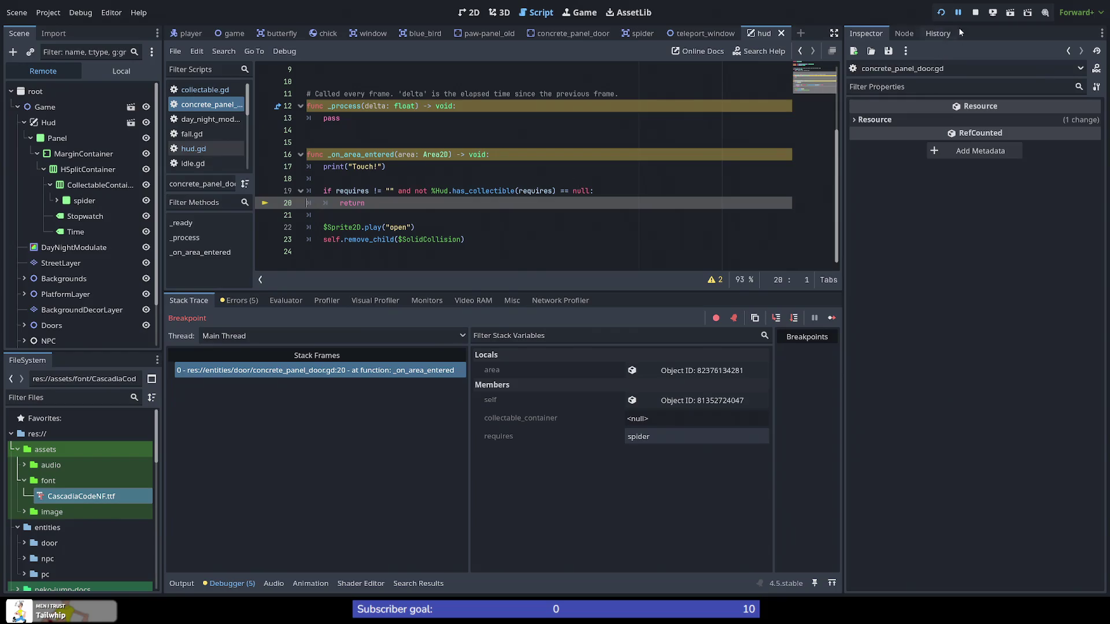
# Step: Stop the debug session and save the door script's updated has_collectible check
pyautogui.click(976, 13)
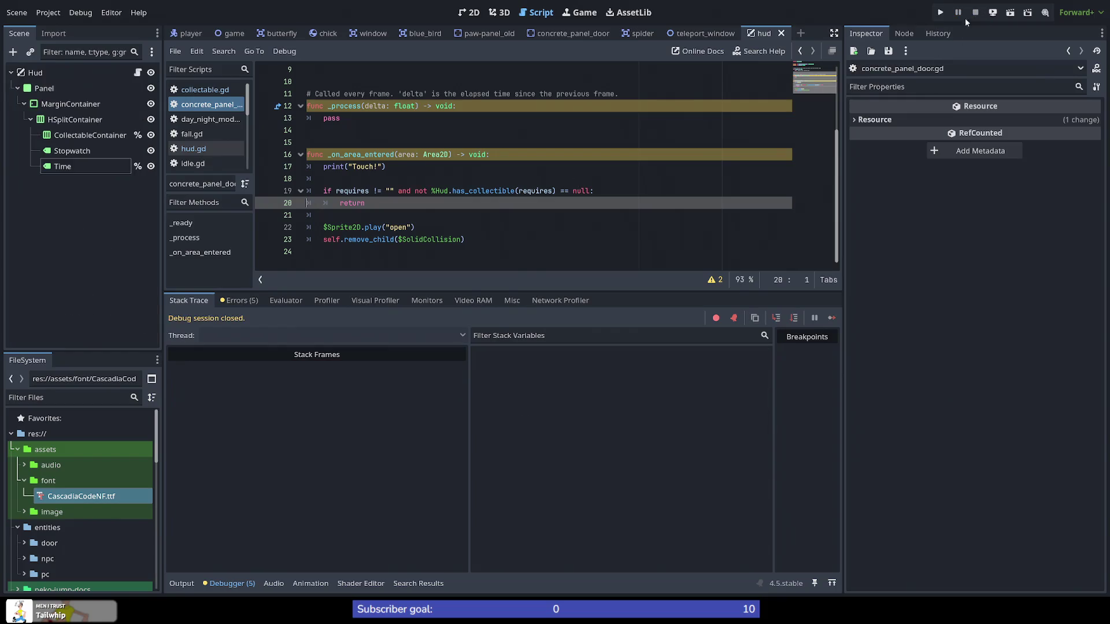
pyautogui.click(558, 190)
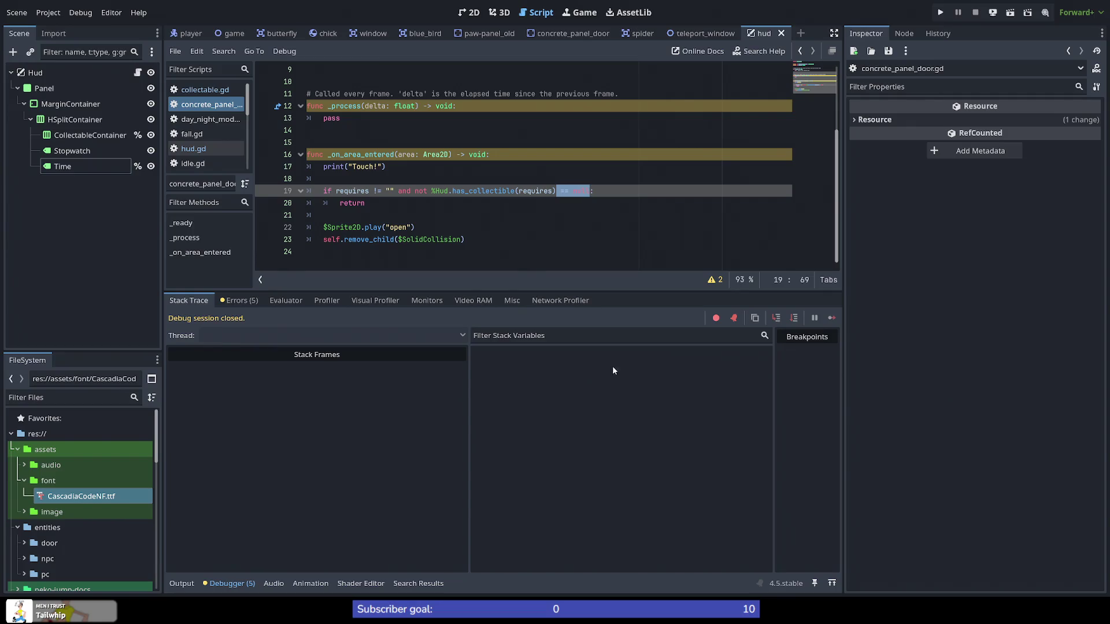
pyautogui.hotkey('ctrl', 's')
# Step: Delete the breakpoint line from has_collectible in hud.gd and relaunch the game
pyautogui.click(203, 150)
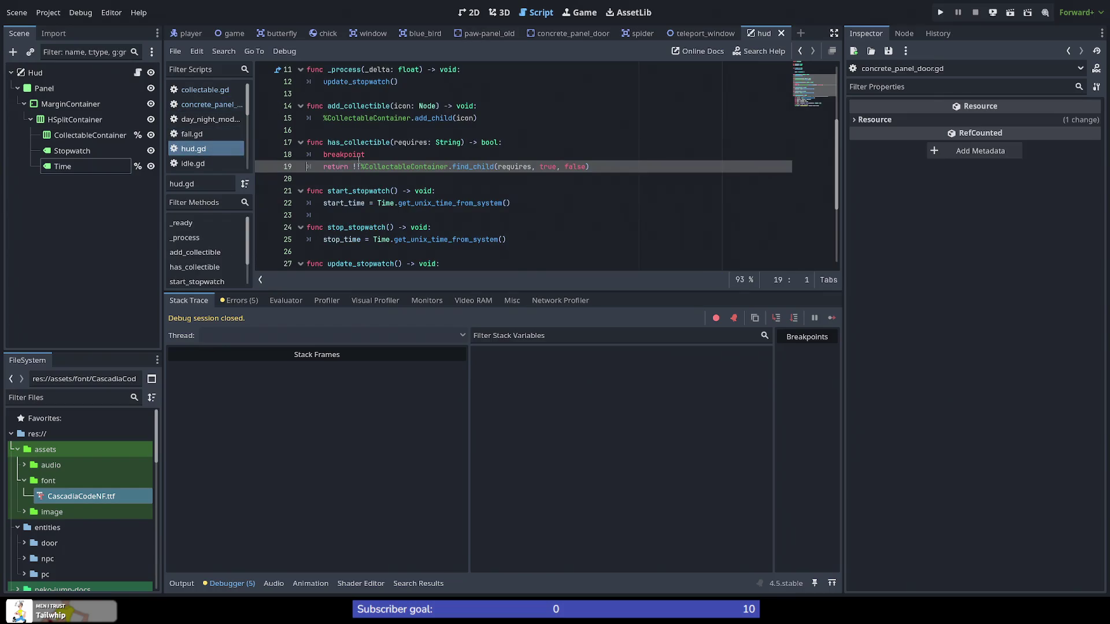
pyautogui.doubleClick(363, 155)
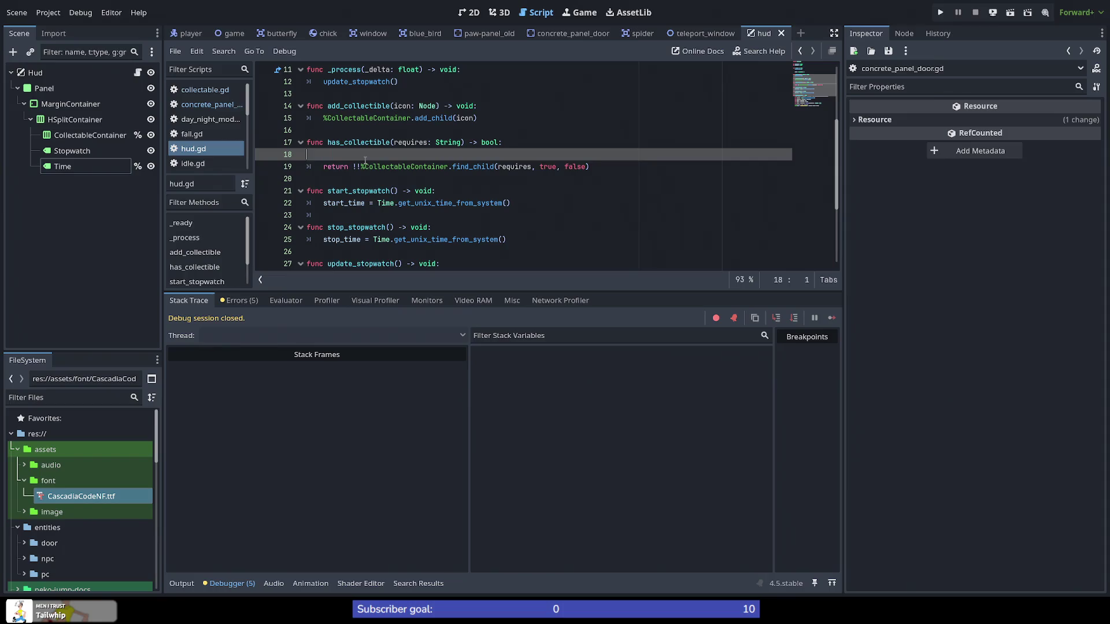
pyautogui.press('Delete')
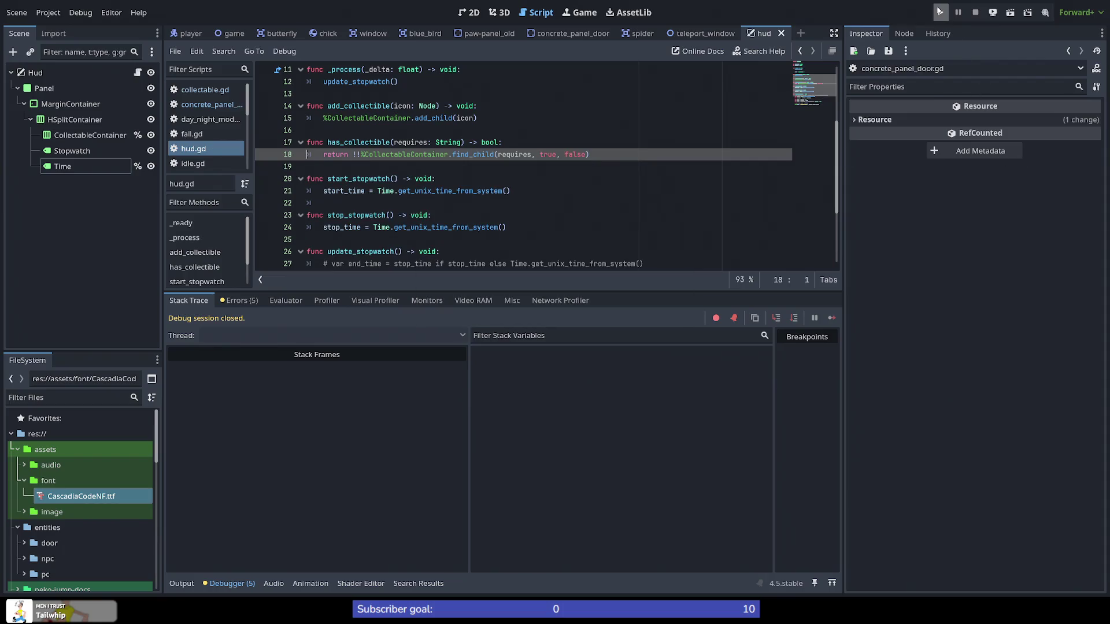
pyautogui.click(939, 11)
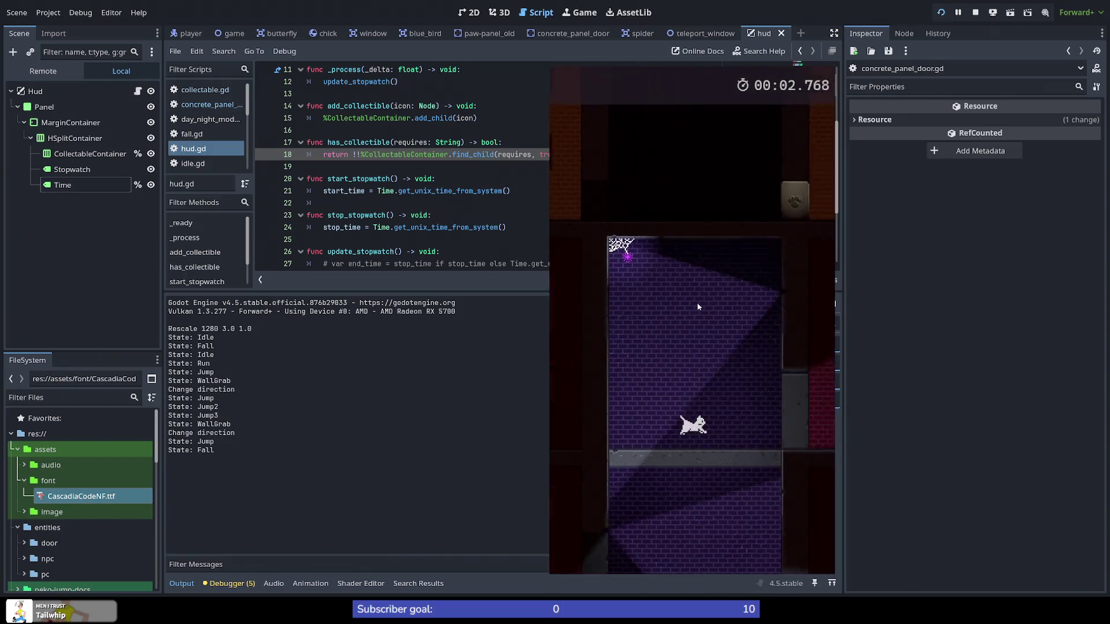
# Step: Wall-jump the cat through the first rooms past the panel door and grab a second collectible
pyautogui.press('space')
pyautogui.press('space')
pyautogui.press('space')
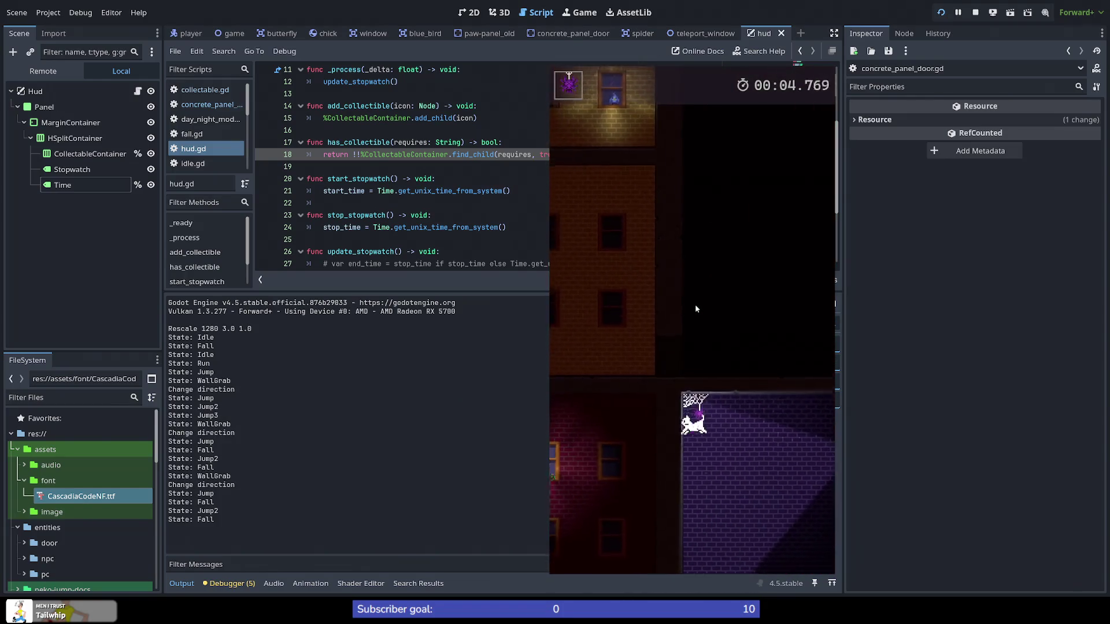
pyautogui.press('space')
pyautogui.press('Right')
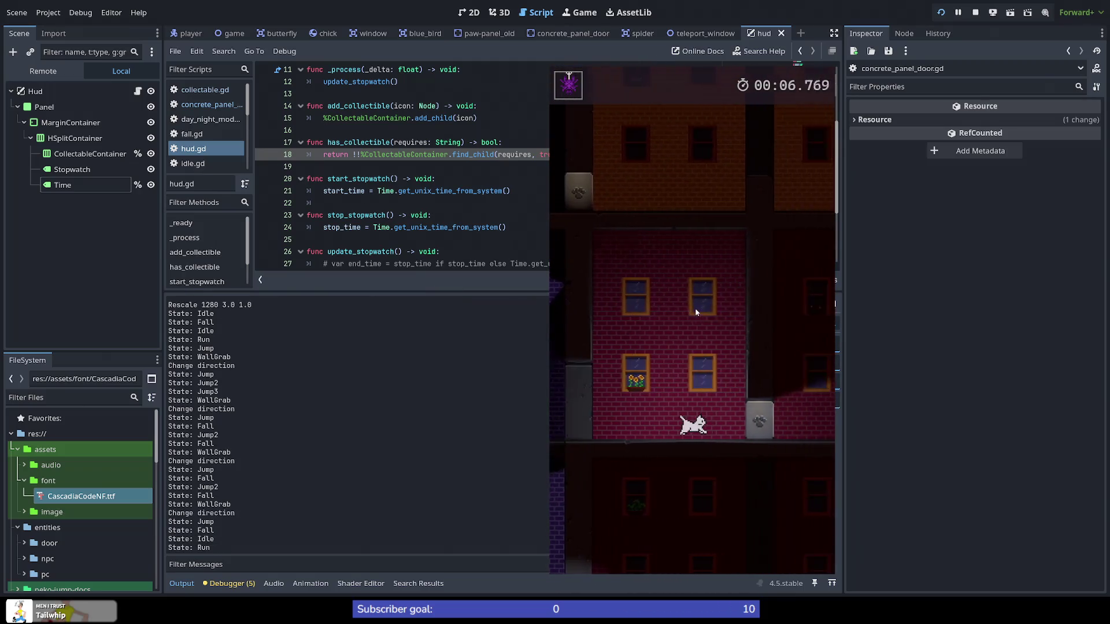
pyautogui.press('space')
pyautogui.press('space')
pyautogui.press('space')
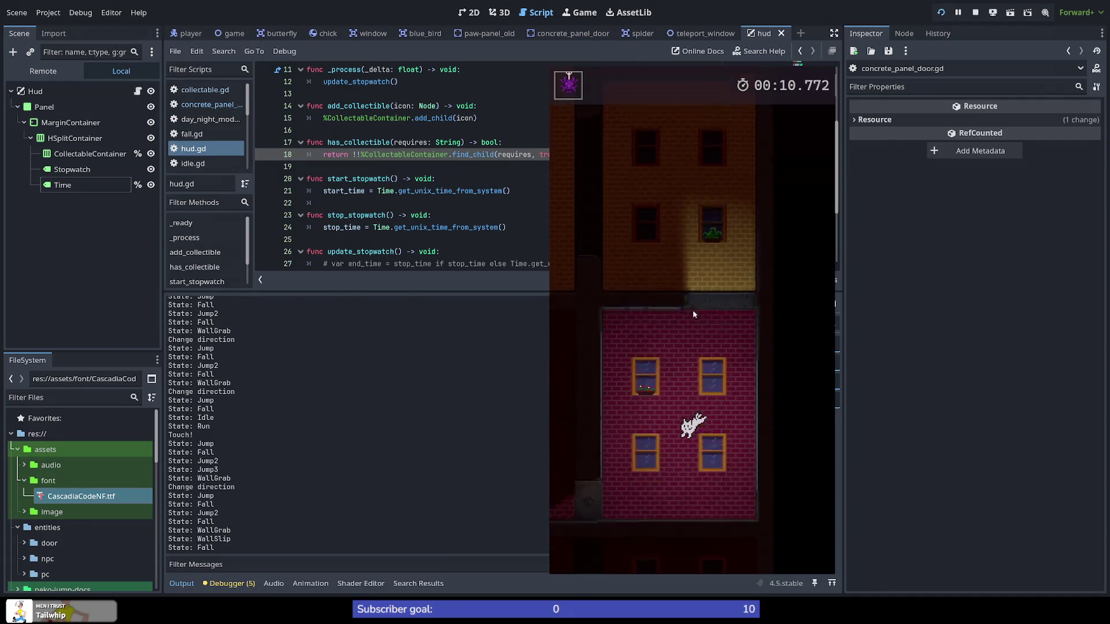
pyautogui.press('Left')
pyautogui.press('space')
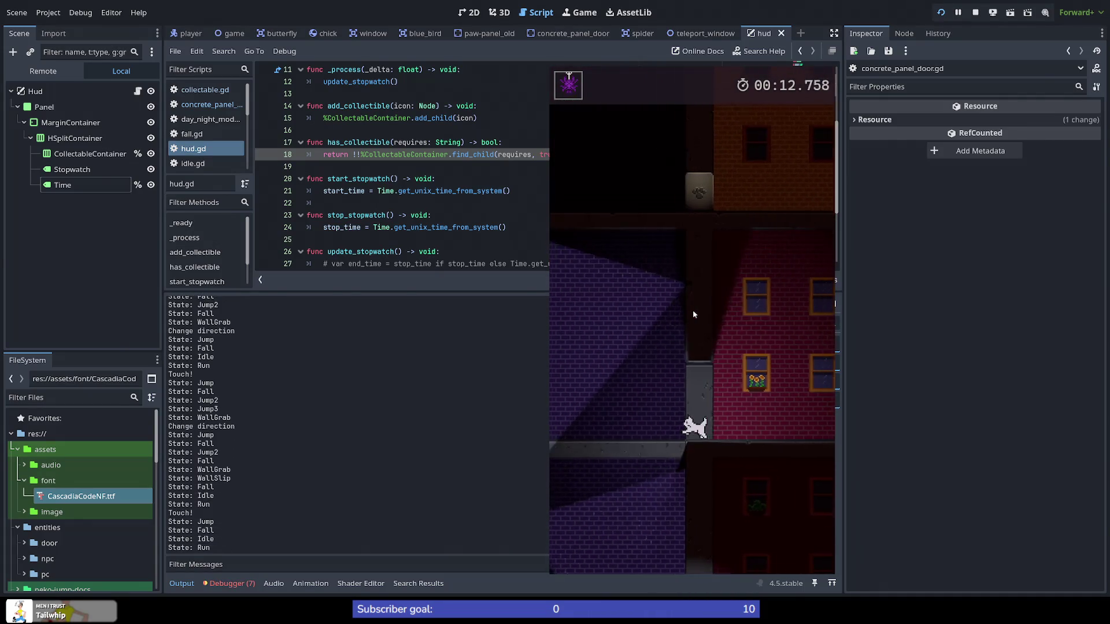
pyautogui.press('space')
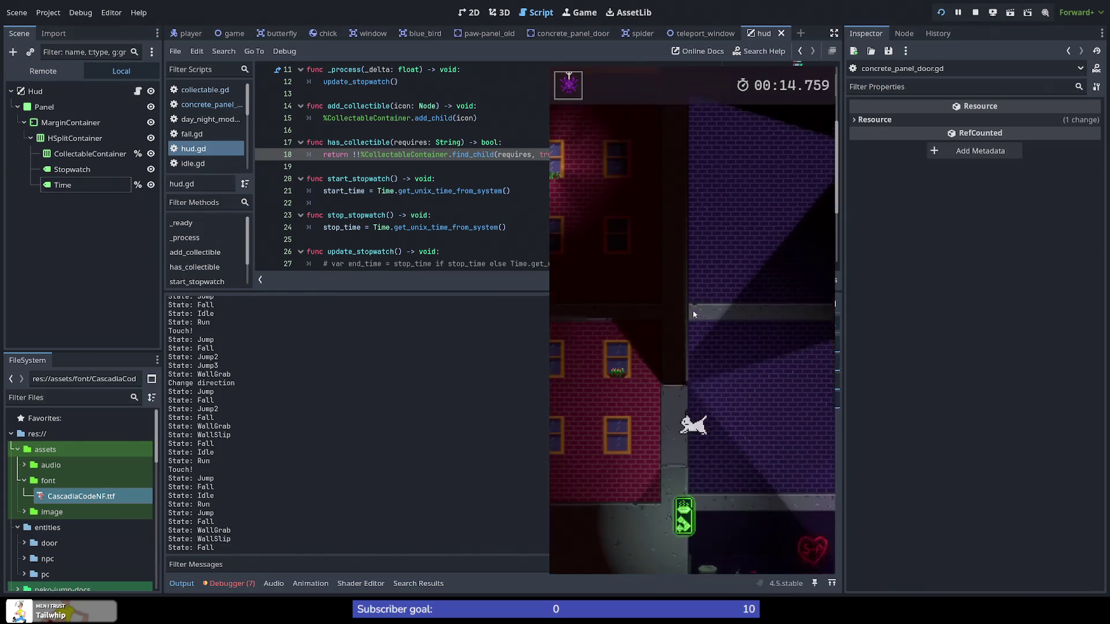
pyautogui.press('space')
pyautogui.press('space')
pyautogui.press('space')
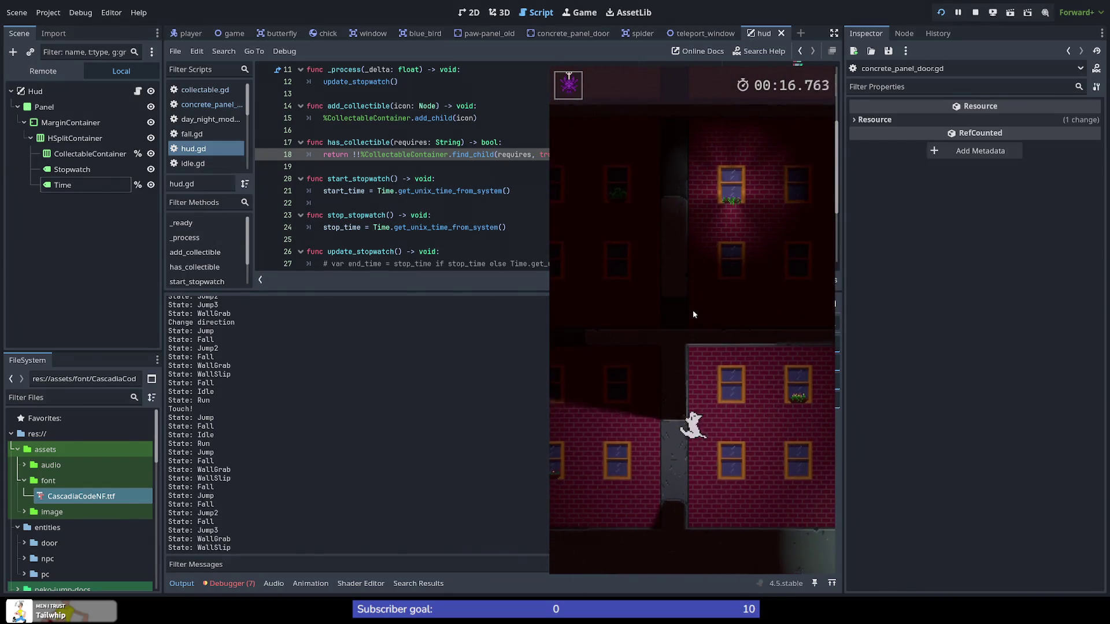
pyautogui.press('space')
pyautogui.press('space')
pyautogui.press('space')
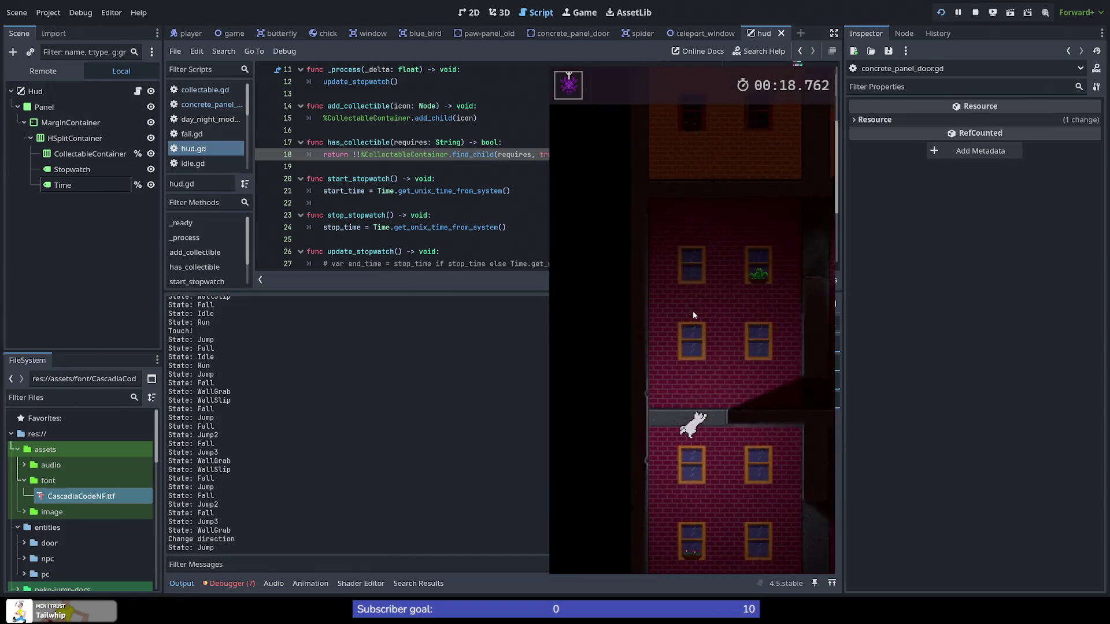
pyautogui.press('space')
pyautogui.press('space')
pyautogui.press('space')
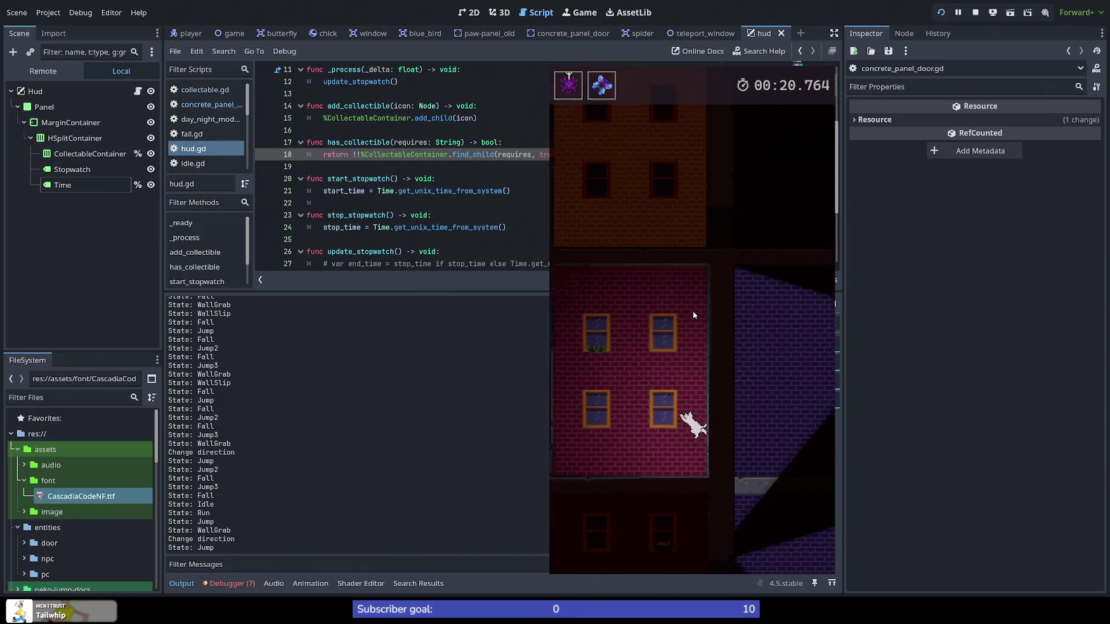
# Step: Climb the cat through the purple-brick area and up into the yellow building
pyautogui.press('space')
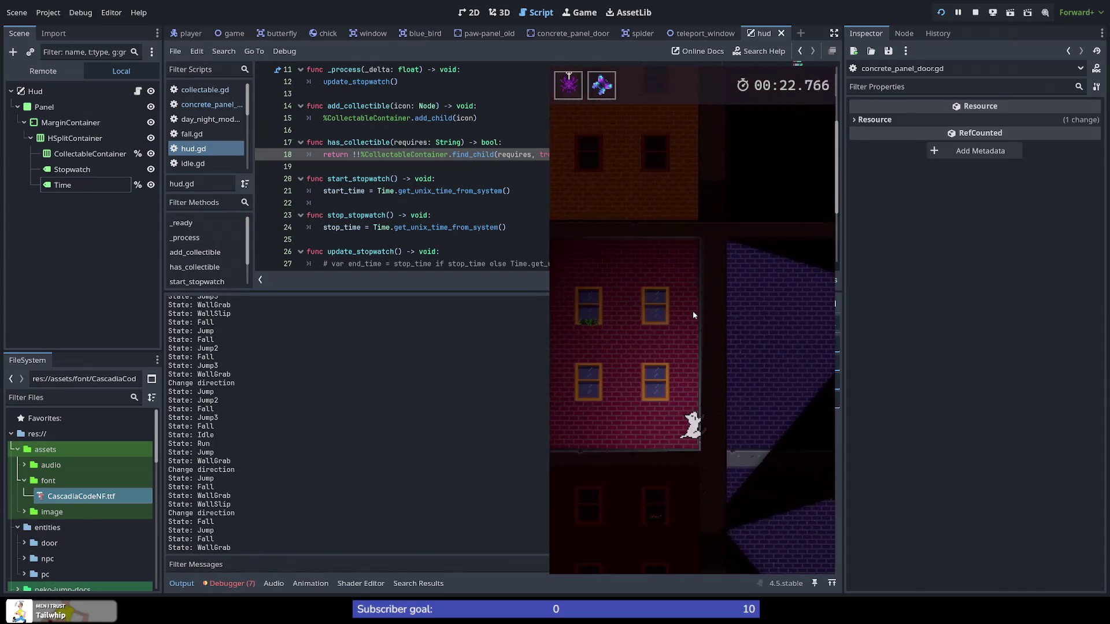
pyautogui.press('space')
pyautogui.press('space')
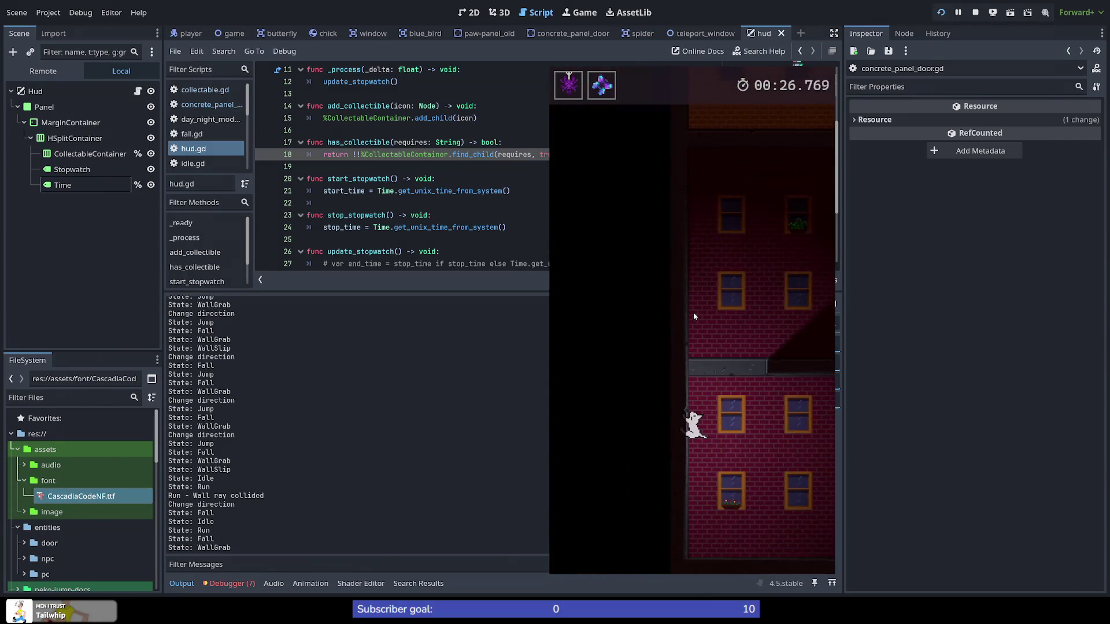
pyautogui.press('space')
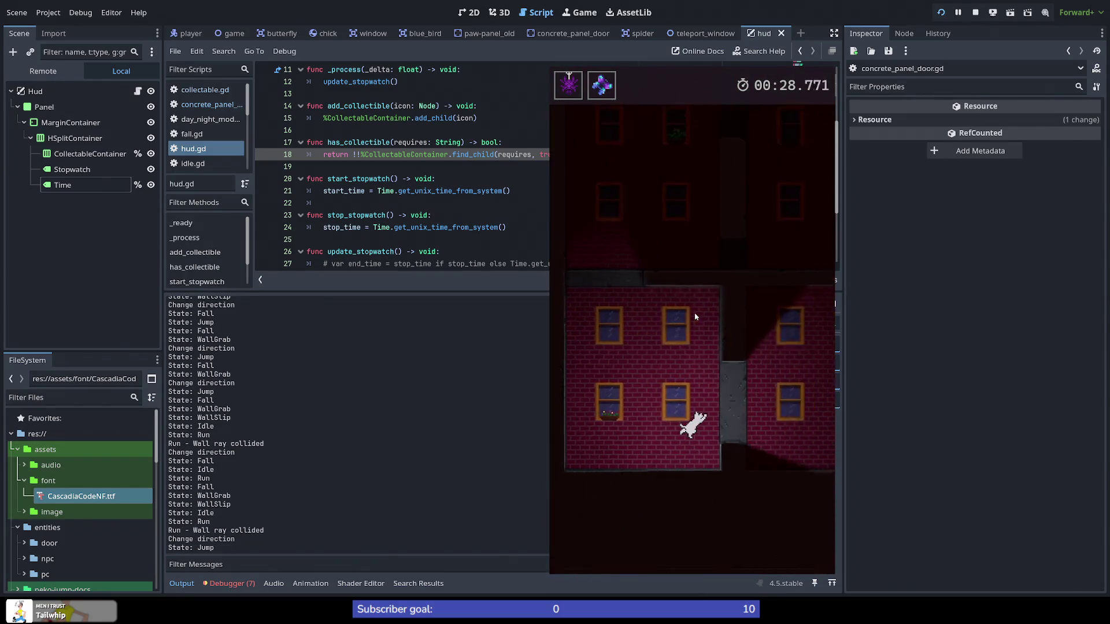
pyautogui.press('space')
pyautogui.press('space')
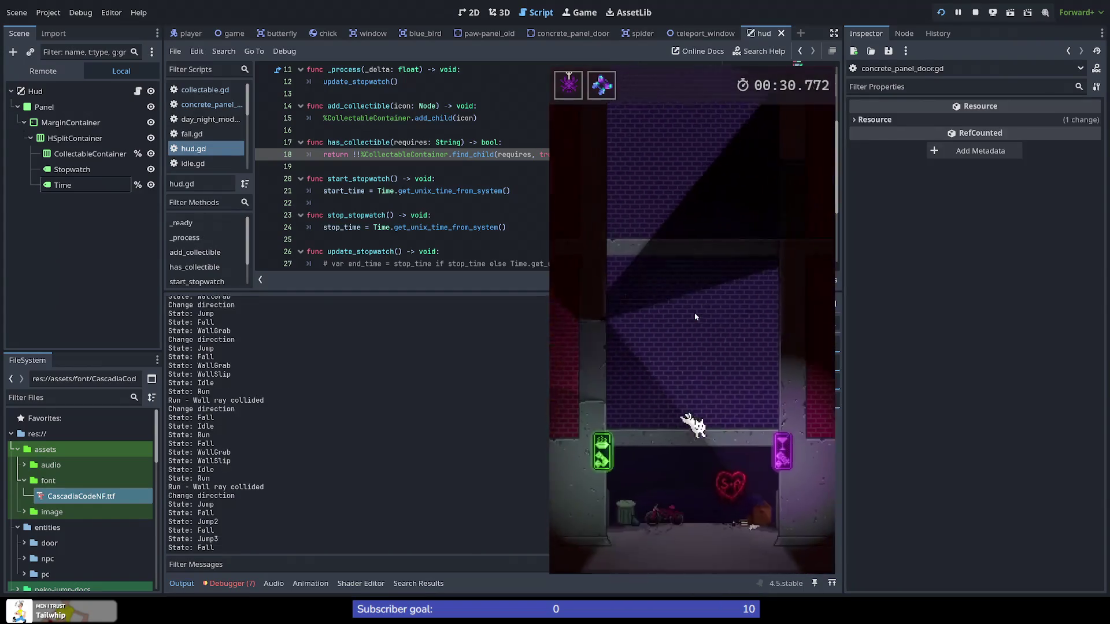
pyautogui.press('space')
pyautogui.press('space')
pyautogui.press('space')
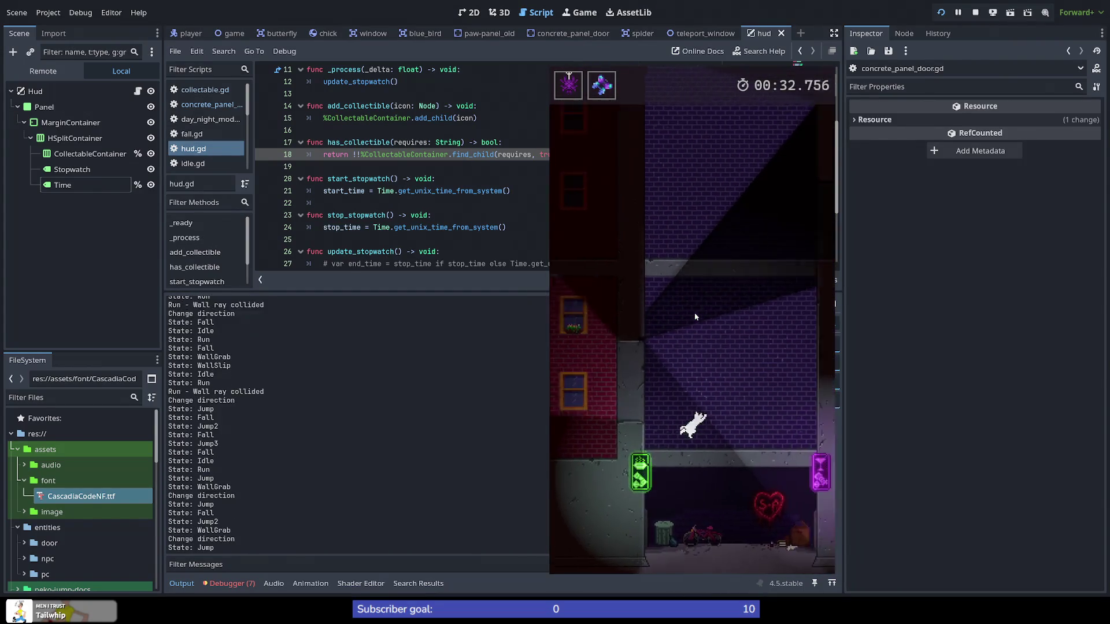
pyautogui.press('space')
pyautogui.press('space')
pyautogui.press('space')
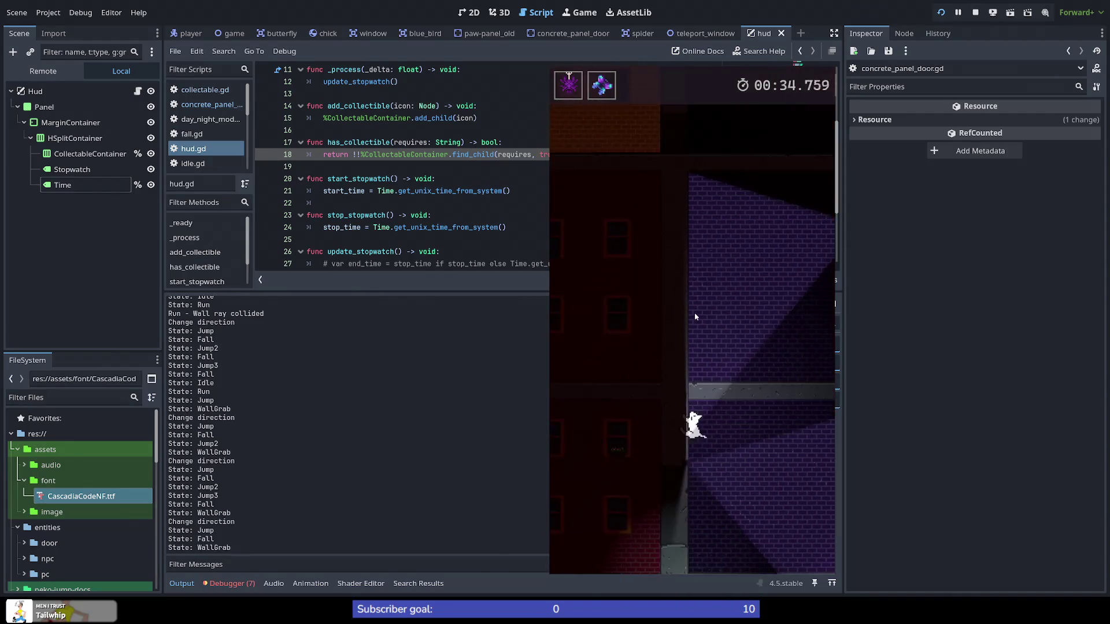
pyautogui.press('space')
pyautogui.press('space')
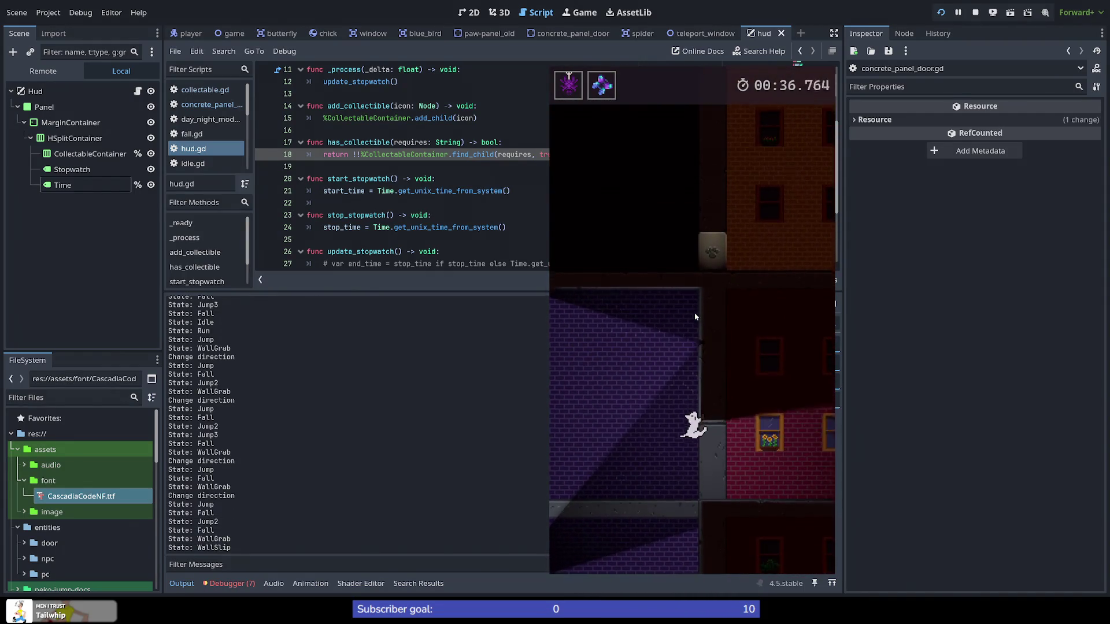
pyautogui.press('space')
pyautogui.press('space')
pyautogui.press('space')
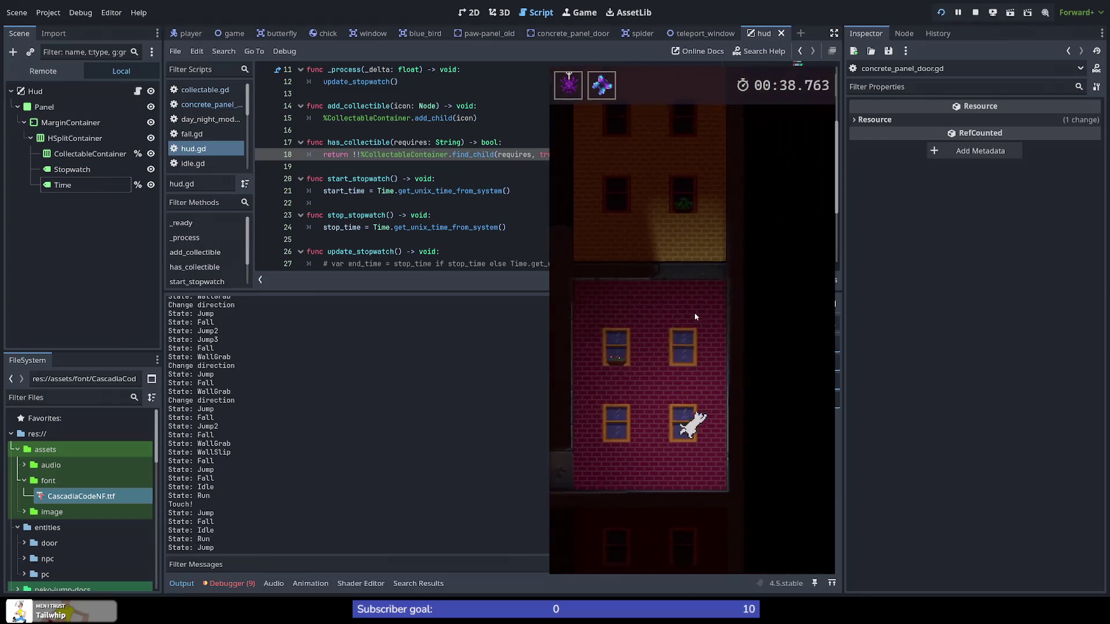
pyautogui.press('space')
pyautogui.press('space')
pyautogui.press('space')
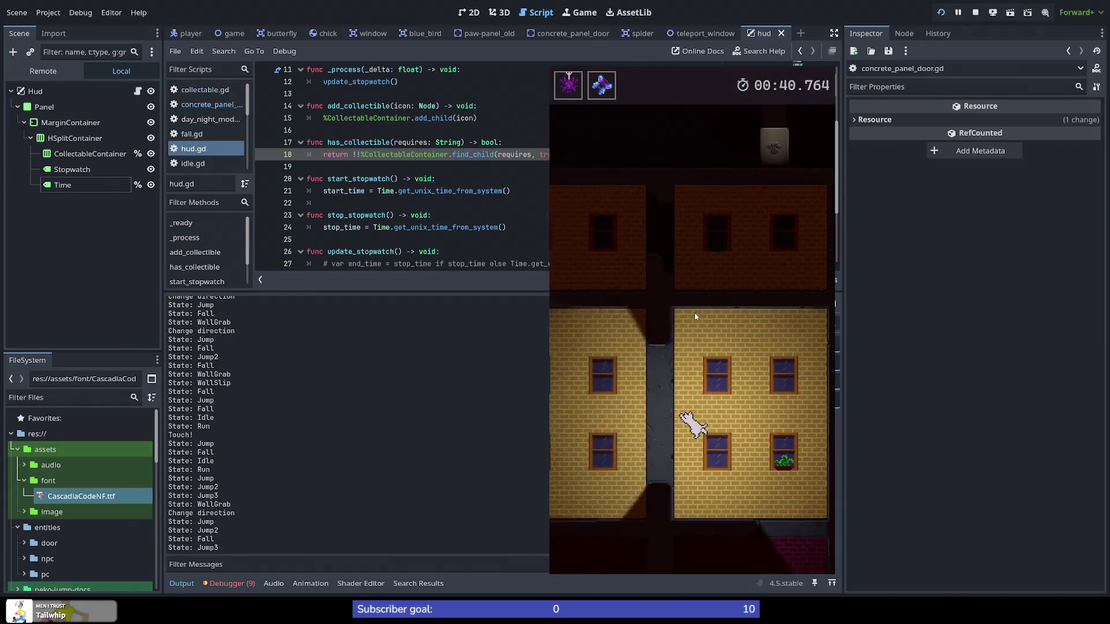
# Step: Climb the cat up the wall gap between the stacked buildings with repeated wall and triple jumps
pyautogui.press('Left')
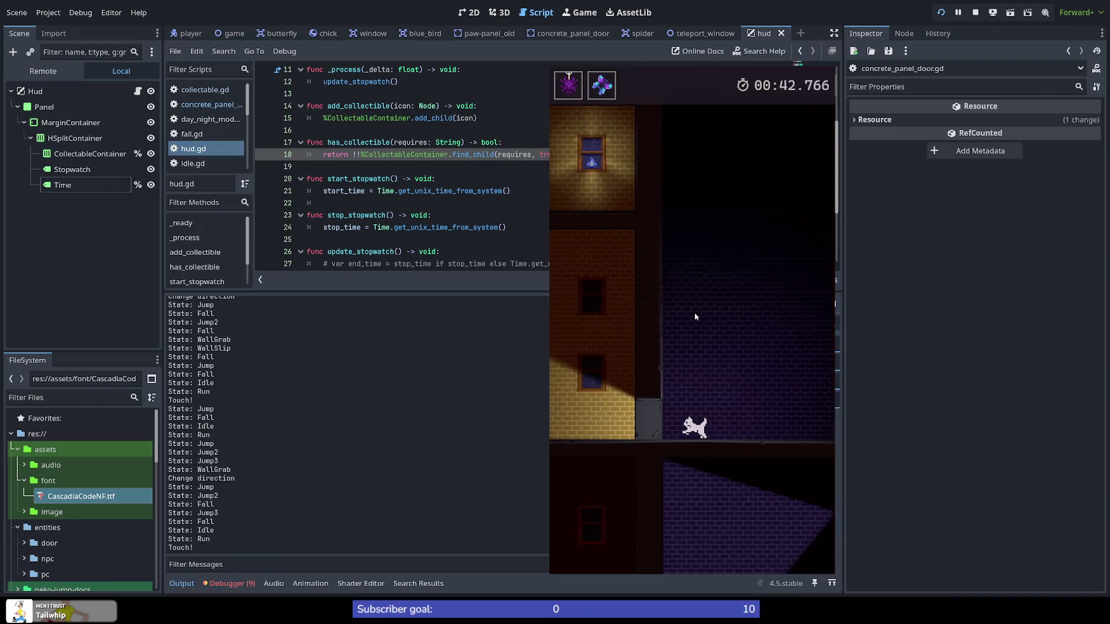
pyautogui.press('space')
pyautogui.press('space')
pyautogui.press('space')
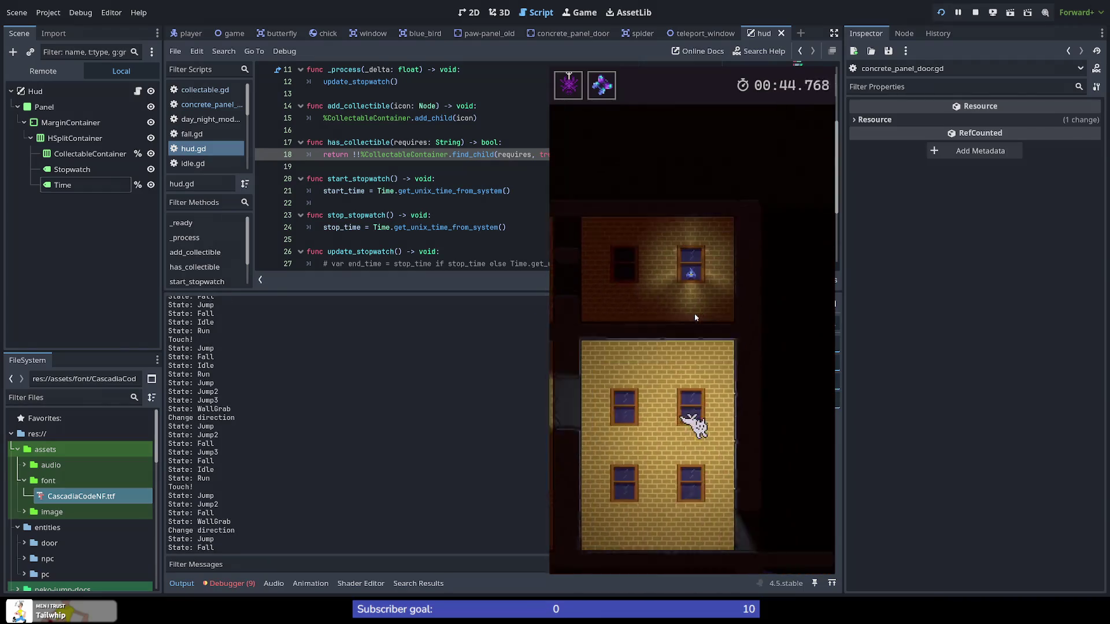
pyautogui.press('space')
pyautogui.press('space')
pyautogui.press('space')
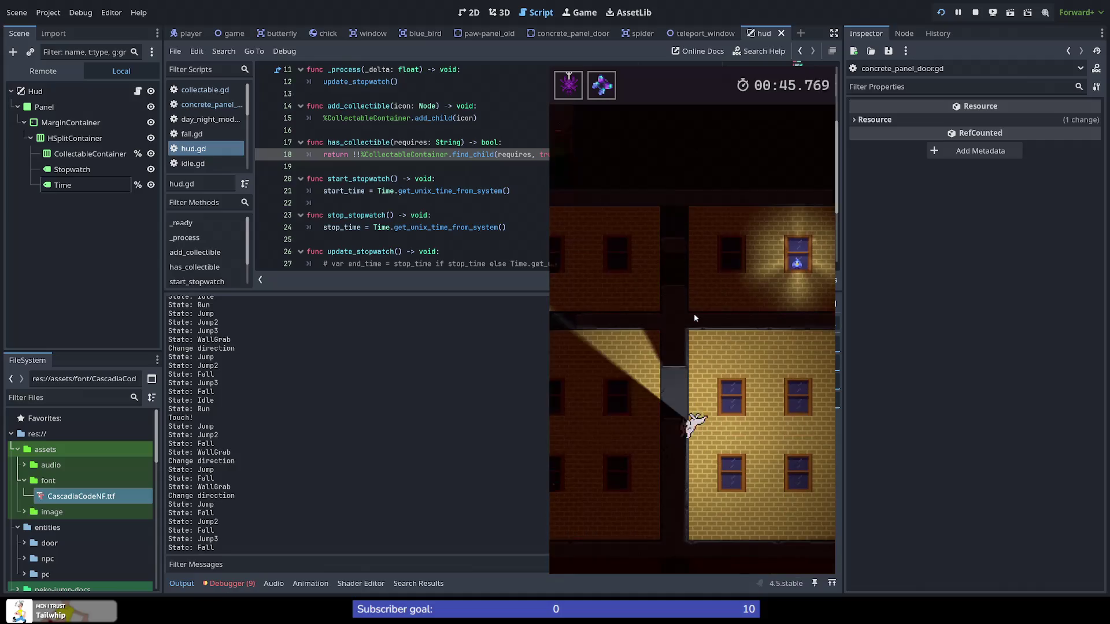
pyautogui.press('space')
pyautogui.press('space')
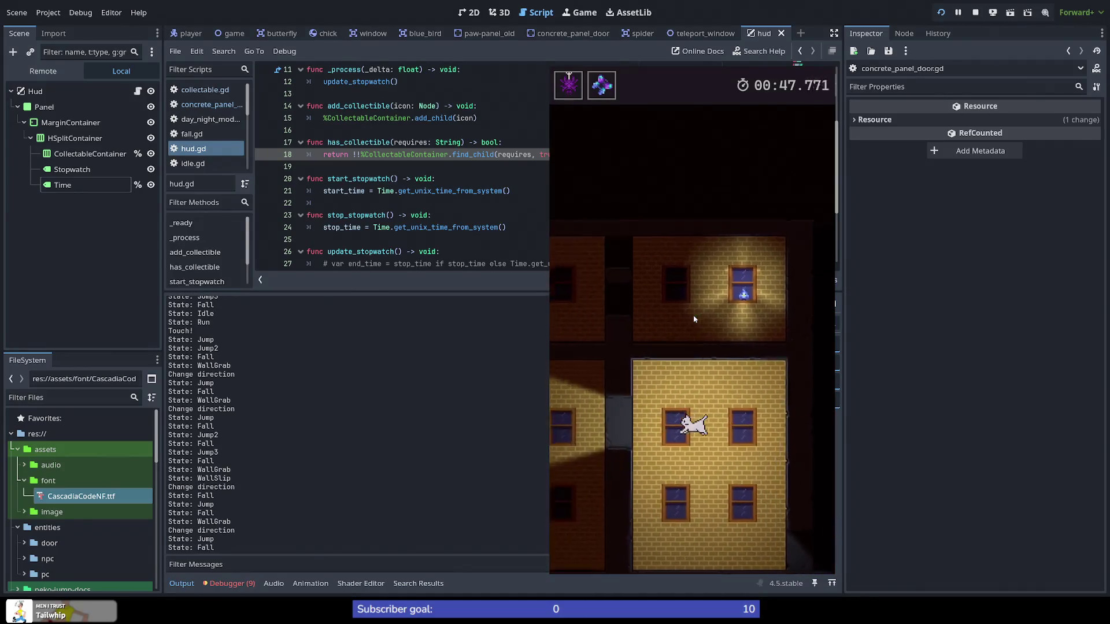
pyautogui.press('space')
pyautogui.press('space')
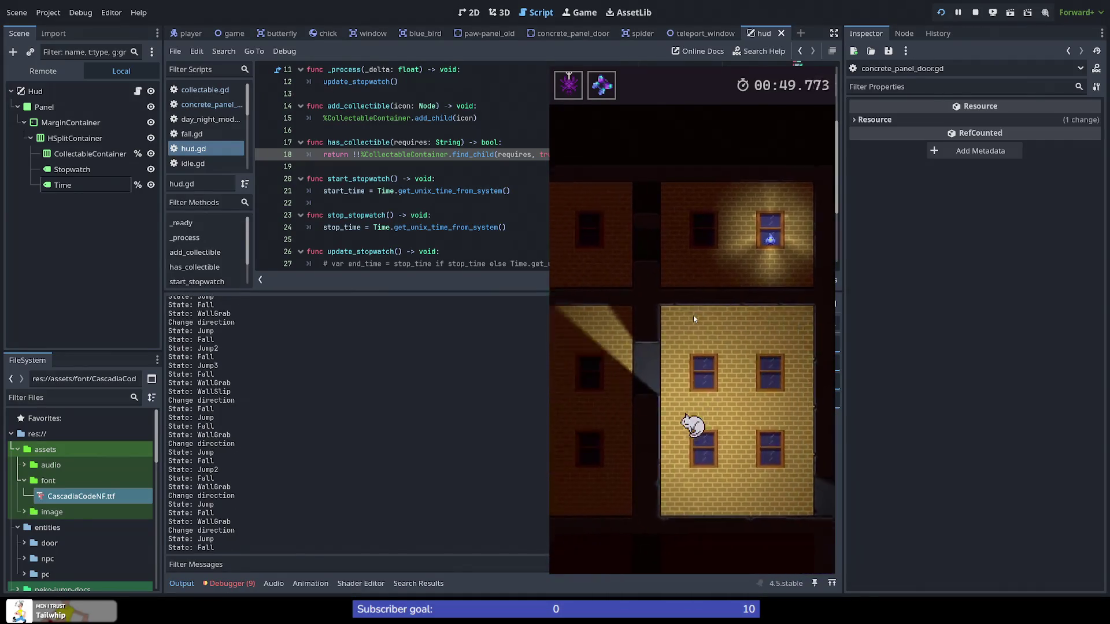
pyautogui.press('space')
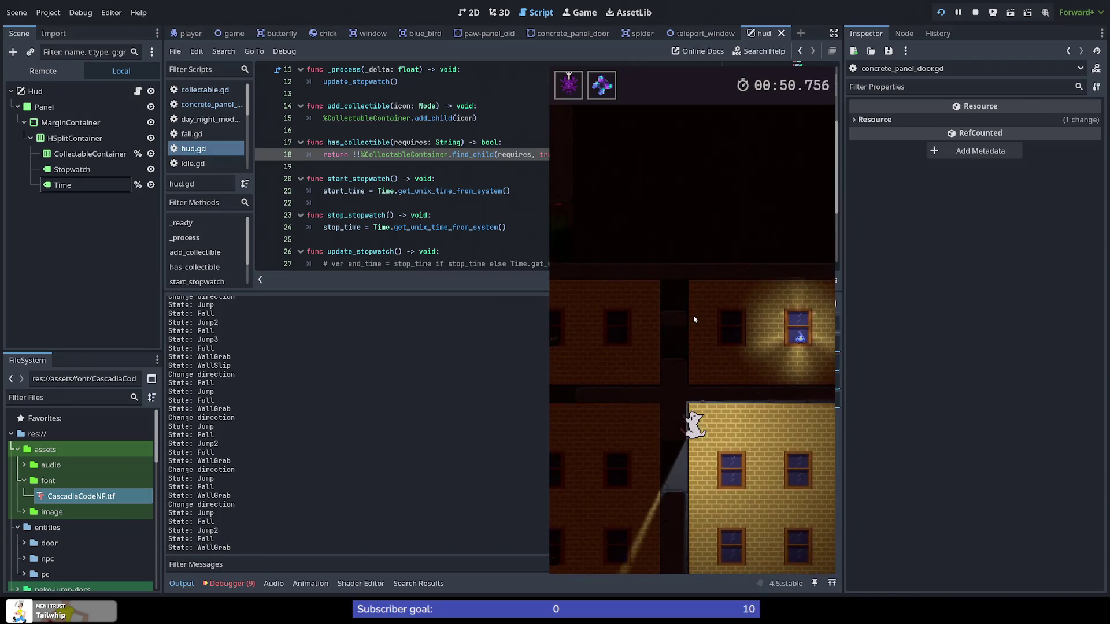
pyautogui.press('space')
pyautogui.press('space')
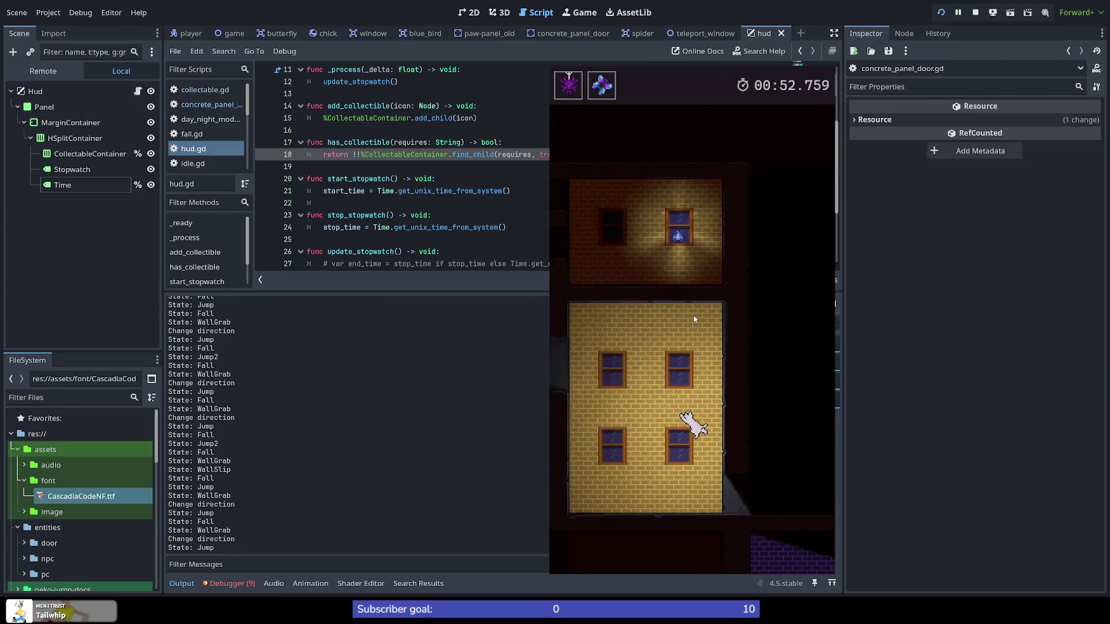
pyautogui.press('space')
pyautogui.press('space')
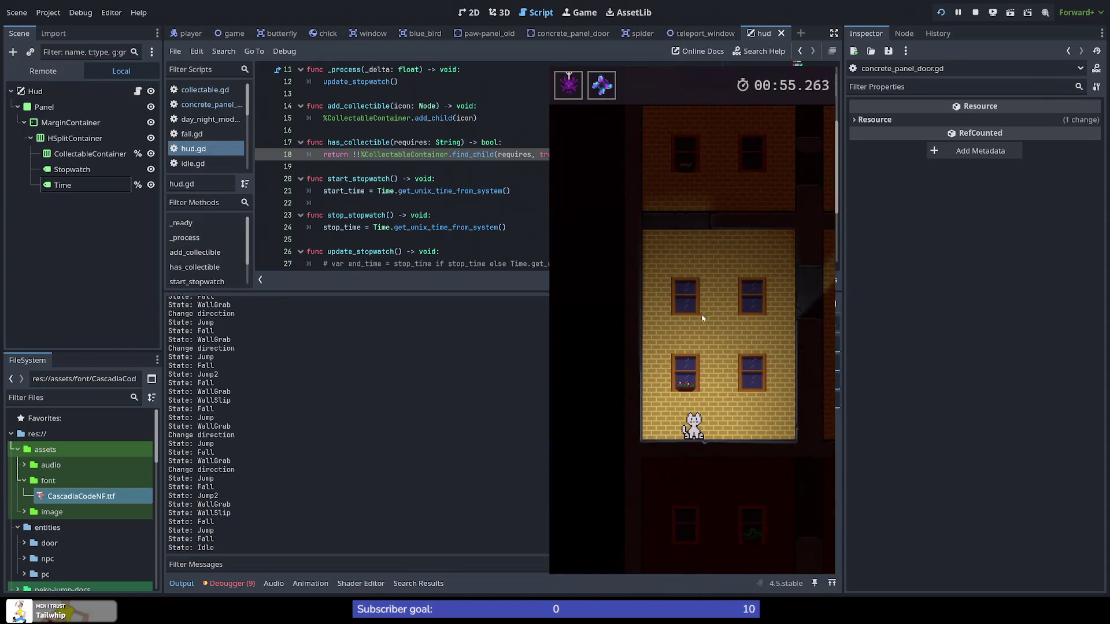
pyautogui.press('space')
pyautogui.press('space')
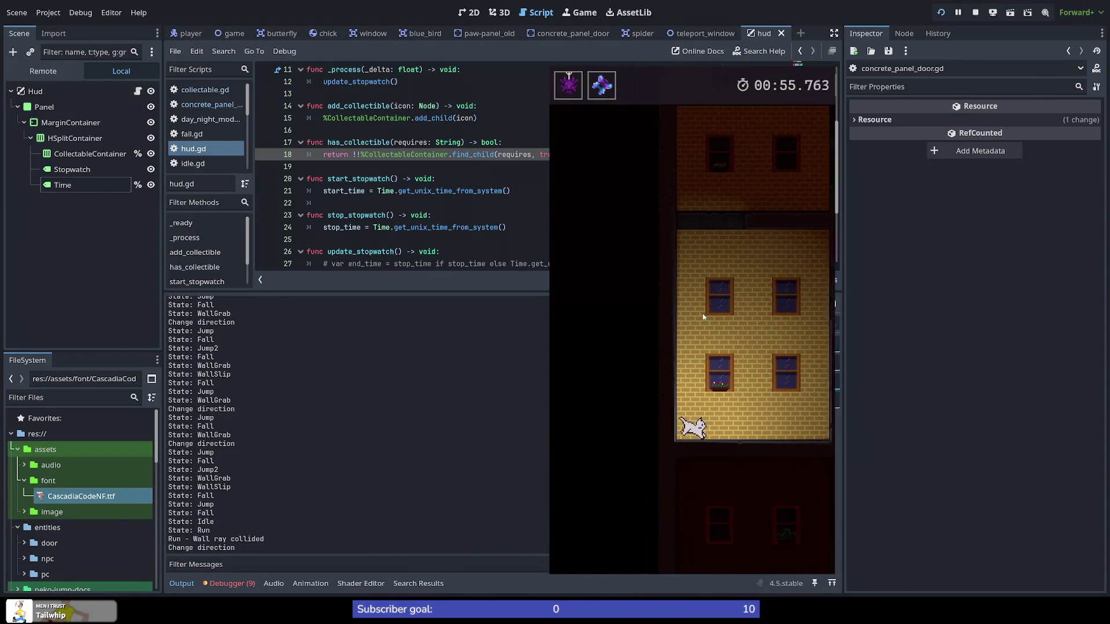
pyautogui.press('space')
pyautogui.press('space')
pyautogui.press('space')
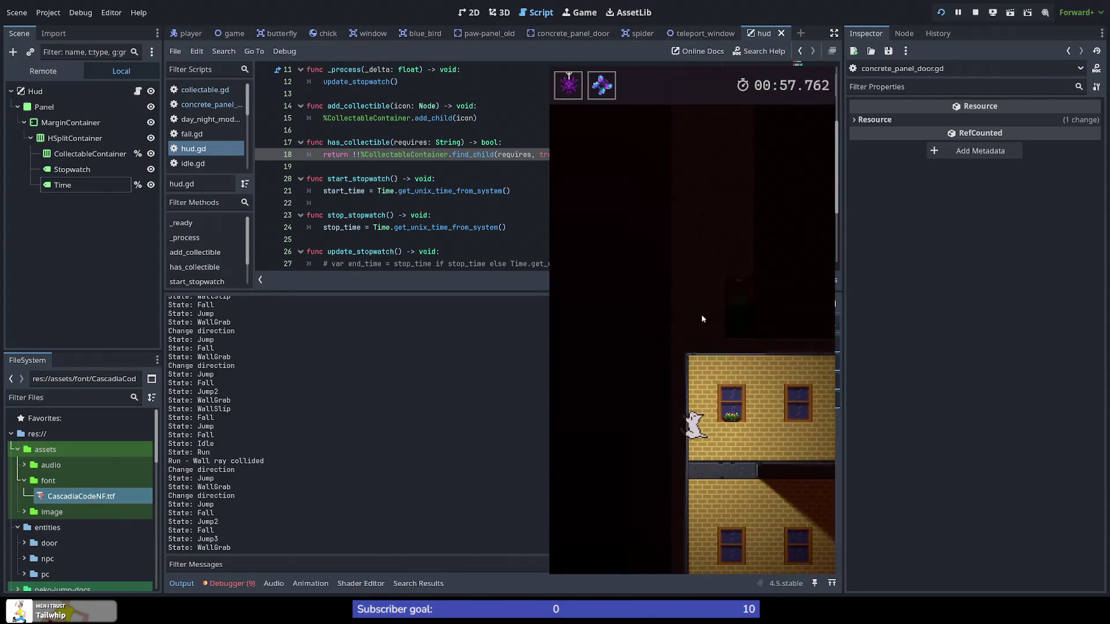
pyautogui.press('space')
pyautogui.press('space')
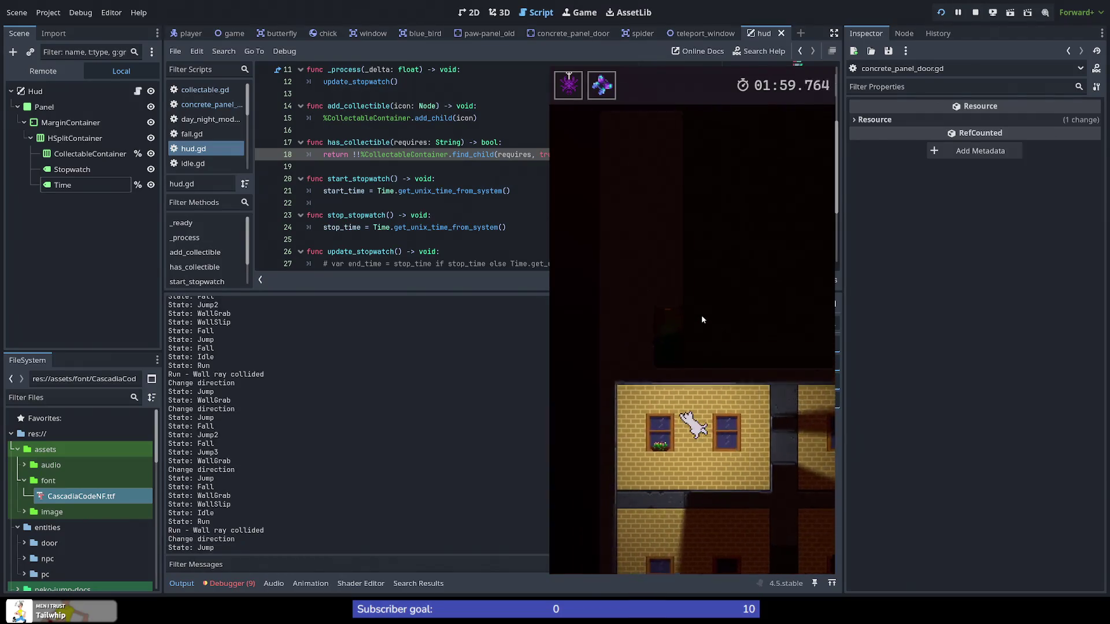
pyautogui.press('space')
pyautogui.press('space')
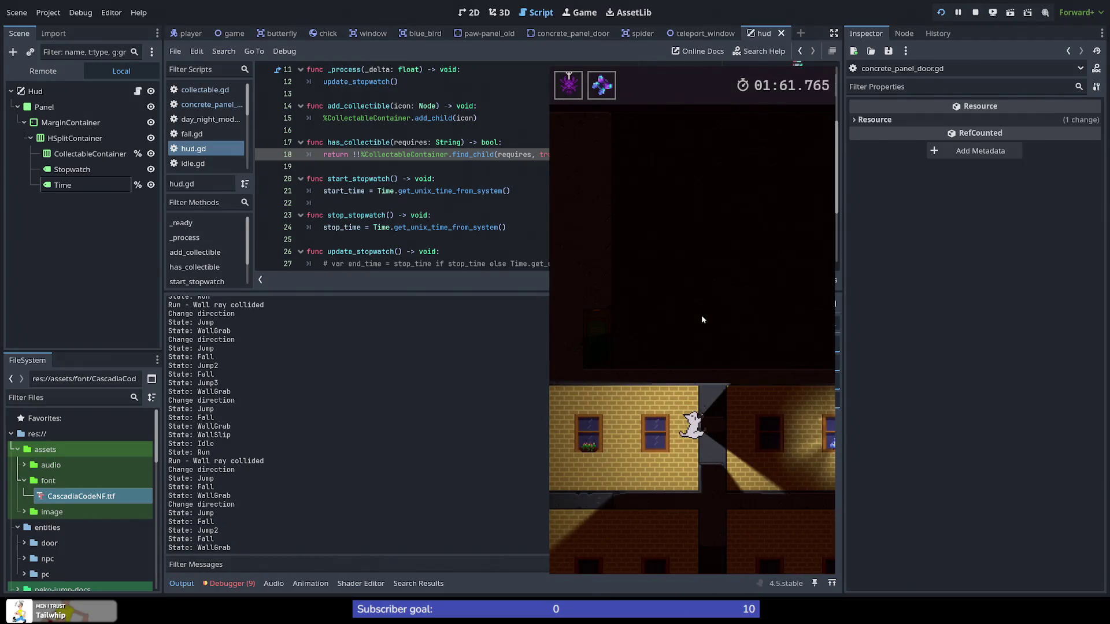
pyautogui.press('space')
pyautogui.press('space')
pyautogui.press('space')
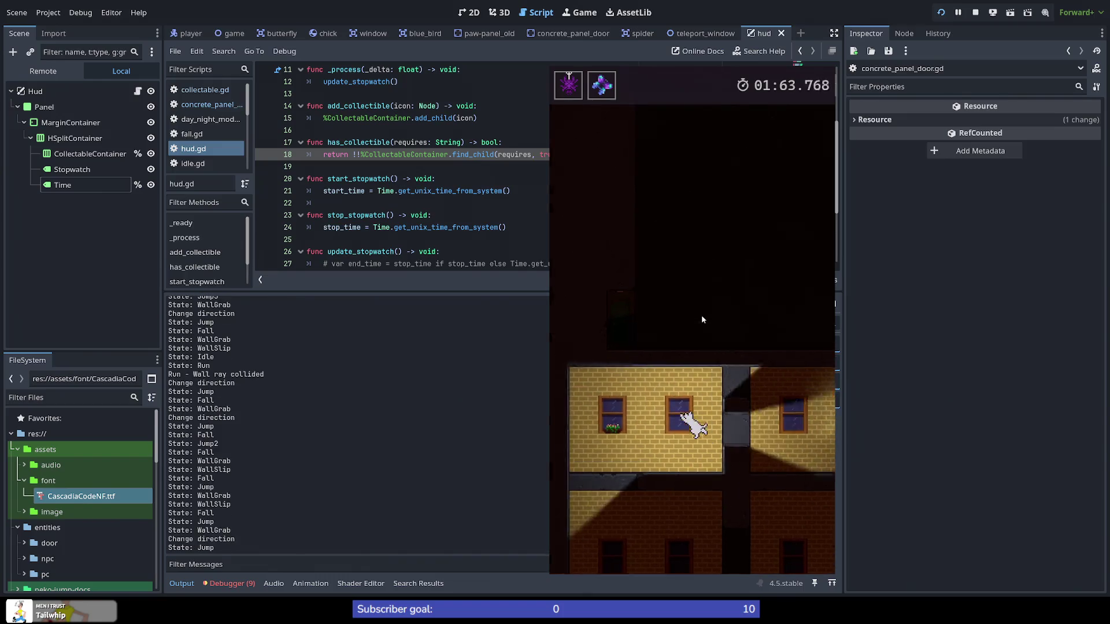
pyautogui.press('space')
pyautogui.press('space')
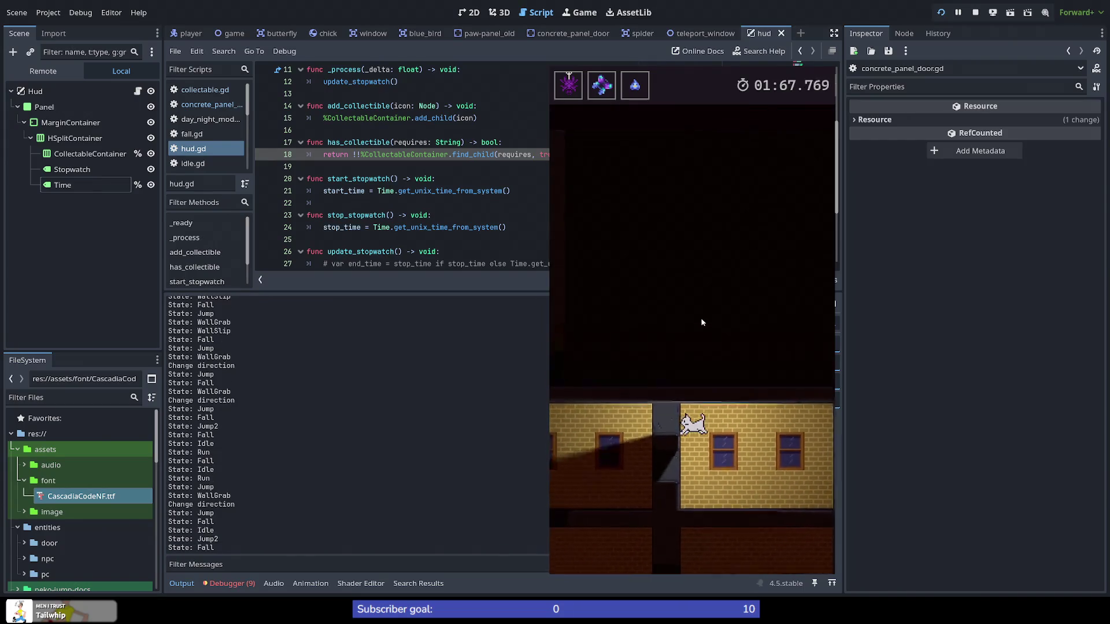
# Step: Climb the rooftops to grab a third collectible, then run right through the concrete panel door
pyautogui.press('space')
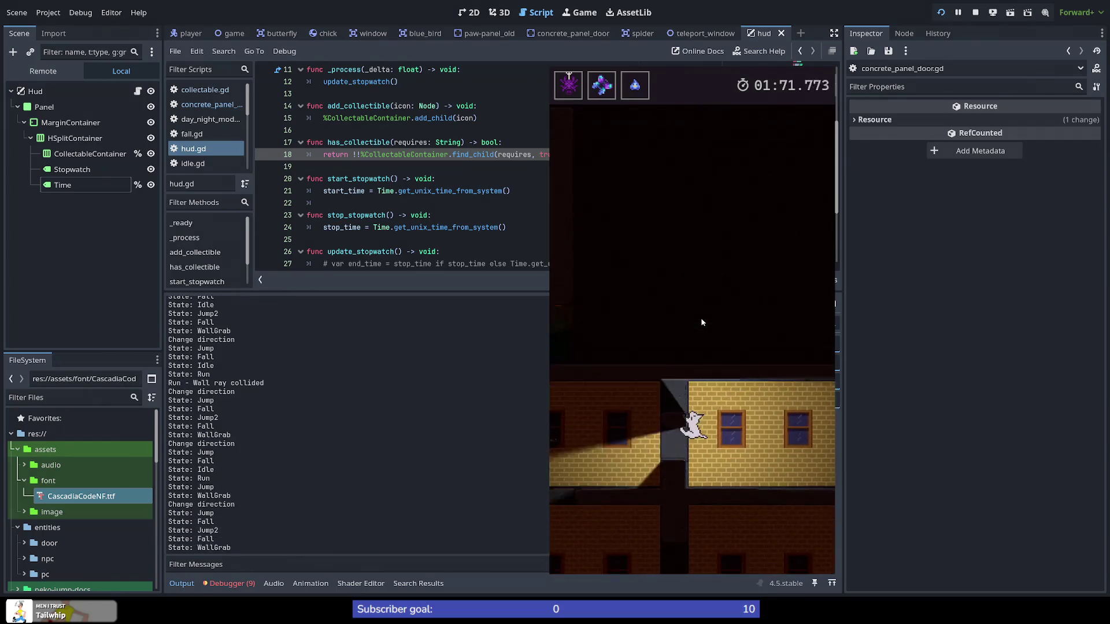
pyautogui.press('space')
pyautogui.press('space')
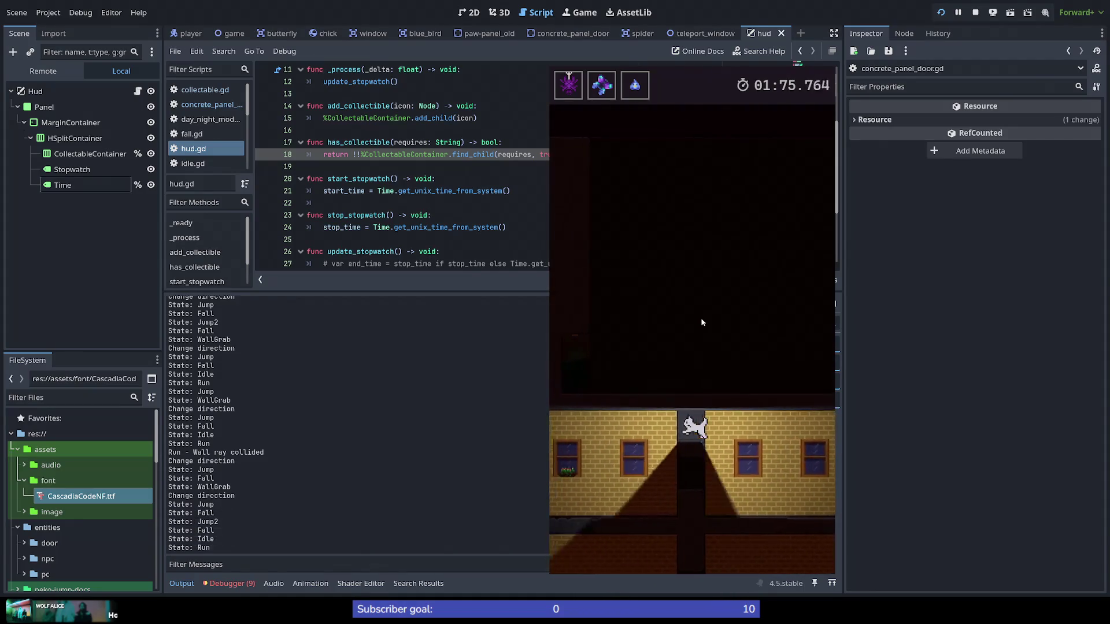
pyautogui.press('space')
pyautogui.press('space')
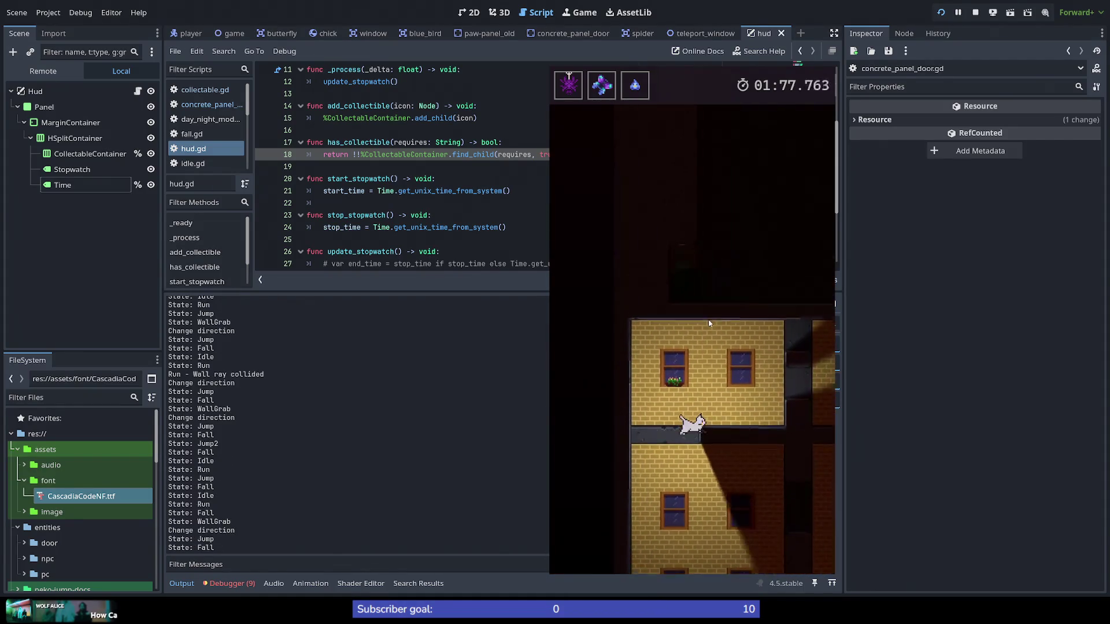
pyautogui.press('space')
pyautogui.press('space')
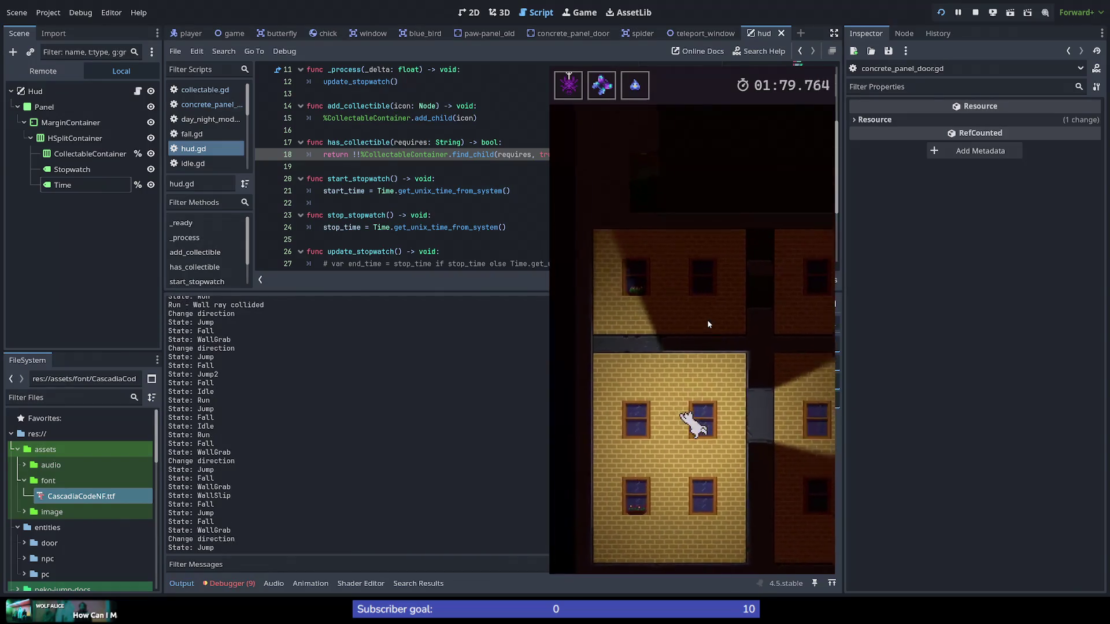
pyautogui.press('space')
pyautogui.press('space')
pyautogui.press('space')
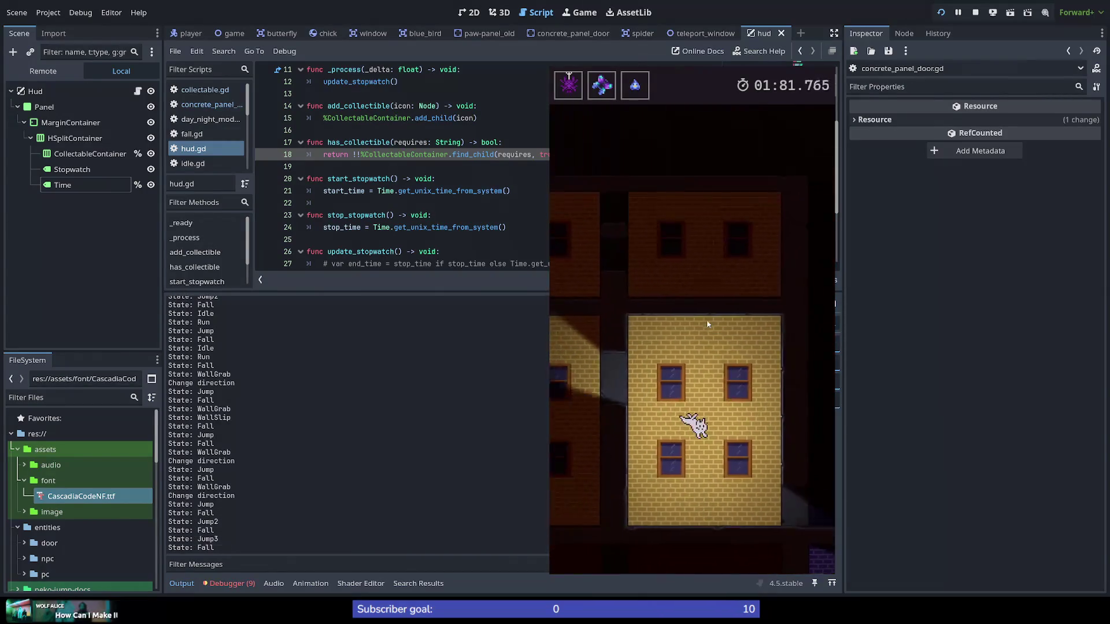
pyautogui.press('space')
pyautogui.press('space')
pyautogui.press('space')
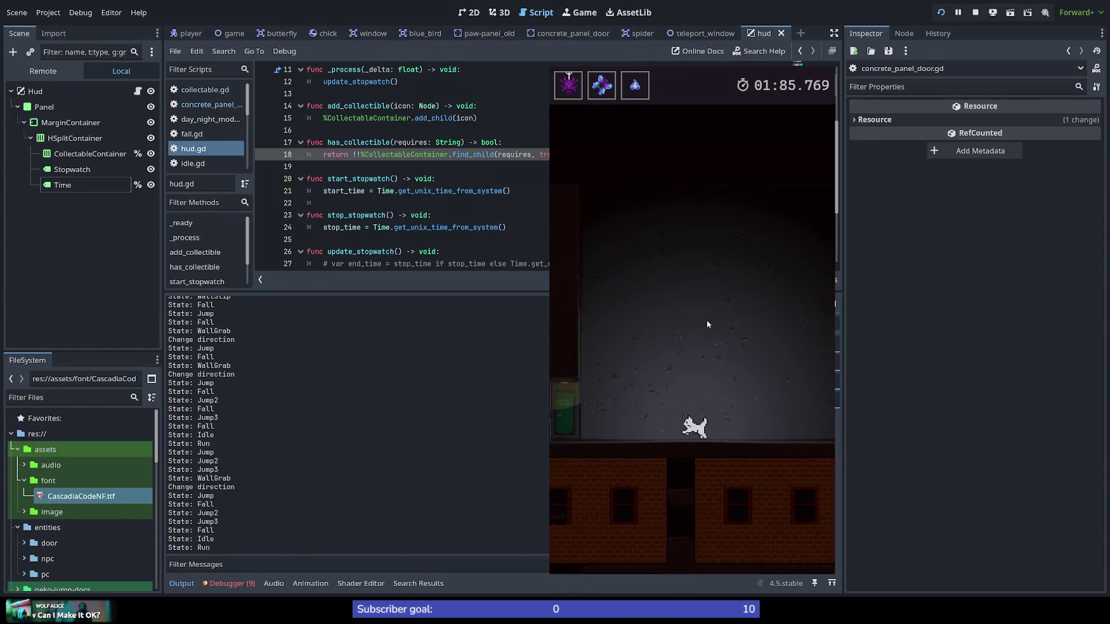
pyautogui.press('space')
pyautogui.press('space')
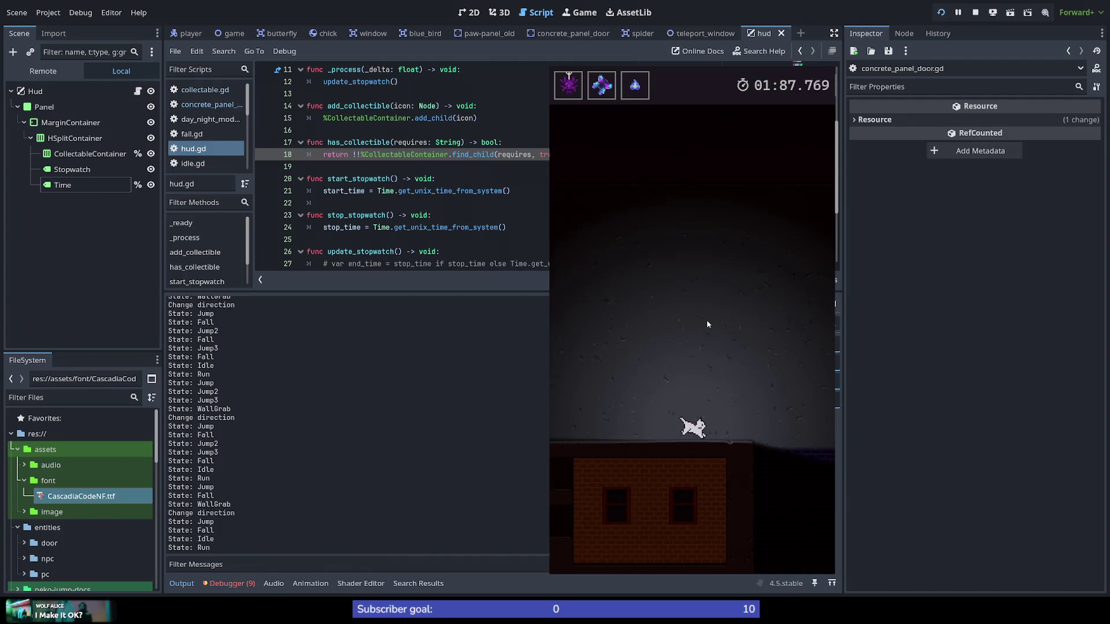
pyautogui.press('space')
pyautogui.press('space')
pyautogui.press('space')
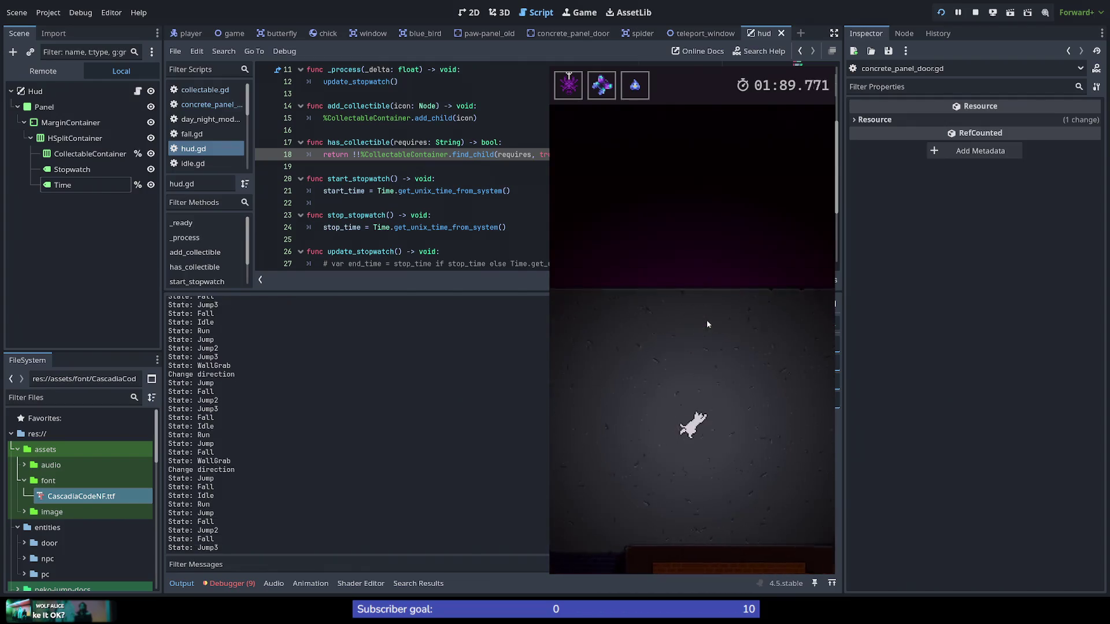
pyautogui.press('Right')
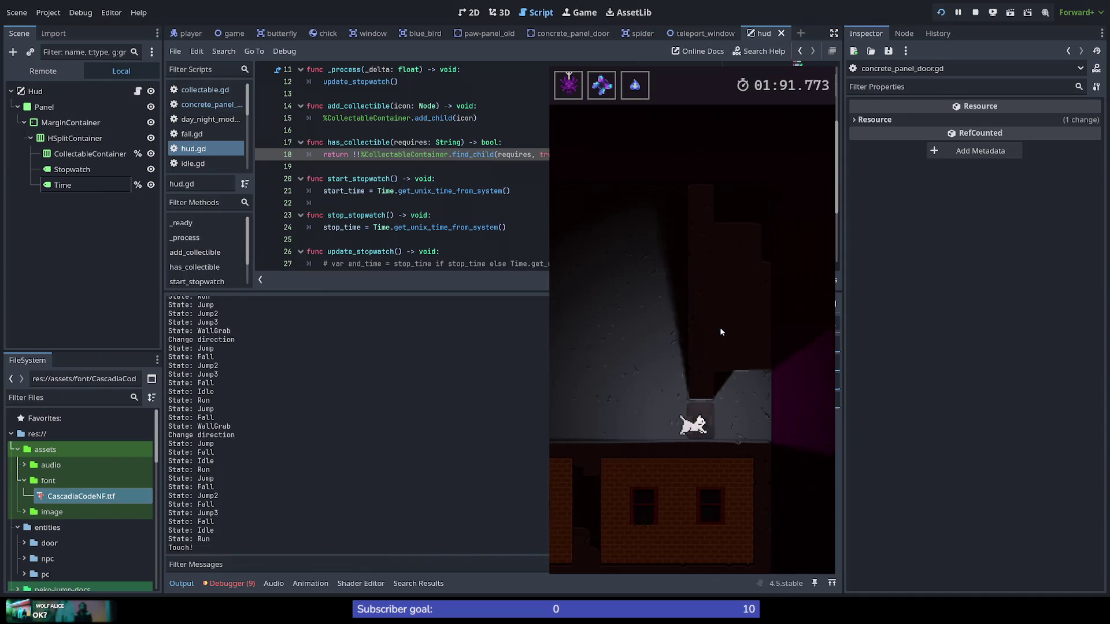
pyautogui.press('space')
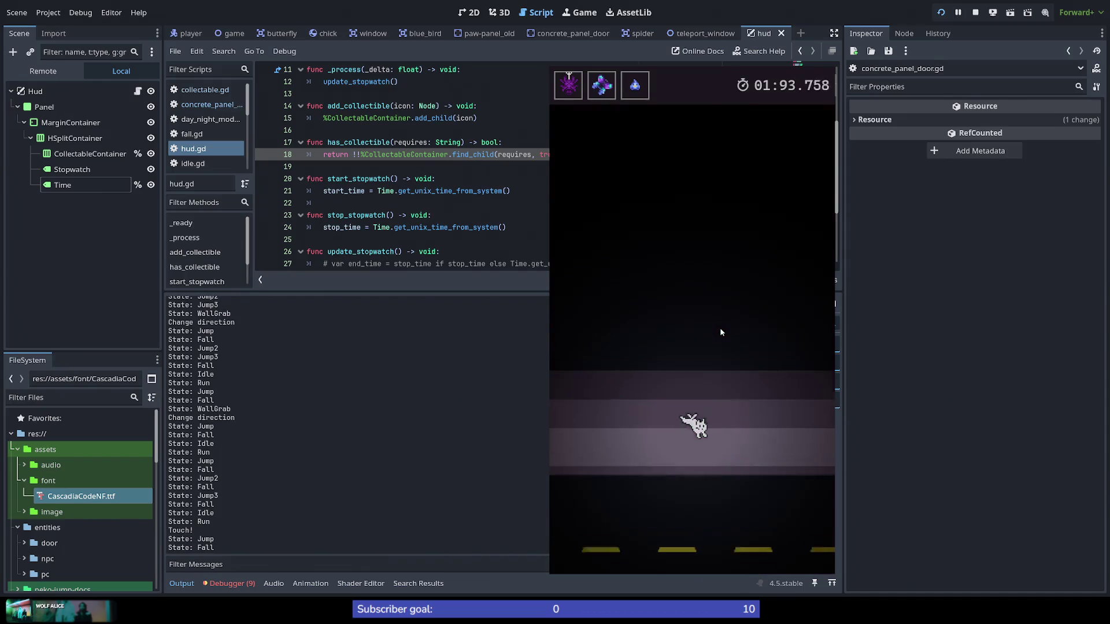